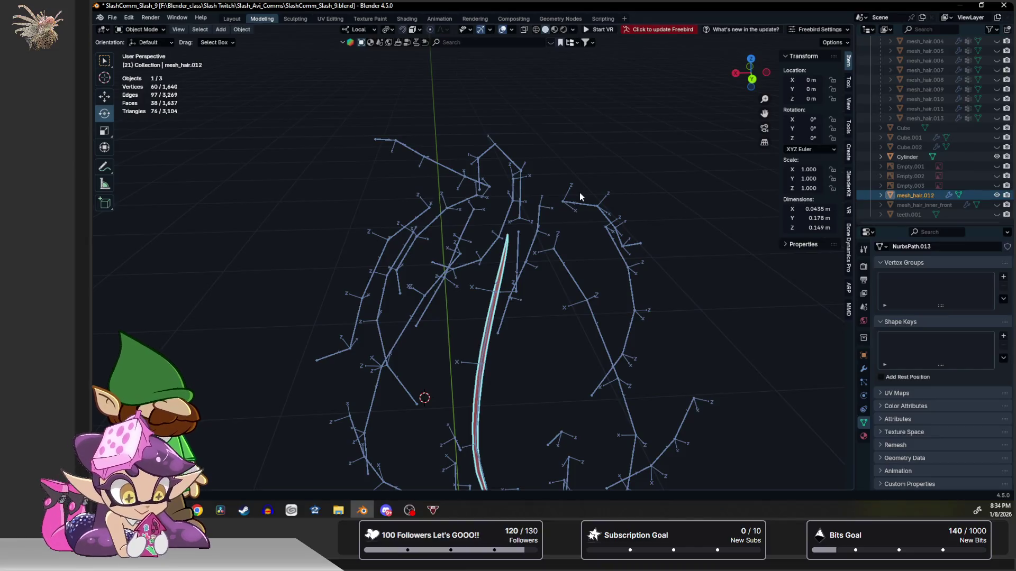
Parent the hair strand mesh to Armature.001 with automatic weights.
left_click(497, 291)
left_click(497, 295)
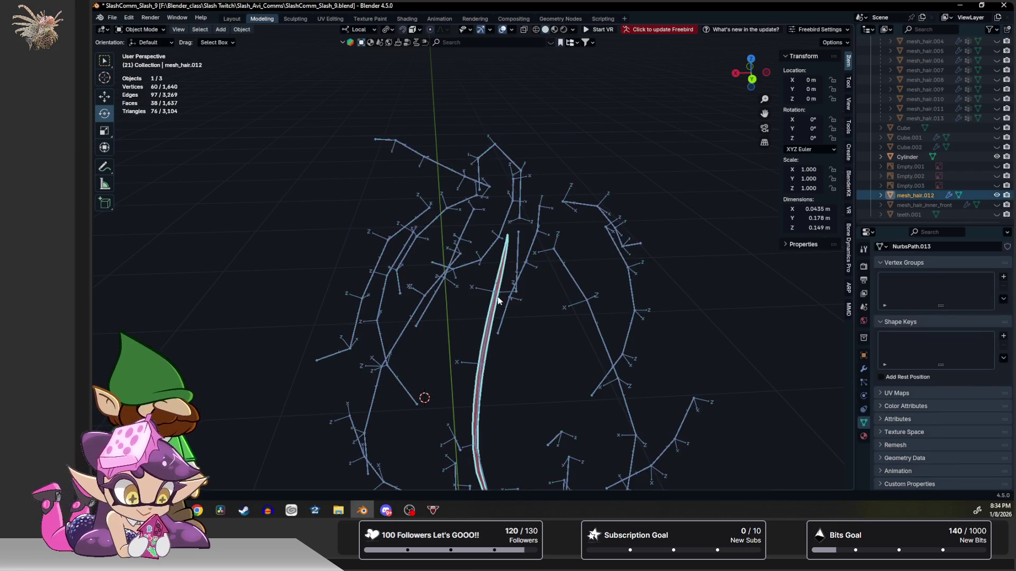
left_click(493, 304, "shift")
key("ctrl+p")
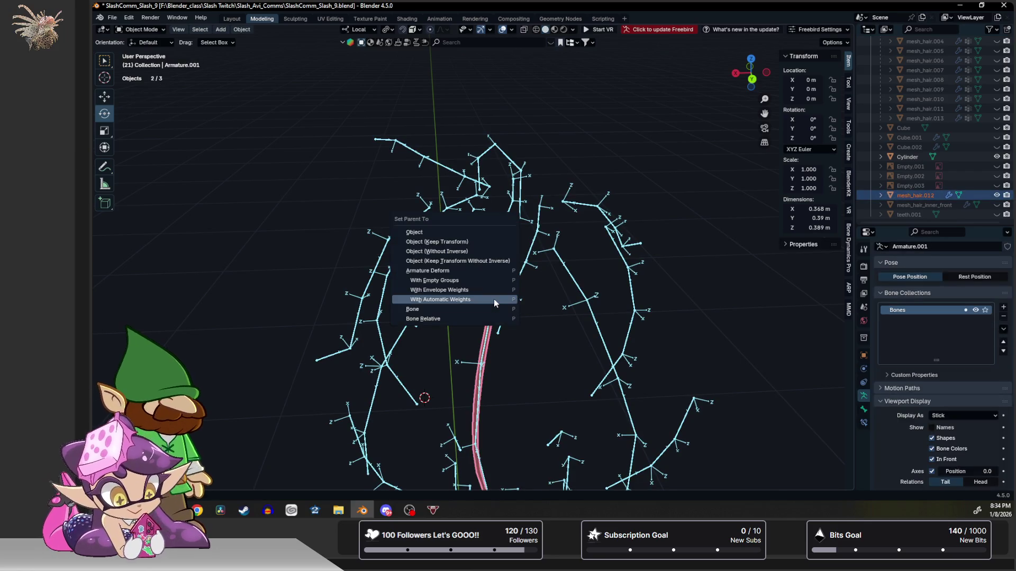
left_click(494, 300)
middle_click_drag(495, 303, 499, 288)
In Pose Mode, freely rotate the strand's root bone to test the deformation.
key("ctrl+Tab")
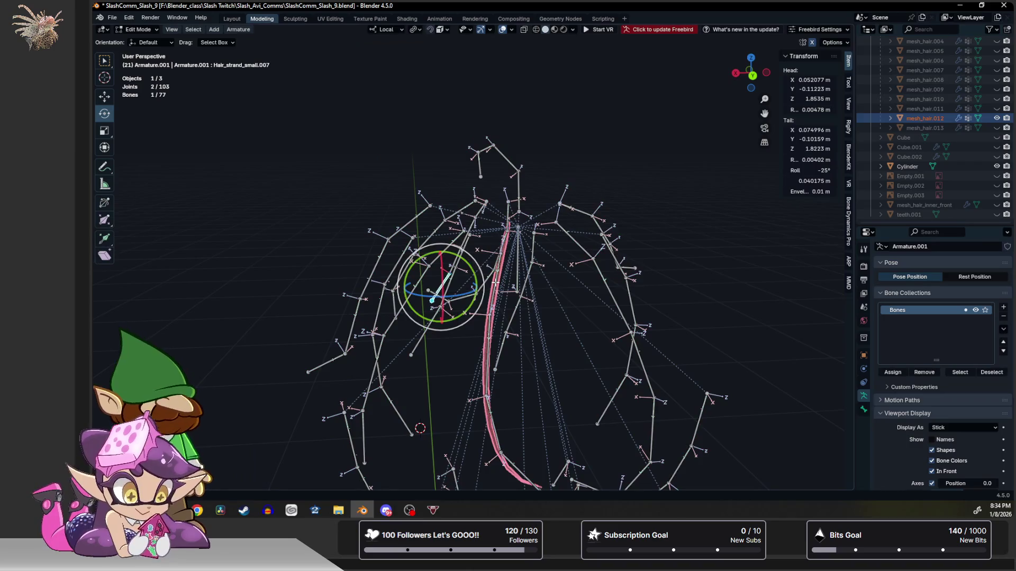
left_click(394, 163)
left_click(500, 254)
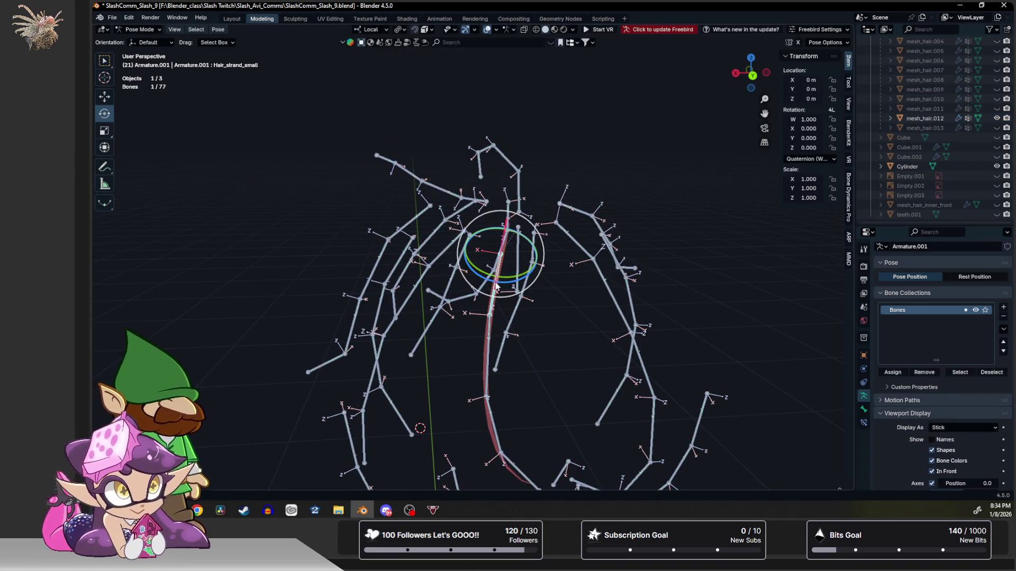
key("r")
key("r")
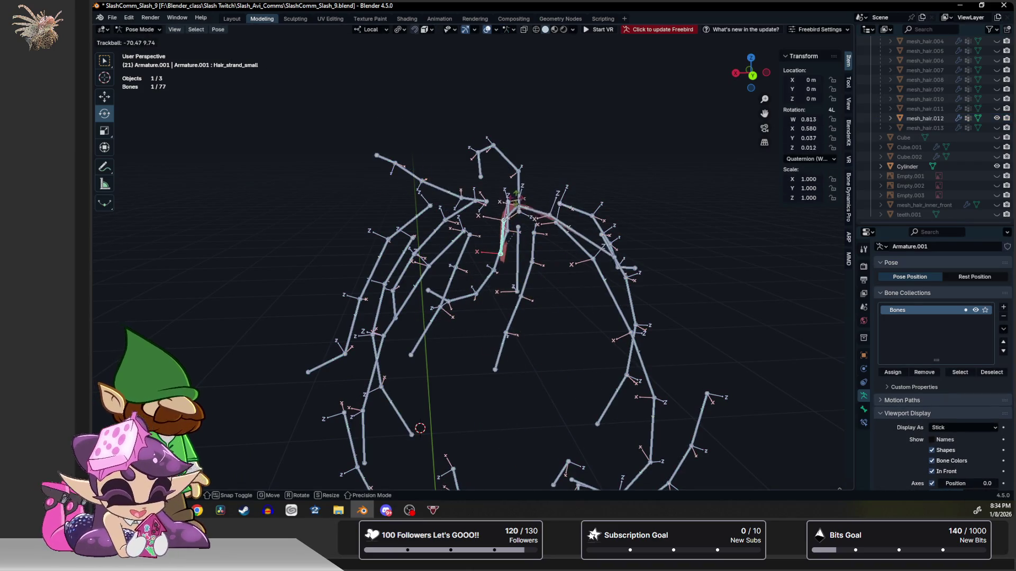
left_click(556, 286)
middle_click_drag(556, 286, 567, 297)
Rotate the rest of the strand's bone chain together, then return to the strand mesh in Object Mode.
left_click(604, 317, "shift")
left_click(643, 353, "shift")
left_click(679, 393, "shift")
key("r")
key("r")
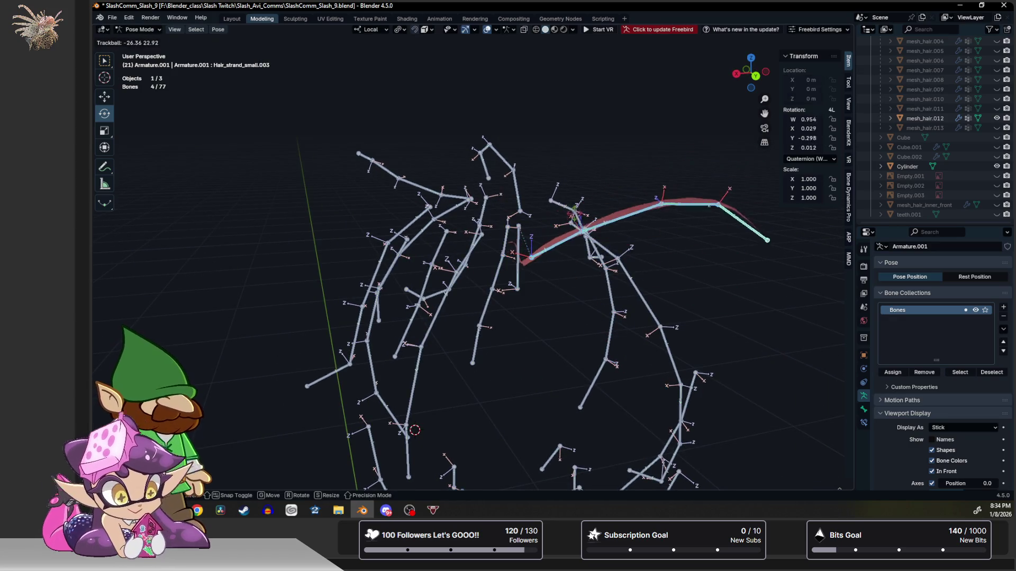
left_click(520, 230)
middle_click_drag(520, 231, 515, 306)
key("ctrl+Tab")
left_click(510, 297)
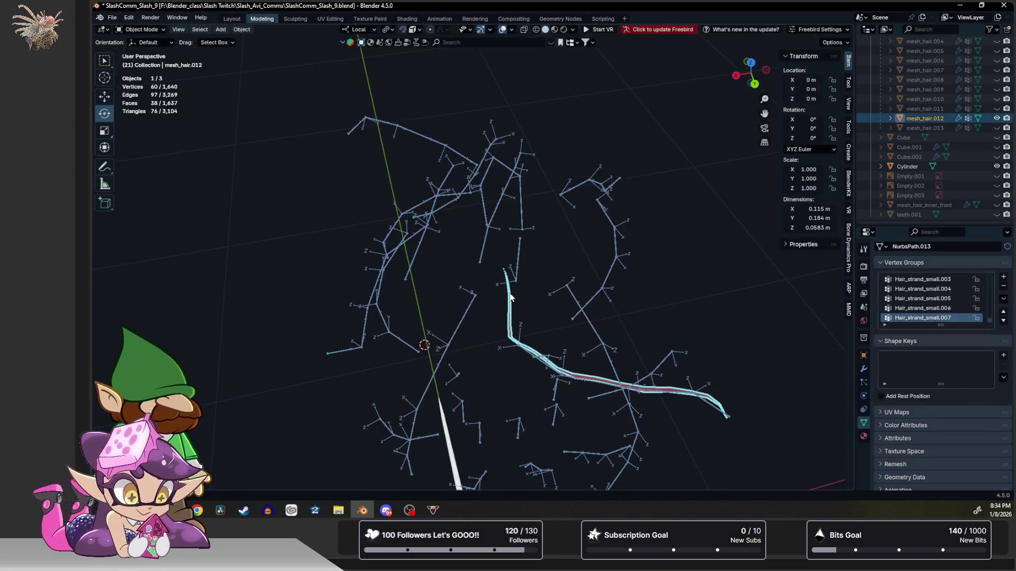
Enter Weight Paint mode on the Hair_base group and paint full weight onto the strand end.
key("ctrl+Tab")
left_click(578, 269)
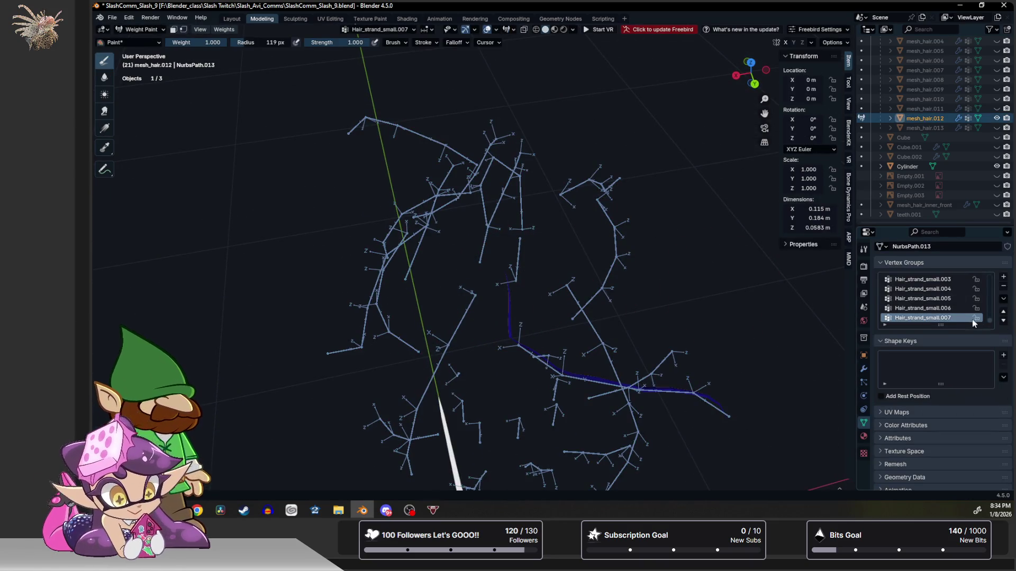
scroll(987, 320, "up", 10)
left_click(909, 280)
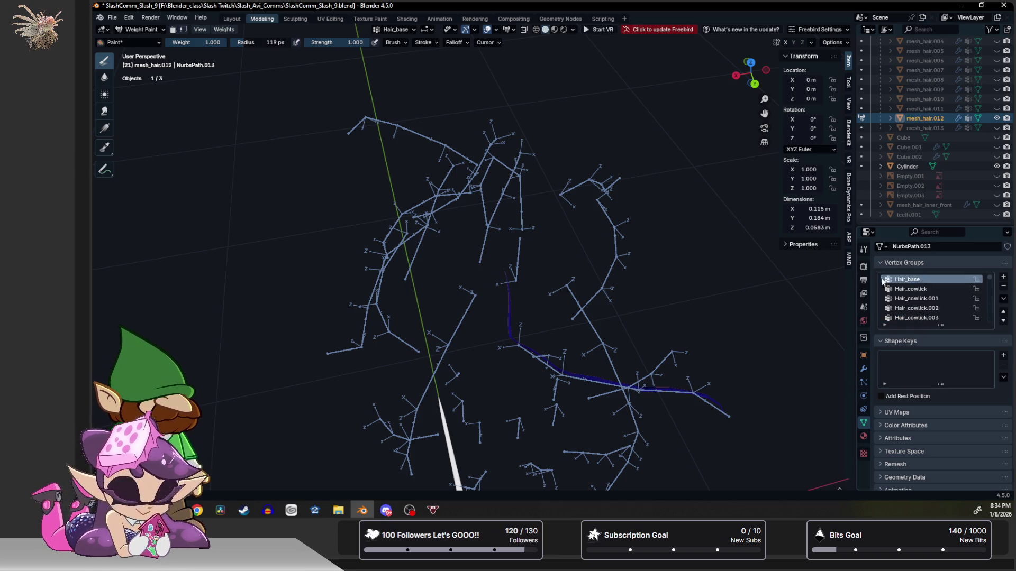
scroll(486, 280, "up", 2)
left_click_drag(529, 313, 528, 275)
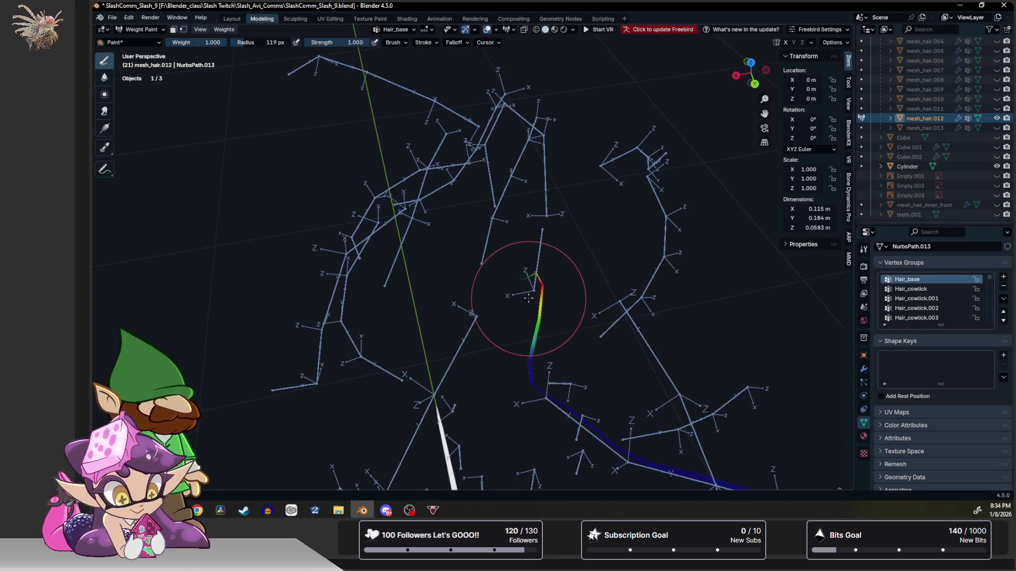
mouse_move(525, 270)
middle_mouse_down()
mouse_move(464, 313)
mouse_move(398, 311)
middle_mouse_up()
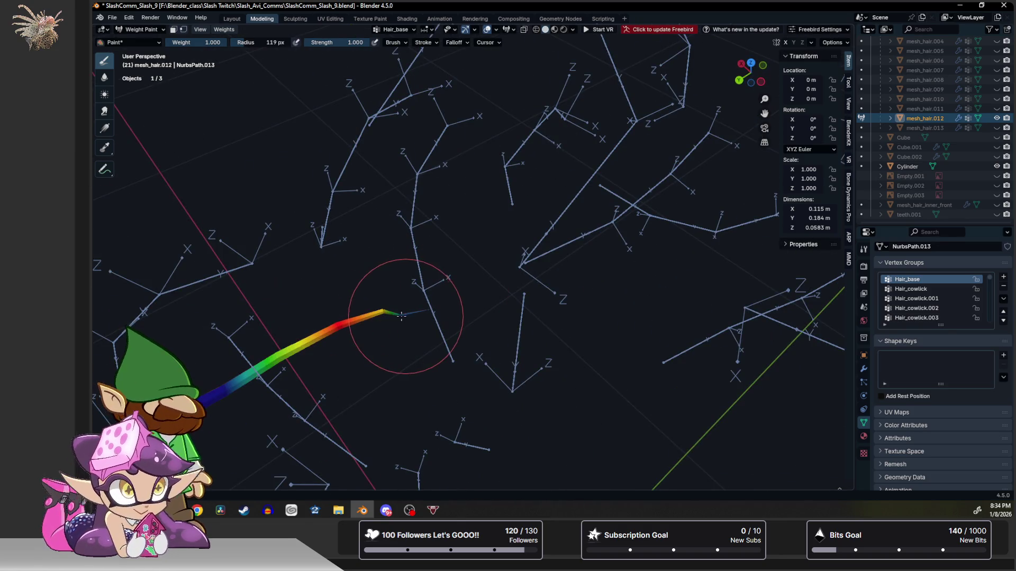
mouse_move(429, 295)
middle_mouse_down()
mouse_move(394, 288)
mouse_move(386, 234)
middle_mouse_up()
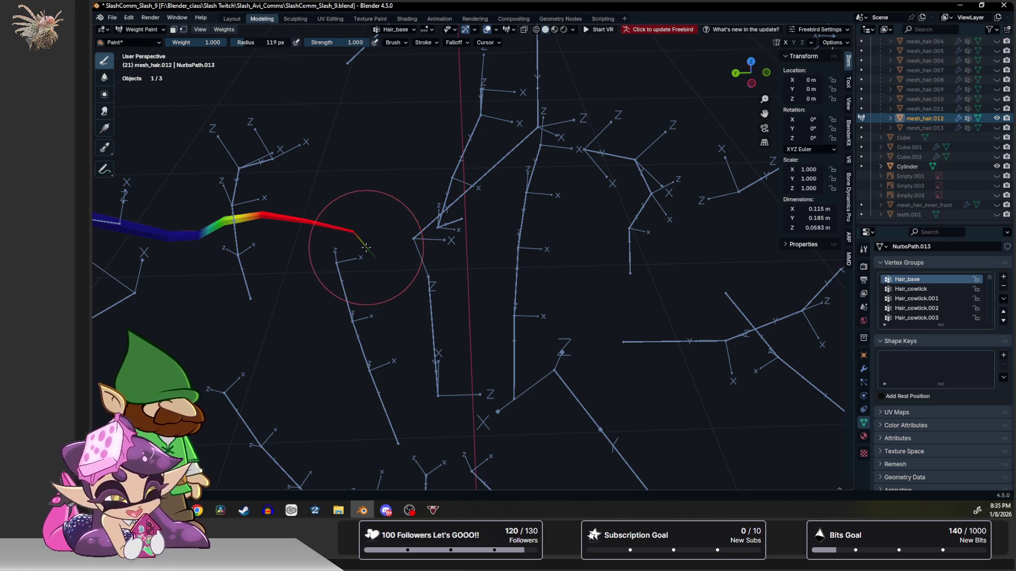
Extend the red Hair_base weight along the strand, fading out toward the far end, and leave weight painting.
mouse_move(352, 230)
left_mouse_down()
mouse_move(372, 249)
mouse_move(386, 241)
left_mouse_up()
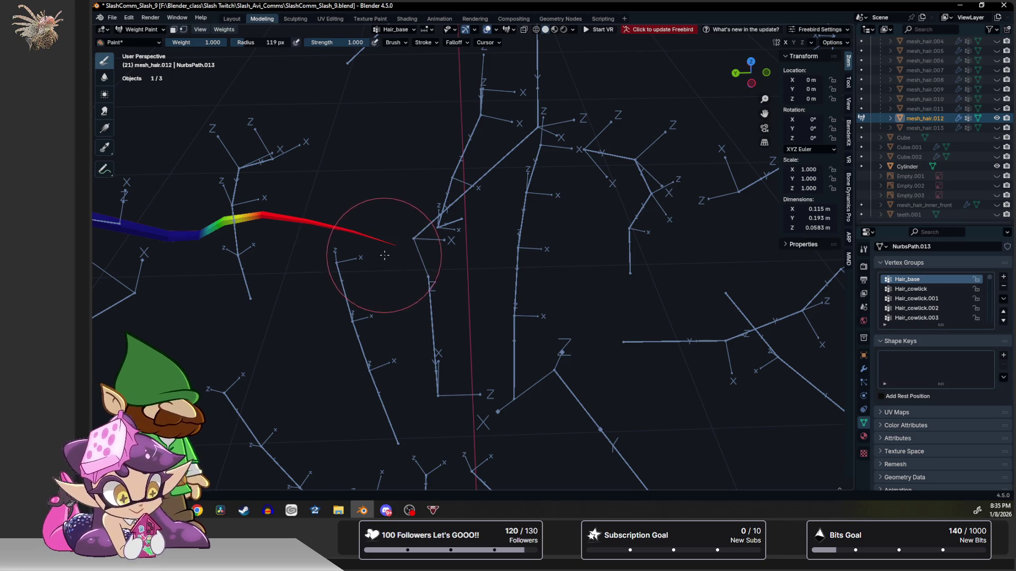
middle_click_drag(352, 233, 357, 245)
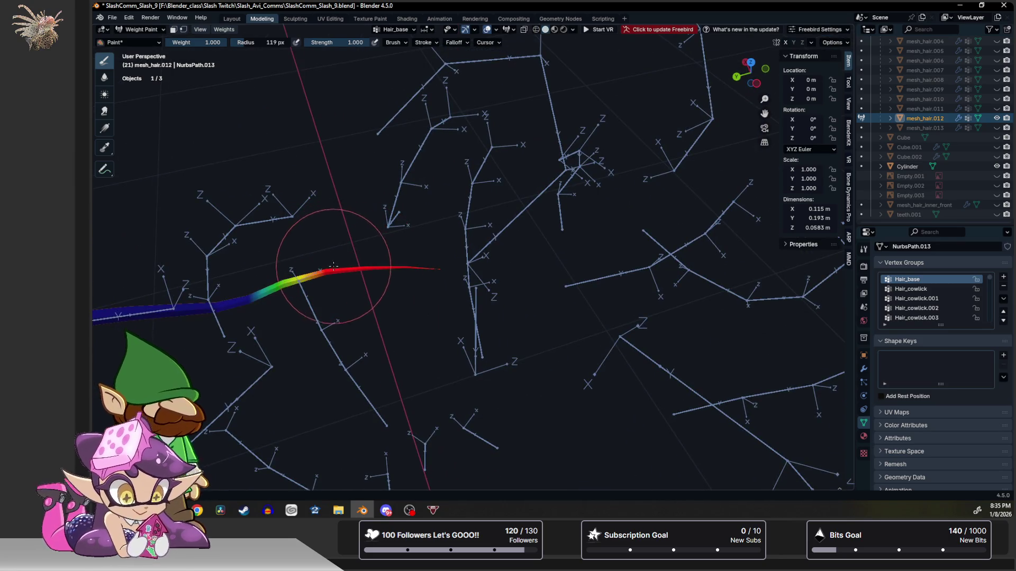
left_click_drag(295, 274, 193, 294)
mouse_move(193, 294)
middle_mouse_down()
mouse_move(215, 261)
mouse_move(385, 295)
mouse_move(354, 289)
middle_mouse_up()
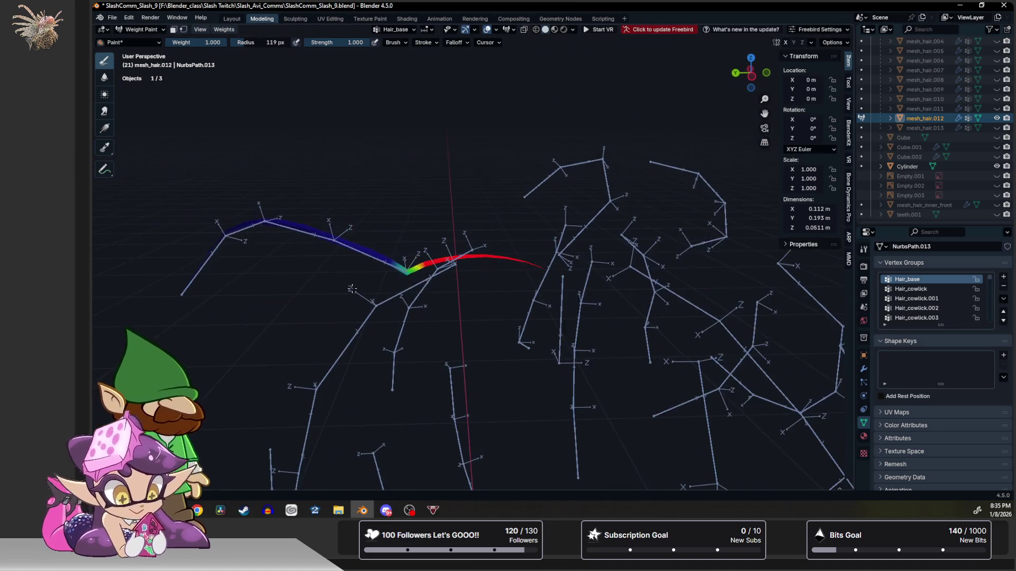
key("ctrl+Tab")
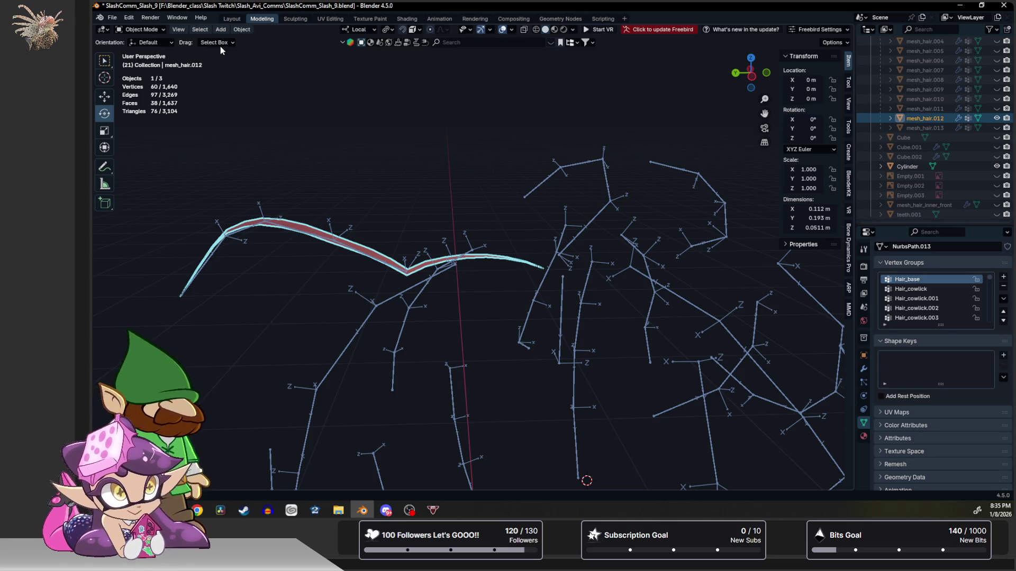
Apply Weights > Smooth to the strand's Hair_base weights, then select all bones of the armature in Pose Mode.
left_click(241, 30)
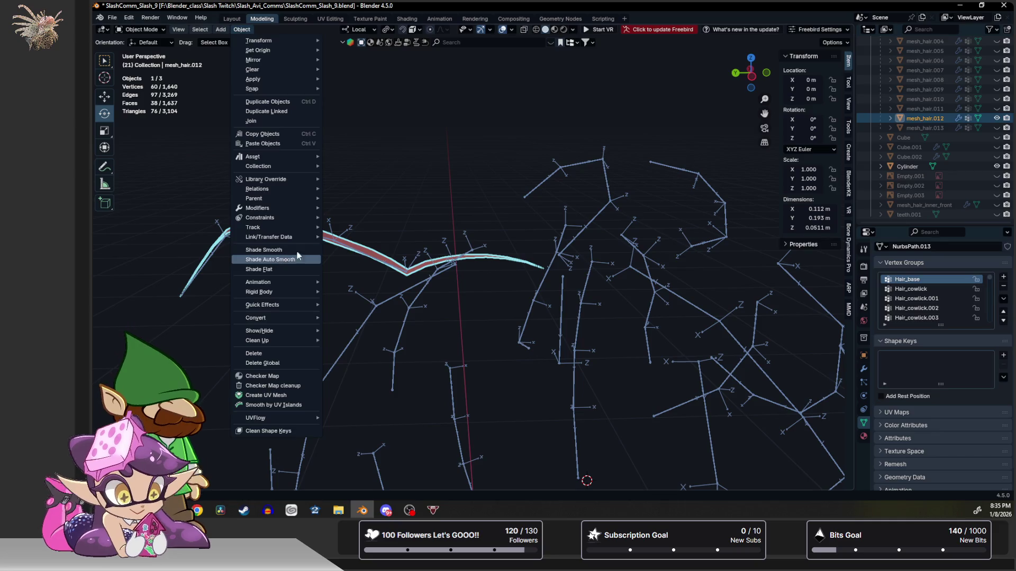
key("ctrl+Tab")
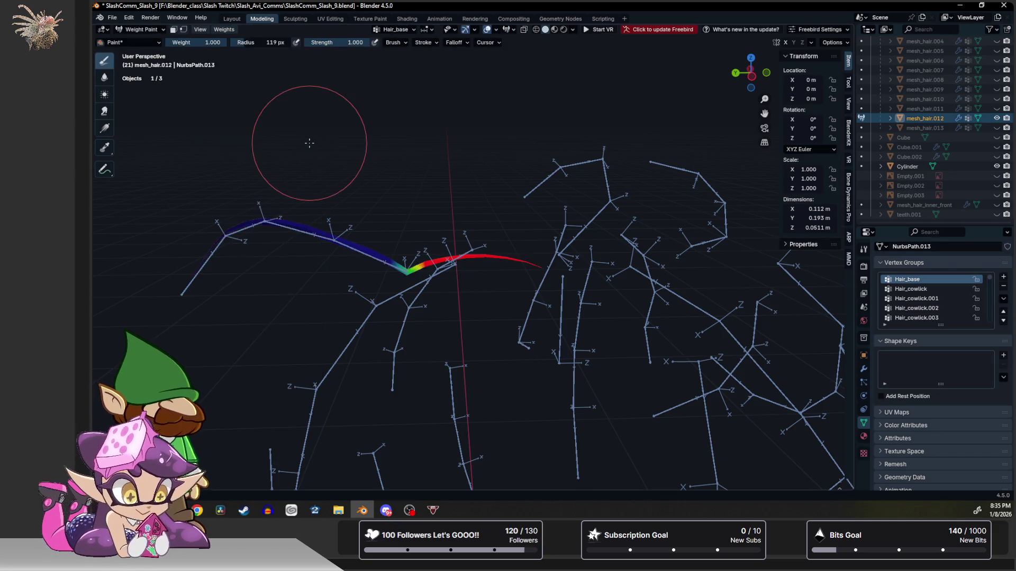
left_click(225, 29)
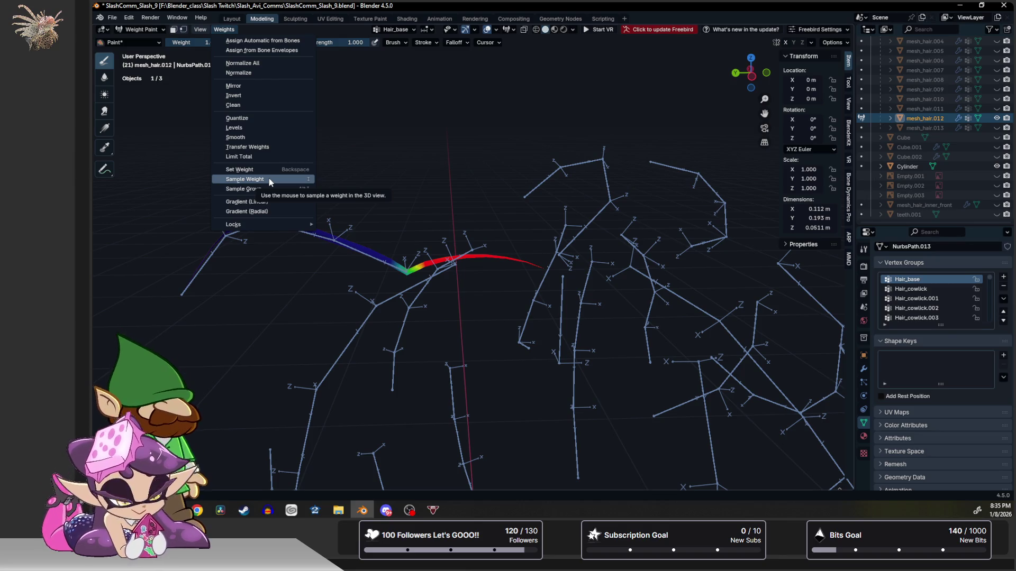
left_click(268, 135)
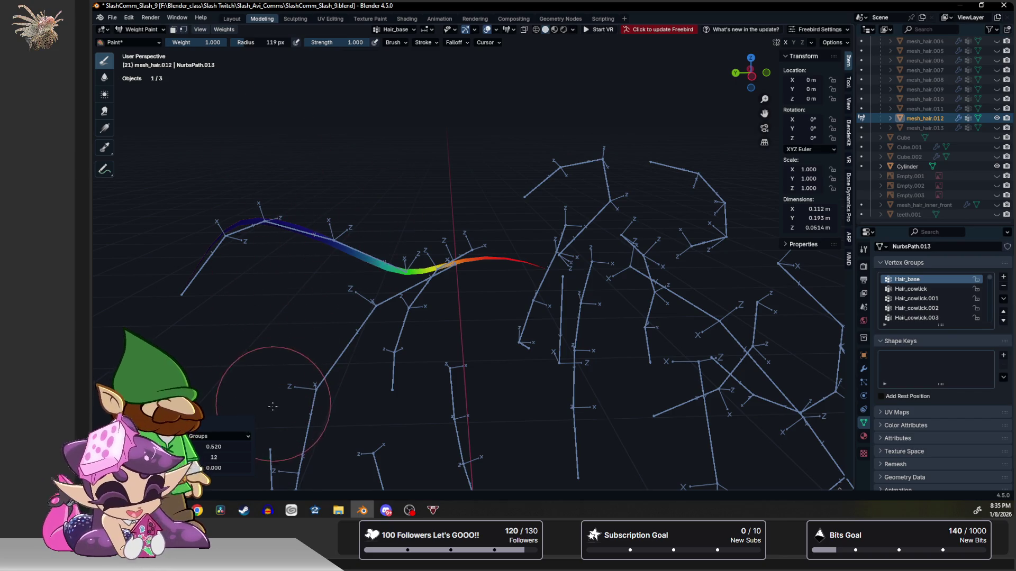
left_click(338, 264)
key("ctrl+Tab")
key("a")
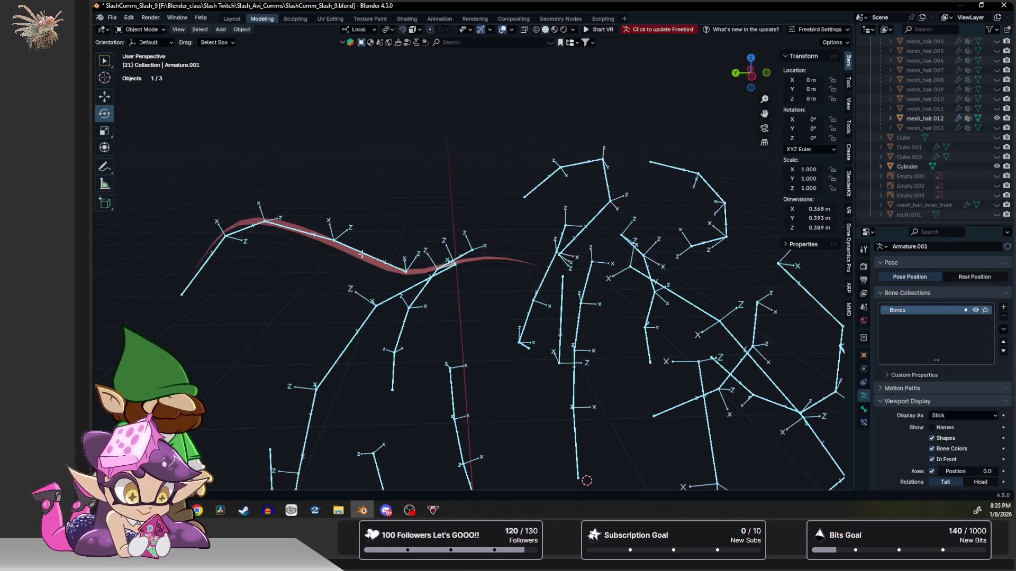
scroll(362, 257, "down", 2)
scroll(415, 166, "down", 2)
Deselect the bones, enlarge the Outliner and unhide mesh_hair through mesh_hair.013.
middle_click_drag(415, 166, 553, 155)
key("alt+a")
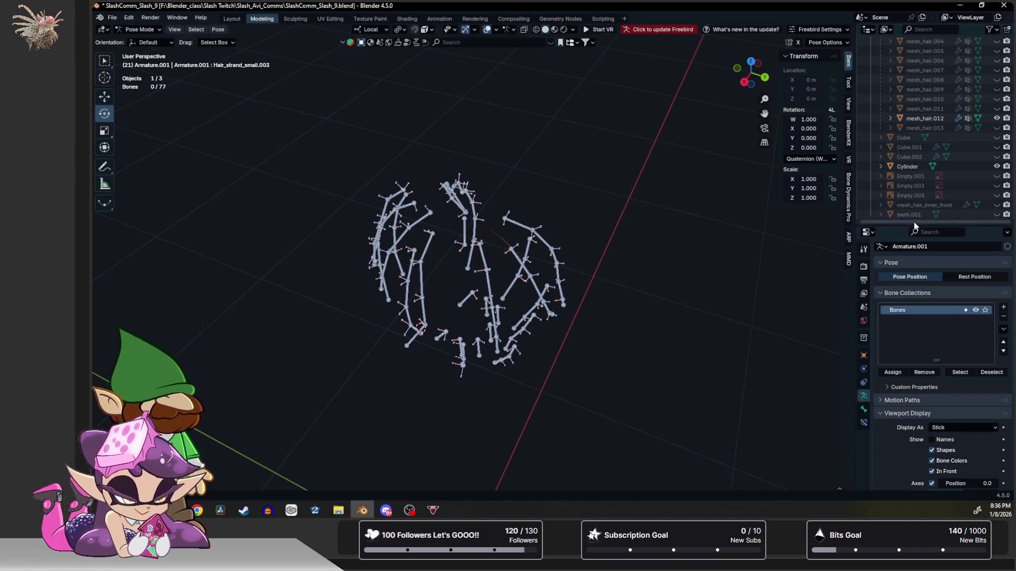
left_click_drag(917, 225, 915, 449)
left_click(997, 292)
left_click(997, 273)
left_click(997, 253)
left_click(996, 244)
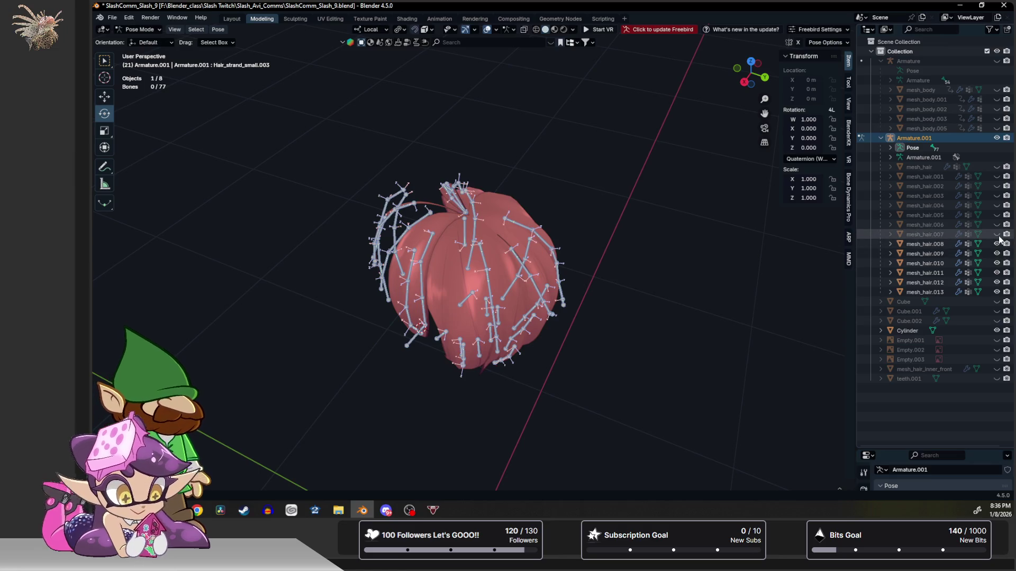
left_click(997, 225)
left_click(997, 215)
left_click(997, 196)
left_click(997, 176)
Select the hair mesh pieces in the Outliner and make mesh_hair.010 the active object.
left_click_drag(921, 292, 926, 254)
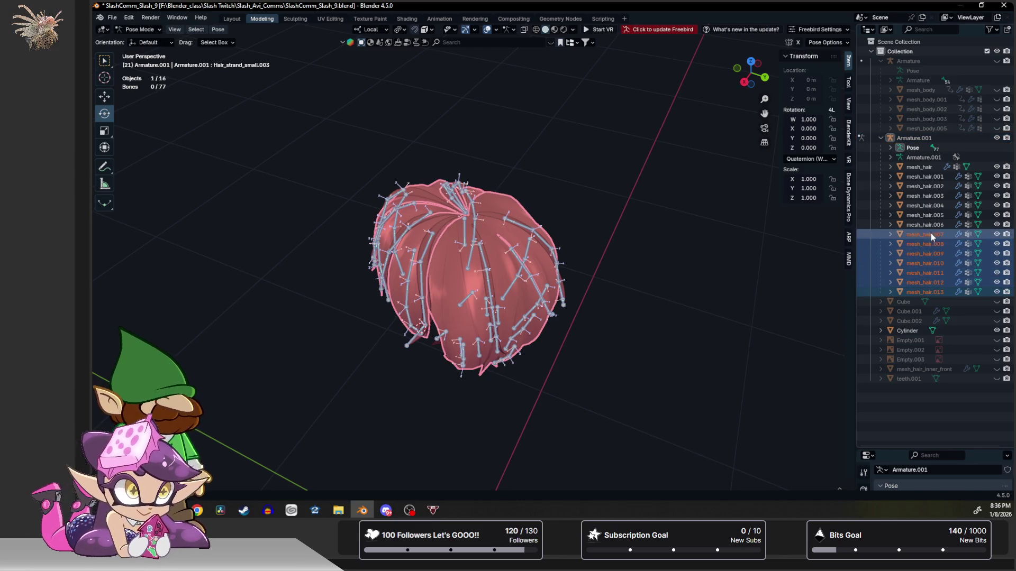
left_click_drag(926, 254, 933, 168)
right_click(454, 252)
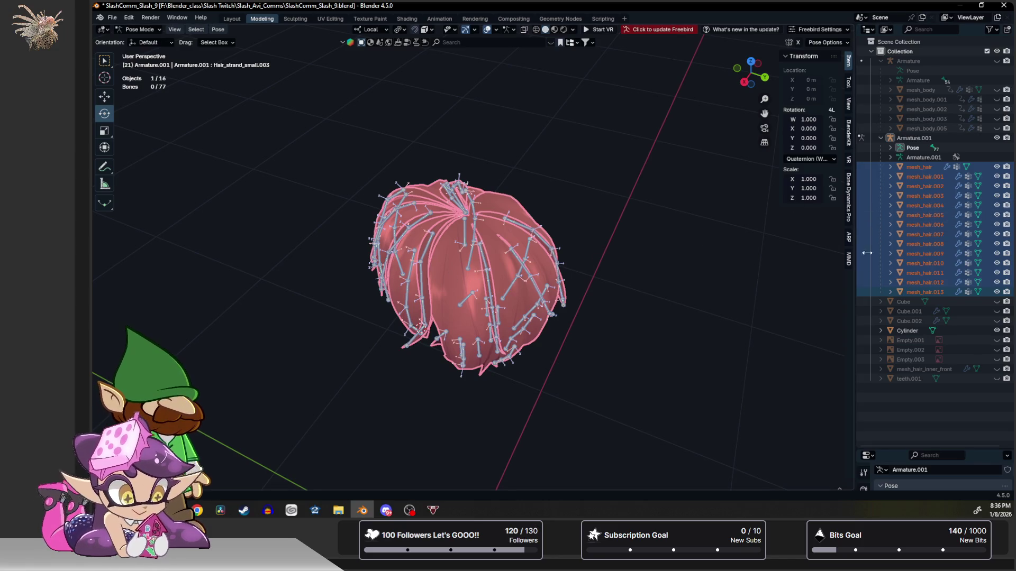
left_click(924, 292)
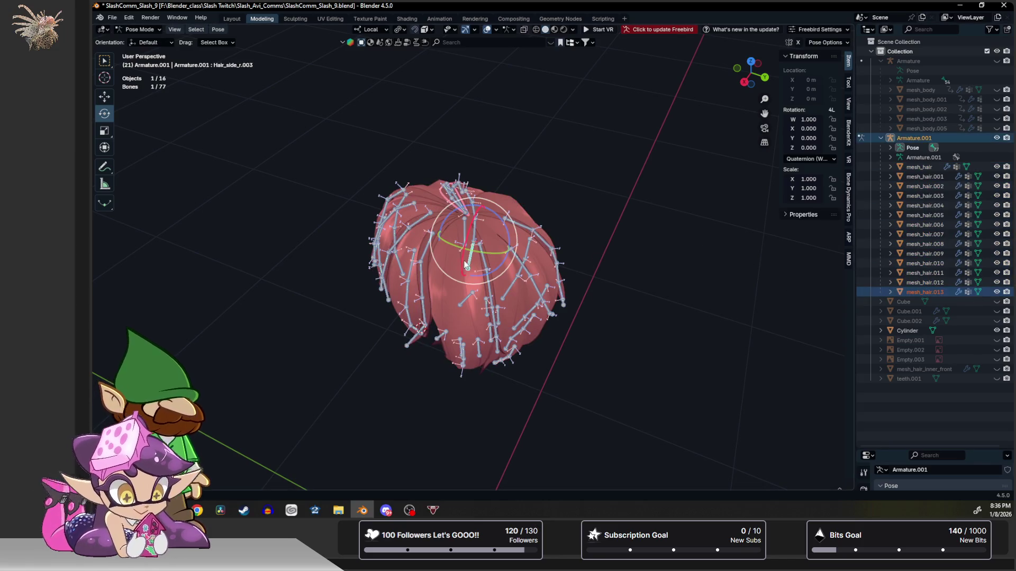
key("ctrl+Tab")
left_click(507, 204)
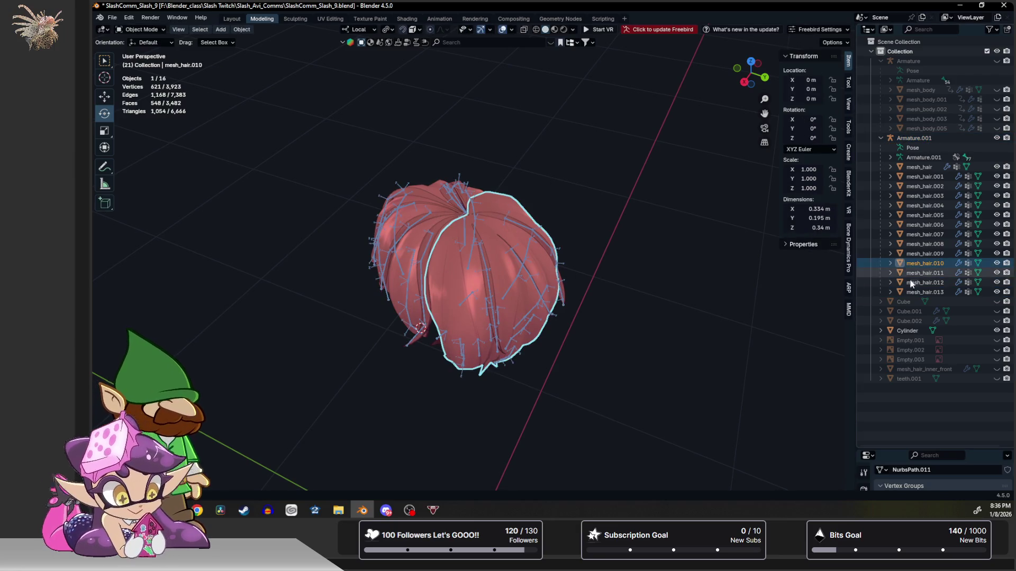
Select all fourteen hair pieces, shade them smooth and join them into one mesh.
left_click_drag(911, 293, 912, 270)
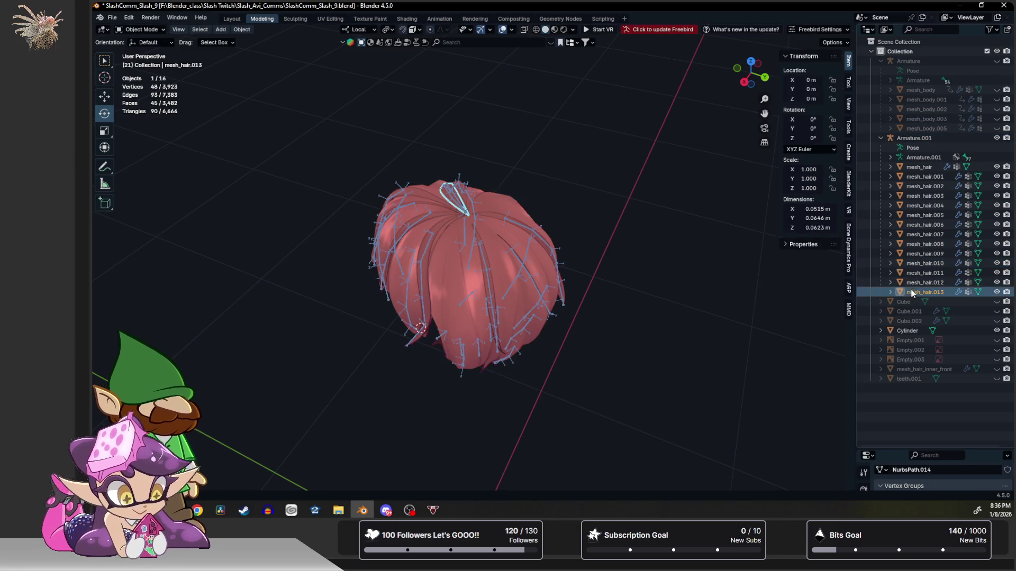
left_click(928, 168, "shift")
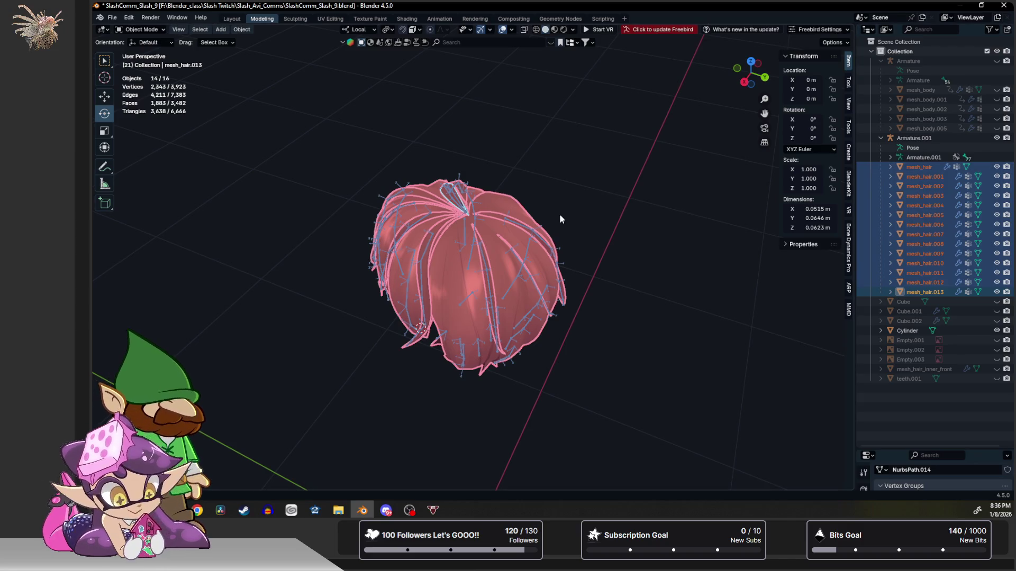
right_click(486, 263)
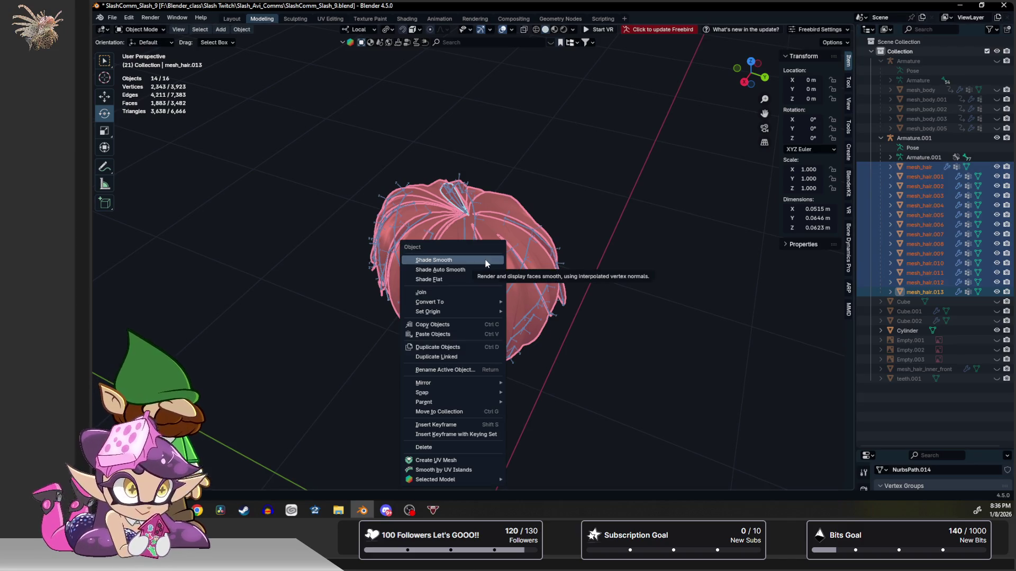
left_click(486, 263)
right_click(532, 288)
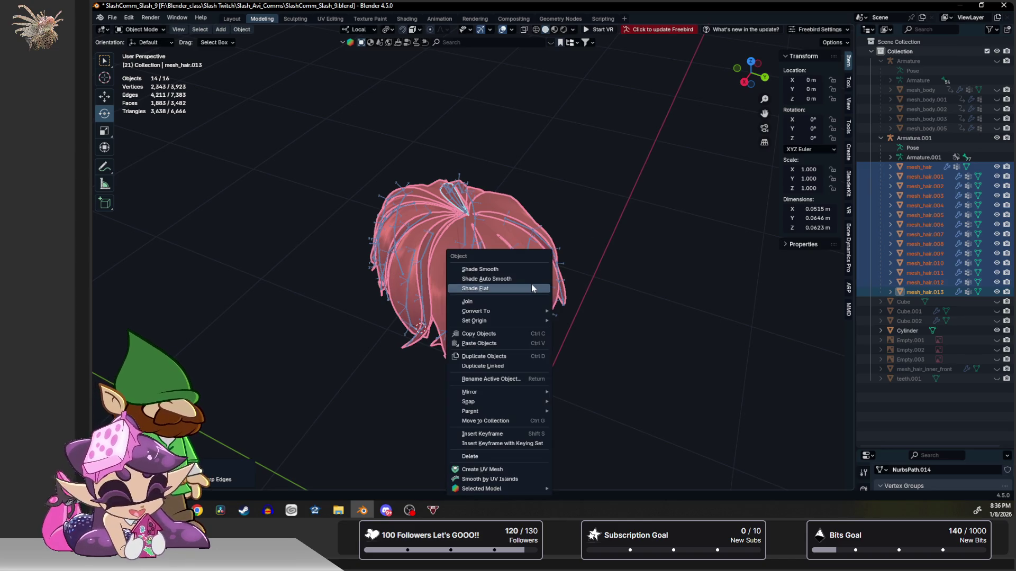
left_click(502, 294)
middle_click_drag(449, 265, 492, 238)
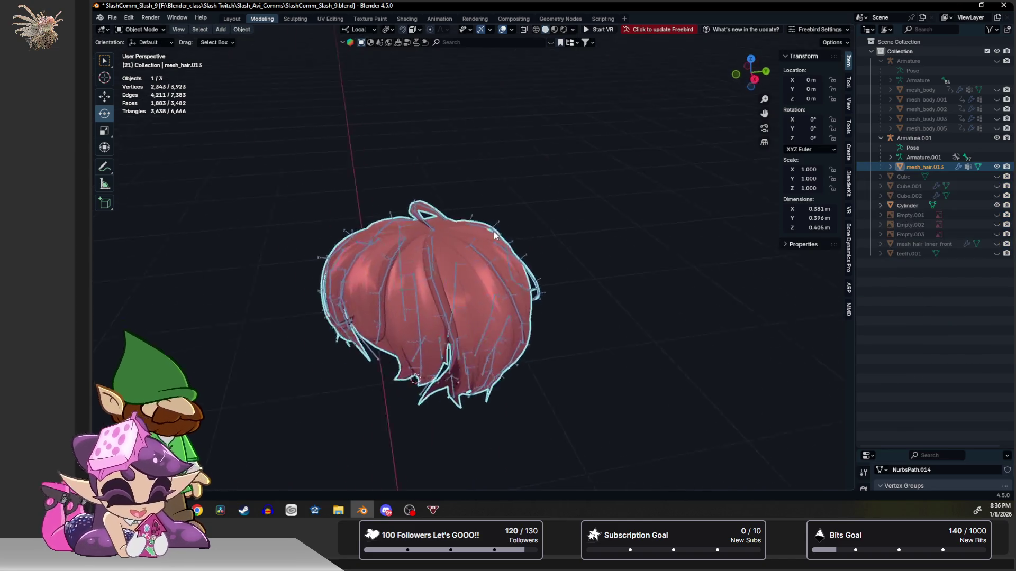
Rename the merged hair object to mesh_hair and make the hair armature active.
double_click(934, 167)
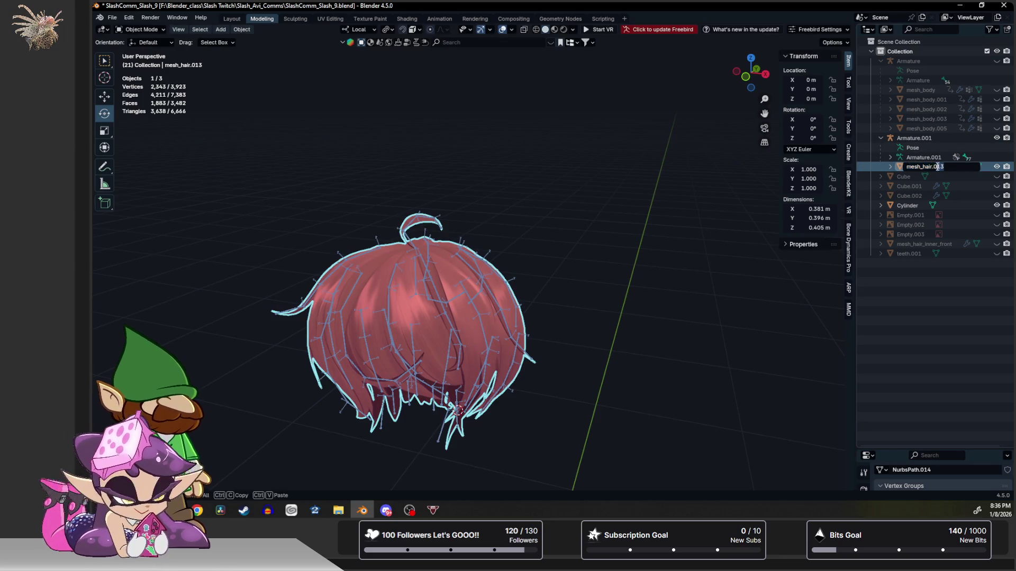
key("BackSpace")
key("BackSpace")
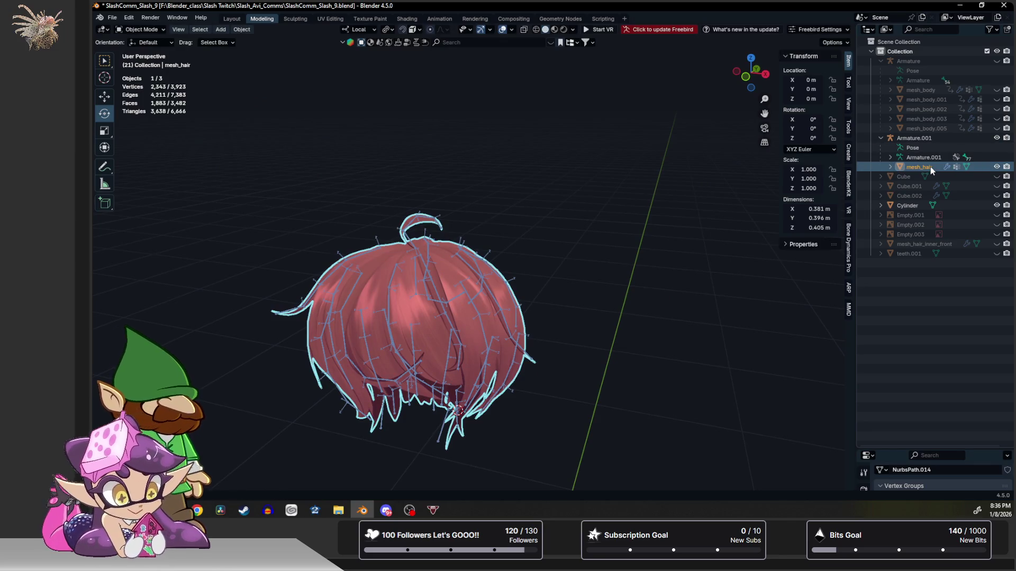
key("Return")
scroll(373, 226, "up", 3)
left_click(373, 226)
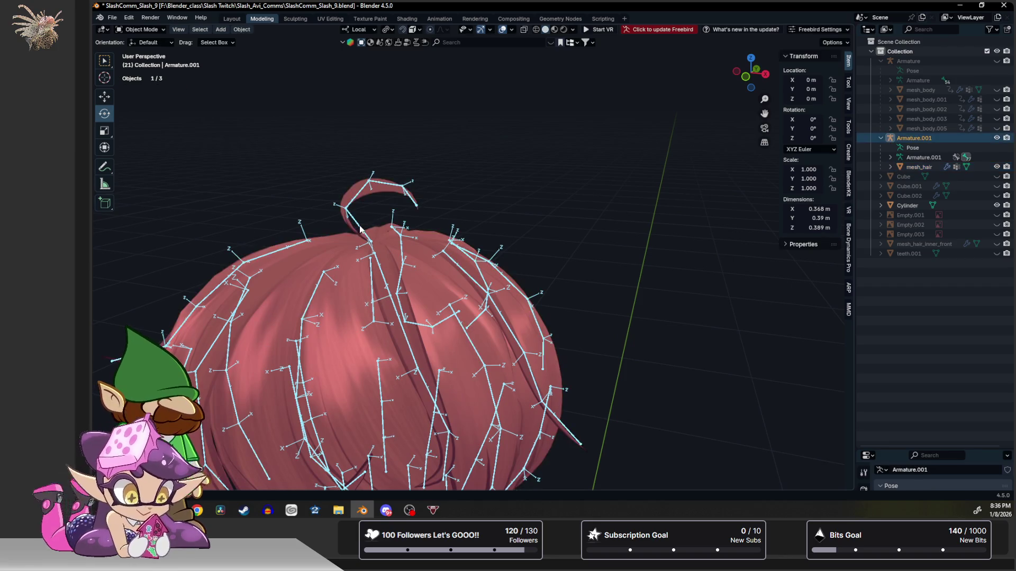
In Pose Mode, trial-rotate the cowlick chain and a hair strand bone, cancelling each rotation.
key("ctrl+Tab")
left_click(360, 194)
key("shift+bracketright")
key("shift+bracketright")
key("shift+bracketright")
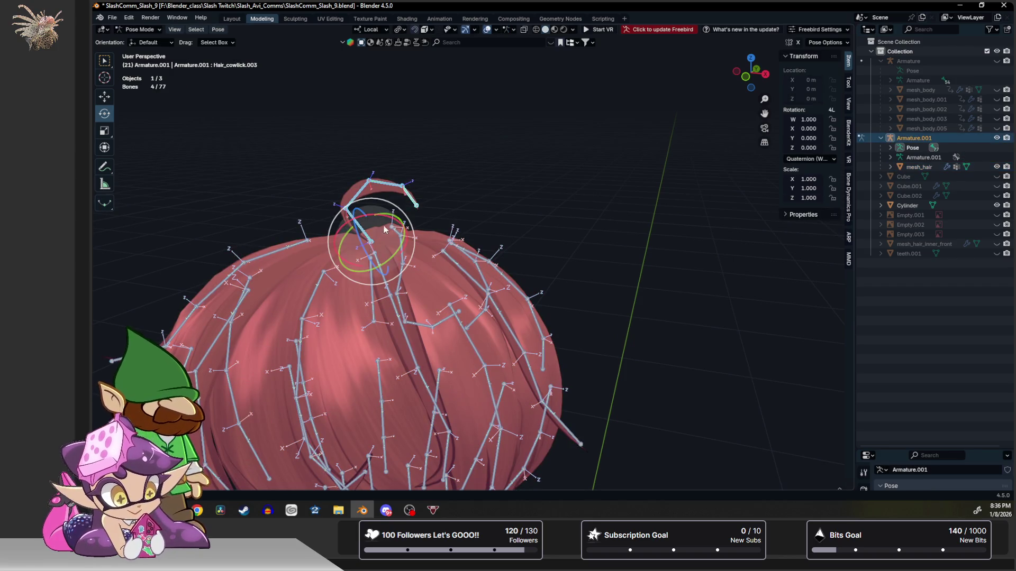
key("r")
key("r")
key("Escape")
middle_click_drag(373, 238, 459, 273)
left_click(458, 274)
left_click_drag(484, 232, 458, 217)
middle_click_drag(458, 217, 445, 238)
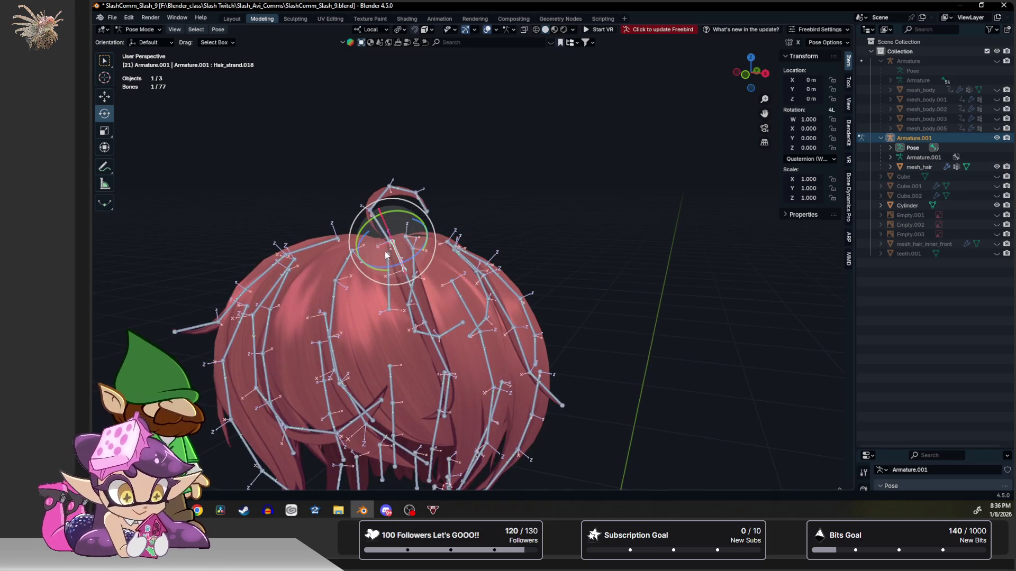
key("r")
key("r")
key("Escape")
Test-bend Hair_strand.014, a small strand bone and Hair_back_L007 without keeping any pose, then deselect all bones.
left_click(460, 238)
key("r")
key("r")
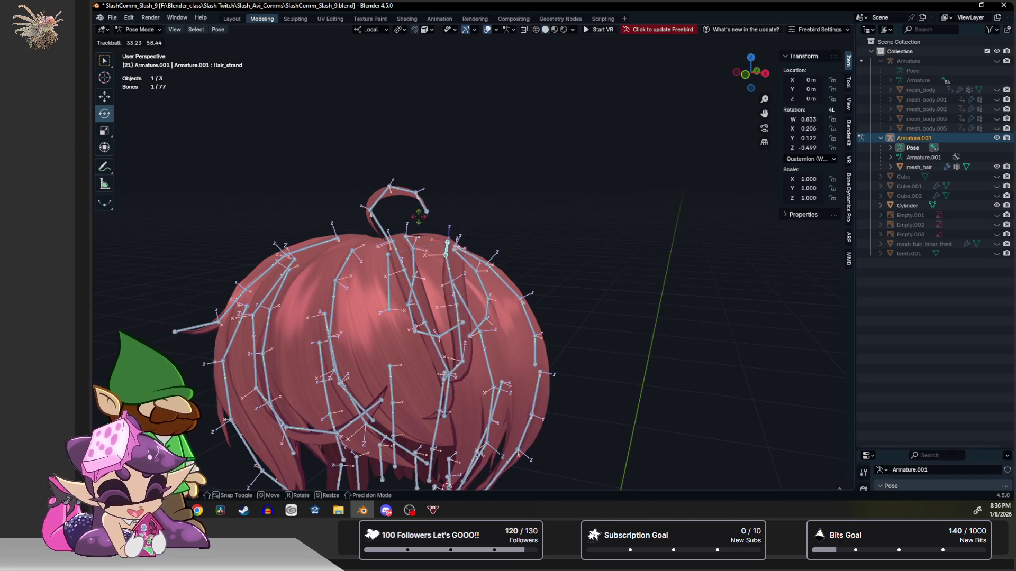
key("Escape")
mouse_move(444, 239)
middle_mouse_down()
mouse_move(426, 263)
mouse_move(476, 239)
middle_mouse_up()
left_click(491, 246)
key("r")
key("r")
key("Escape")
left_click(539, 255)
middle_click_drag(539, 254, 540, 252)
mouse_move(538, 310)
middle_mouse_down()
mouse_move(555, 342)
mouse_move(493, 355)
middle_mouse_up()
left_click(493, 348)
key("r")
key("r")
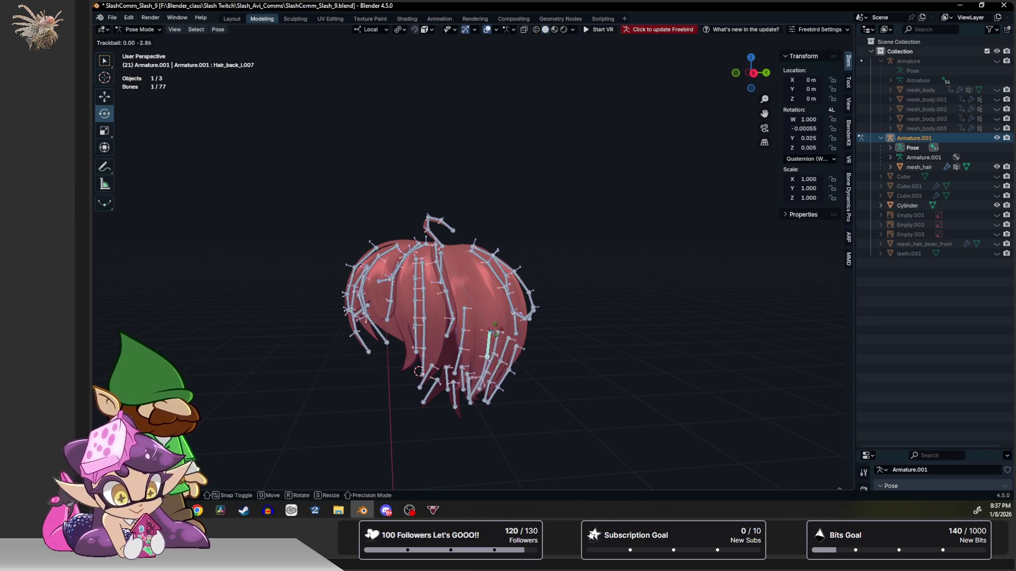
key("Escape")
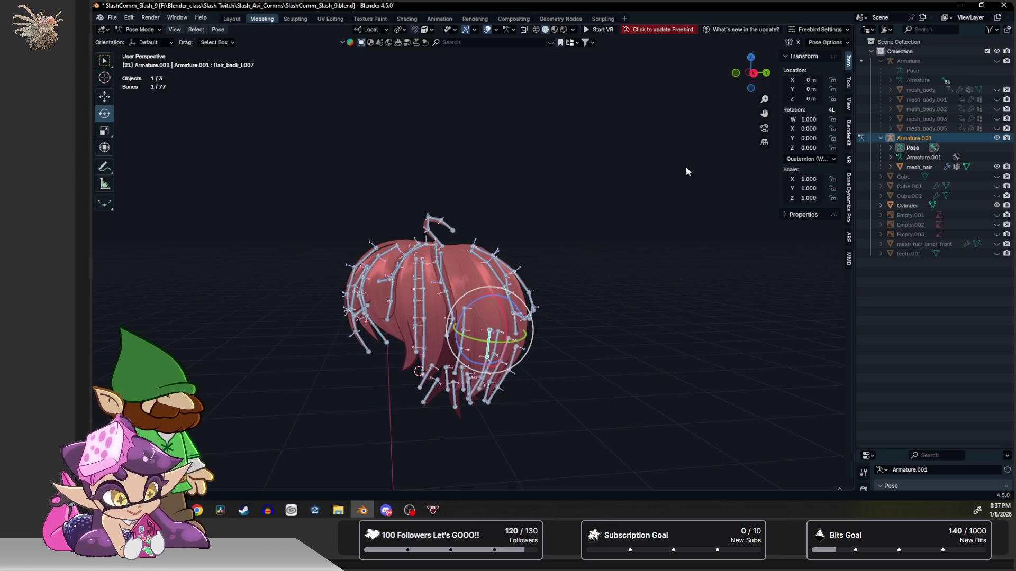
left_click(501, 200)
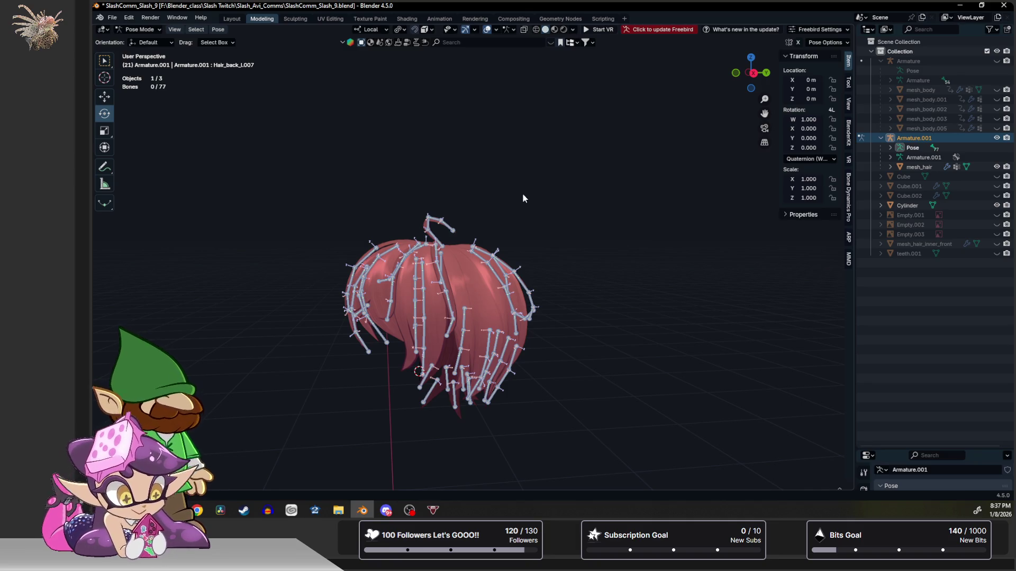
middle_click_drag(505, 231, 465, 244)
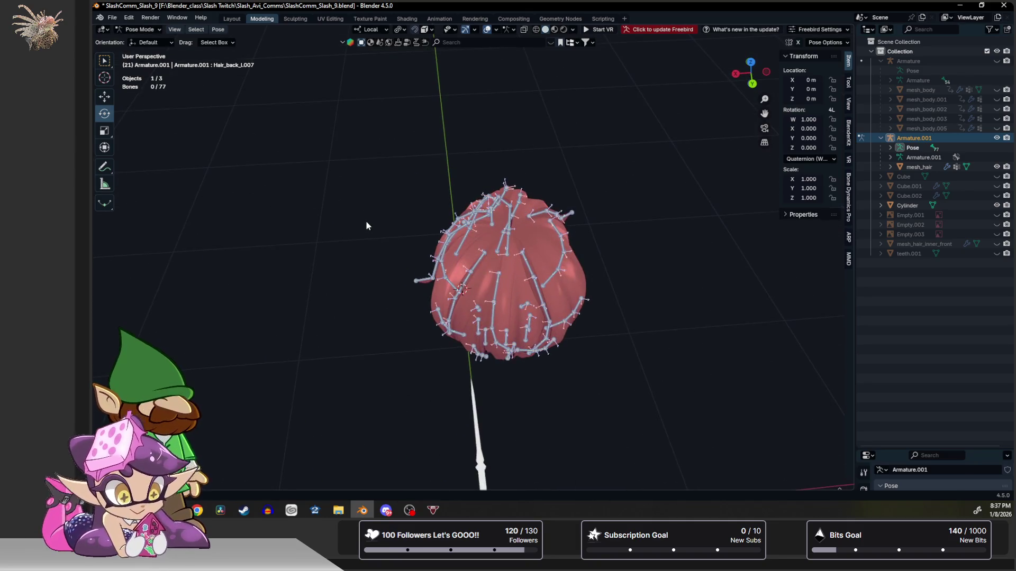
Back in Object Mode, select the spear Cylinder and hide everything else from view.
key("ctrl+Tab")
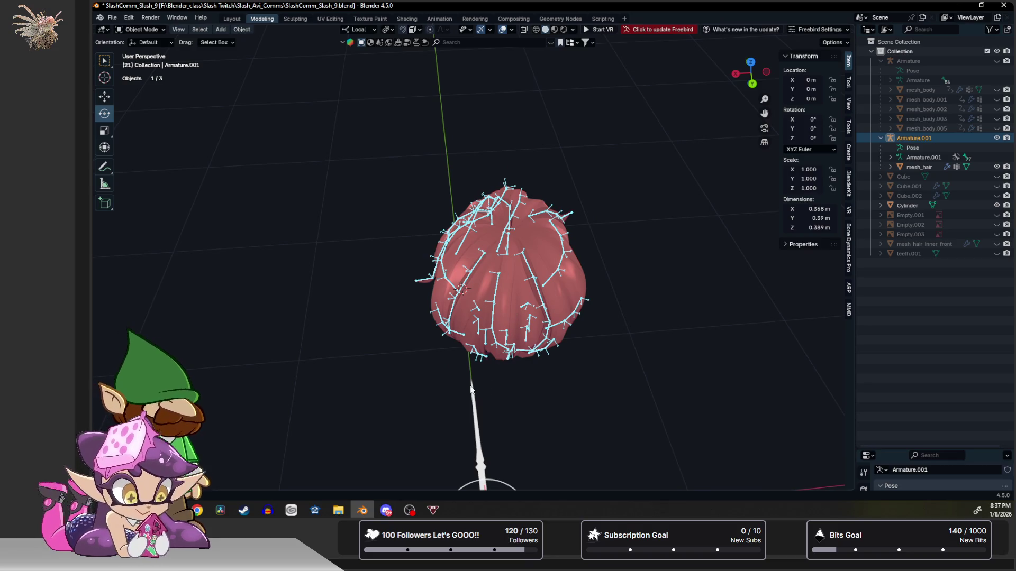
left_click(471, 385)
key("shift+h")
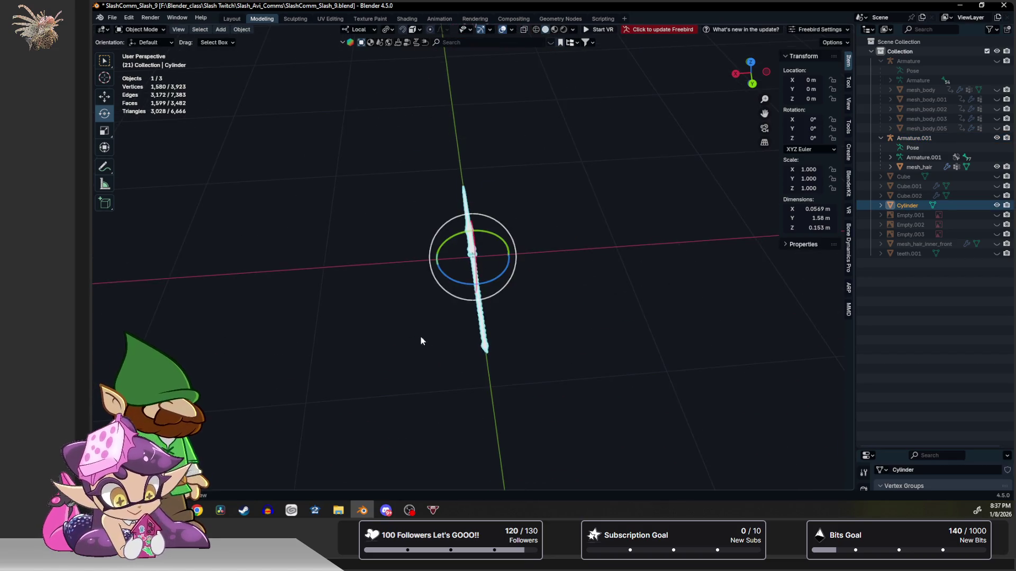
middle_click_drag(420, 336, 545, 322)
scroll(500, 315, "up", 1)
scroll(499, 315, "up", 2)
scroll(499, 316, "up", 2)
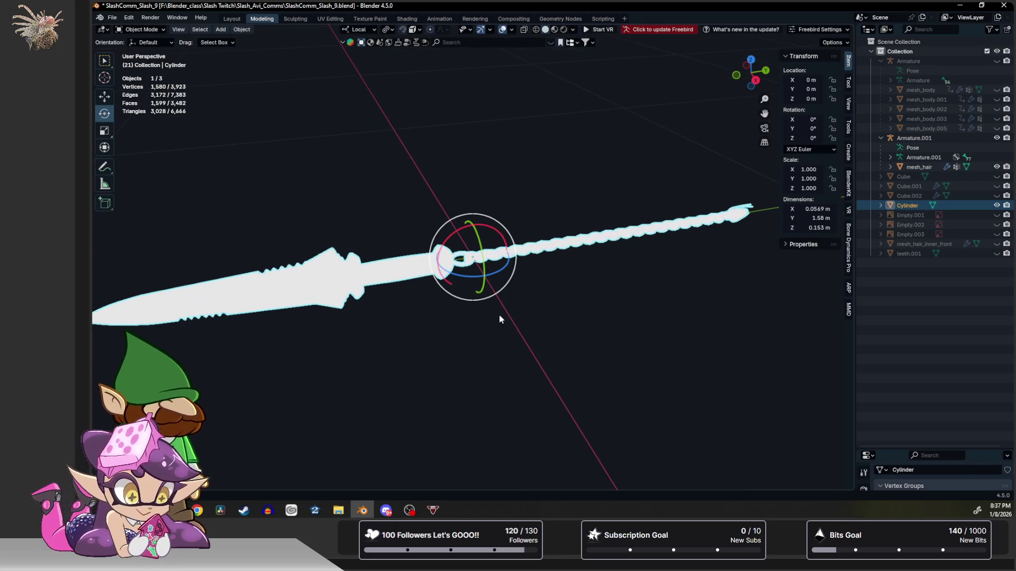
key("alt+a")
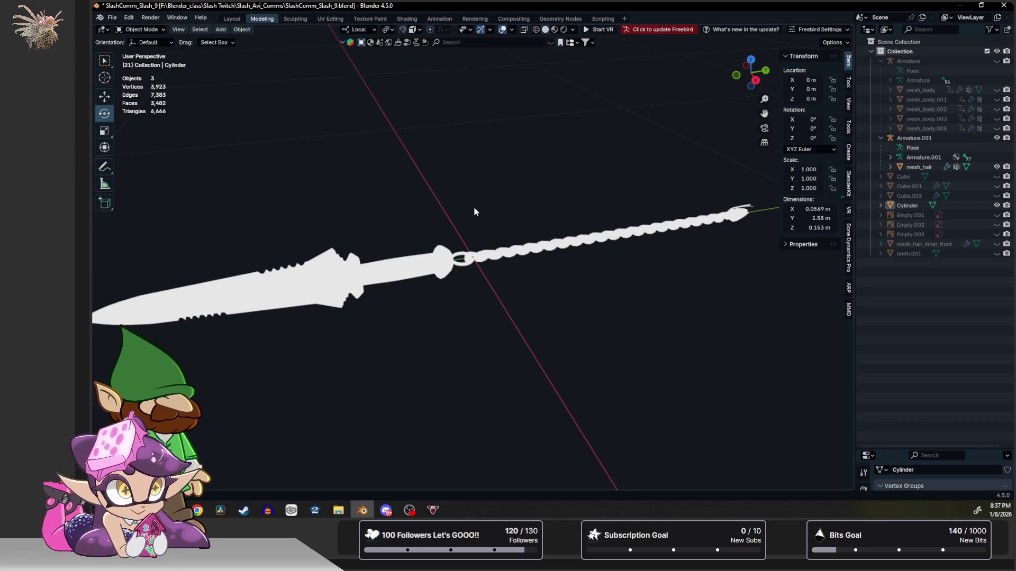
Add a single-bone armature, Armature.002, placed at the origin.
left_click(220, 29)
mouse_move(234, 39)
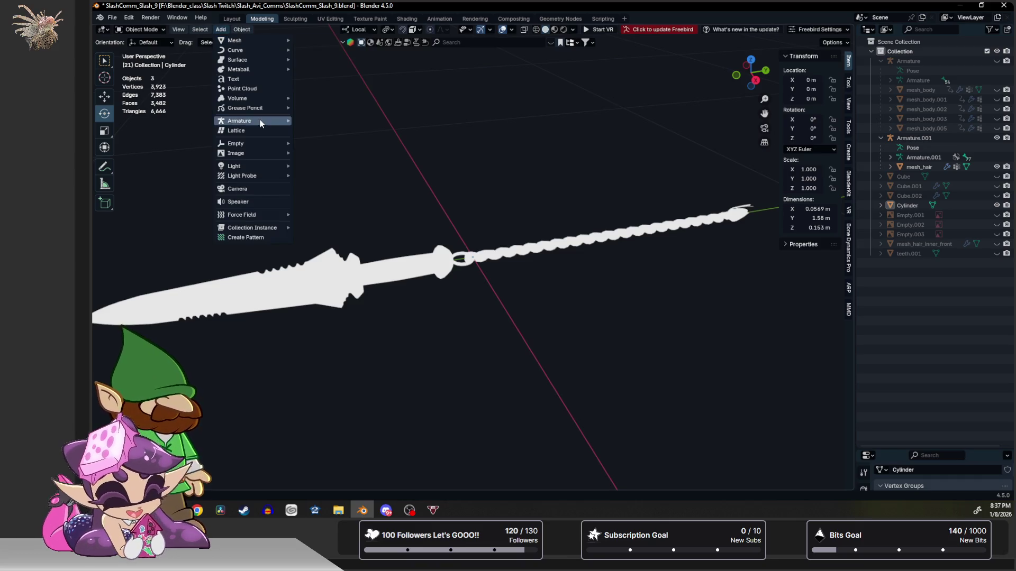
left_click(313, 121)
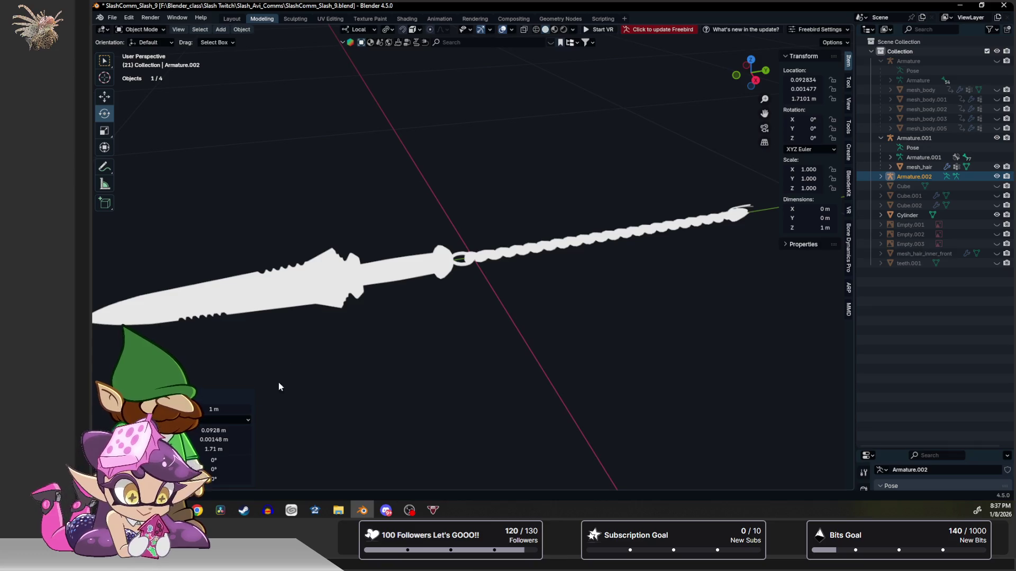
left_click_drag(208, 430, 208, 450)
type("0")
key("Return")
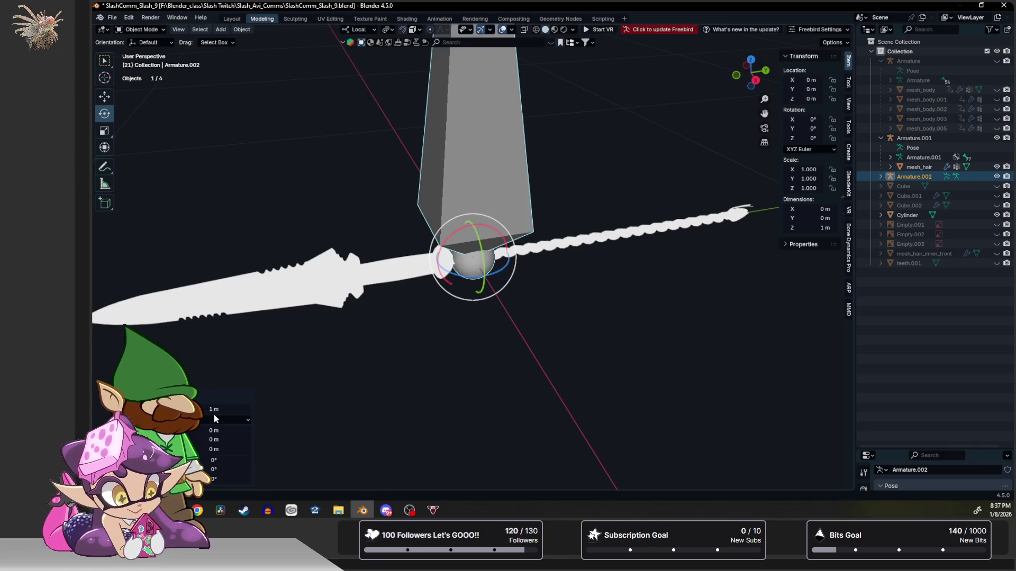
middle_click_drag(510, 150, 488, 160)
scroll(488, 160, "down", 2)
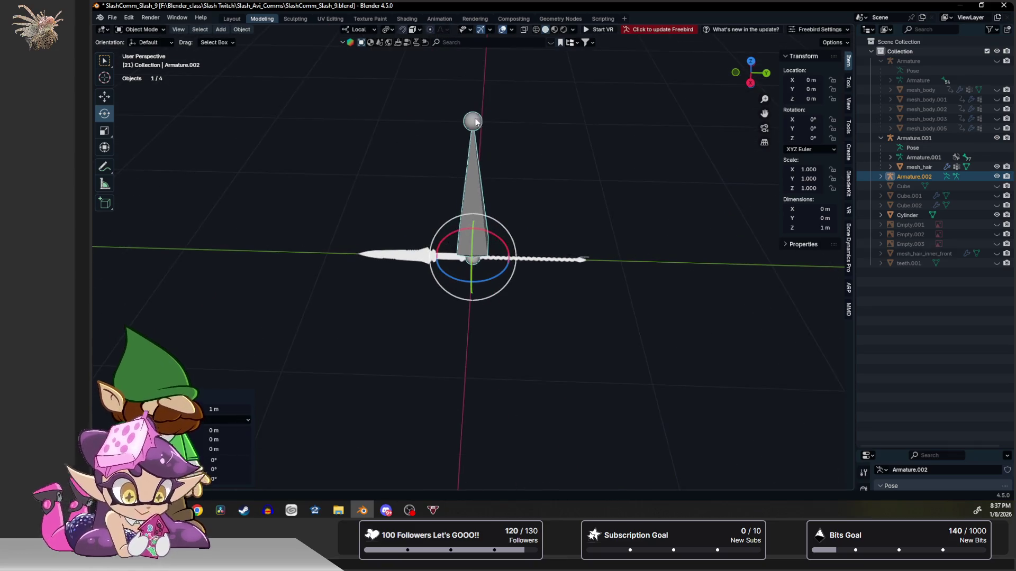
In Edit Mode, lay the bone down along the Y axis and stretch its tip along the spear using side and top views.
key("Tab")
key("shift+space")
key("g")
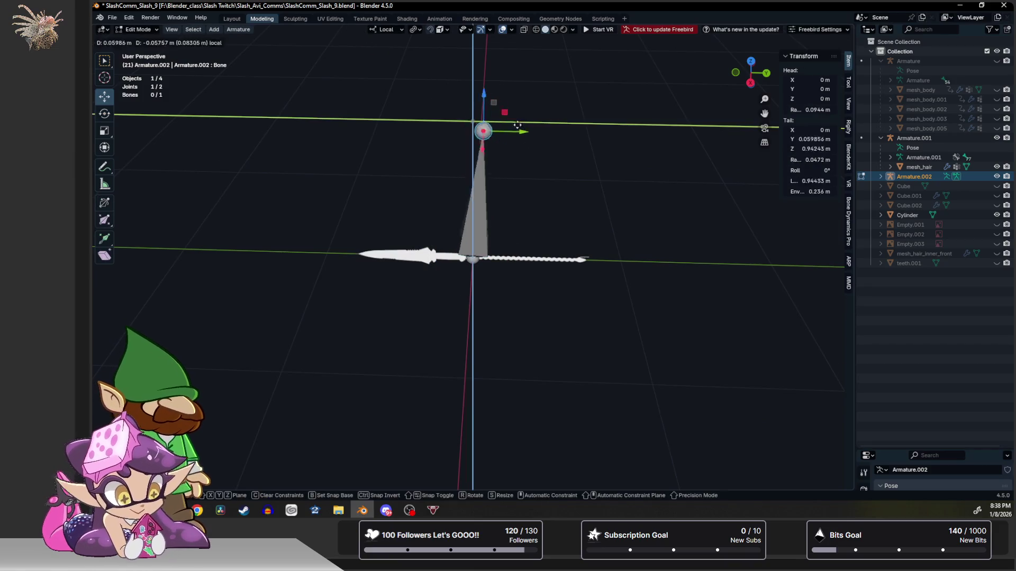
left_click_drag(495, 102, 601, 245)
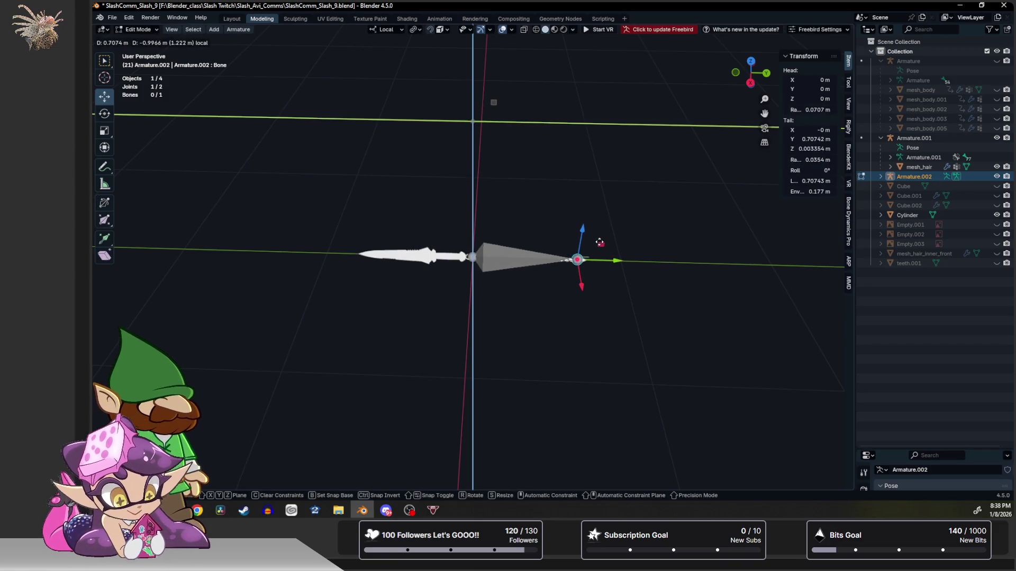
left_click(751, 83)
scroll(460, 244, "up", 3)
scroll(460, 244, "up", 2)
scroll(459, 243, "up", 2)
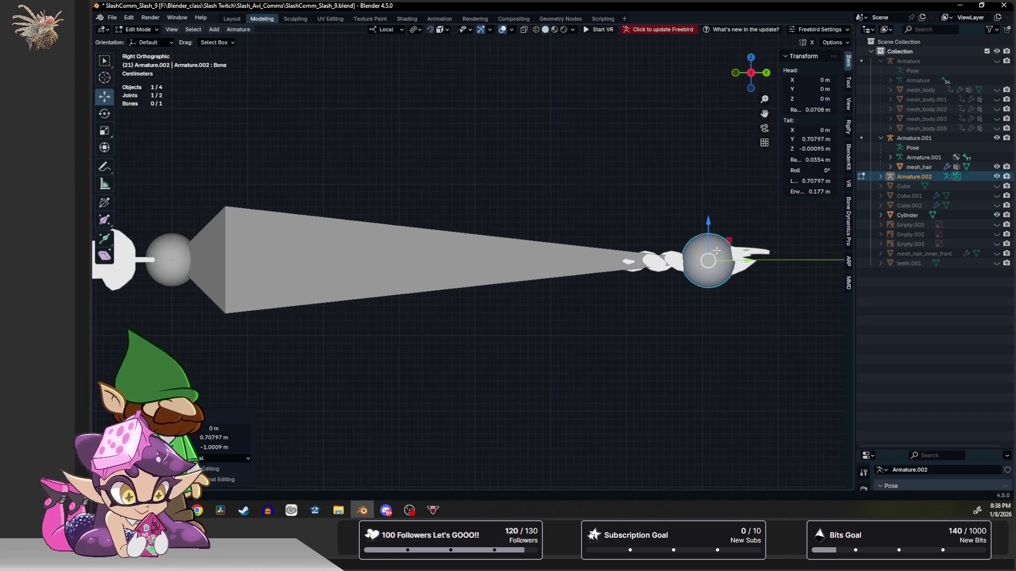
mouse_move(707, 263)
left_mouse_down()
mouse_move(781, 264)
mouse_move(769, 260)
left_mouse_up()
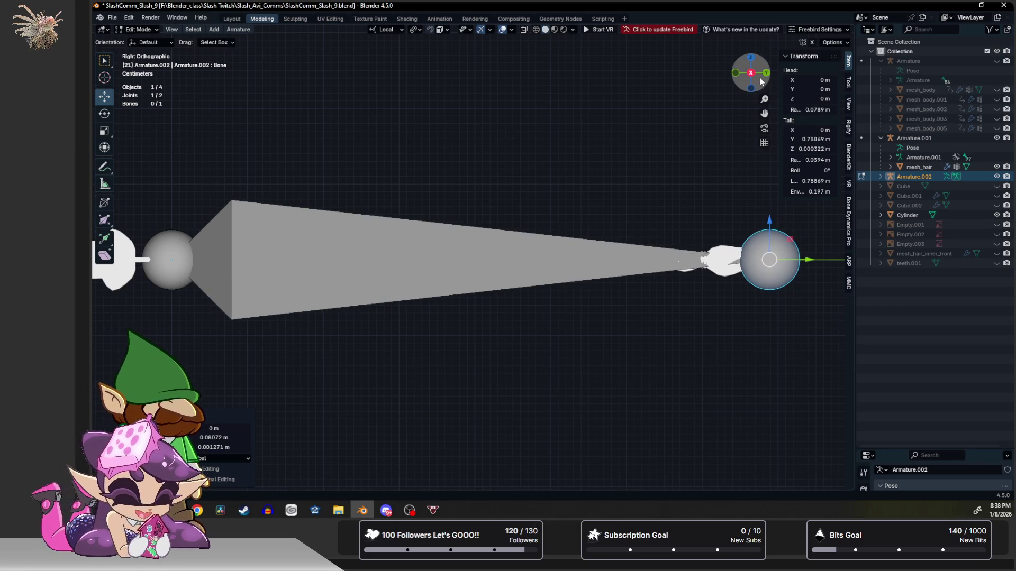
left_click(751, 57)
scroll(594, 292, "down", 2)
scroll(580, 275, "down", 1)
middle_click_drag(569, 296, 344, 232)
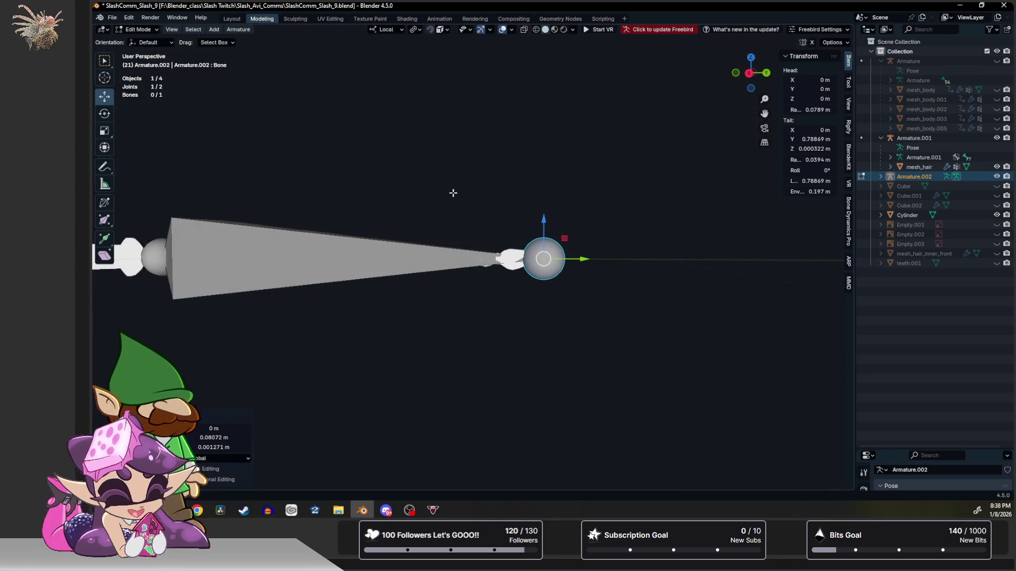
Slide the bone head toward the grip and shorten the bone by pulling its tip back along Y.
left_click(215, 256)
middle_click_drag(214, 256, 336, 252)
left_click_drag(354, 252, 370, 254)
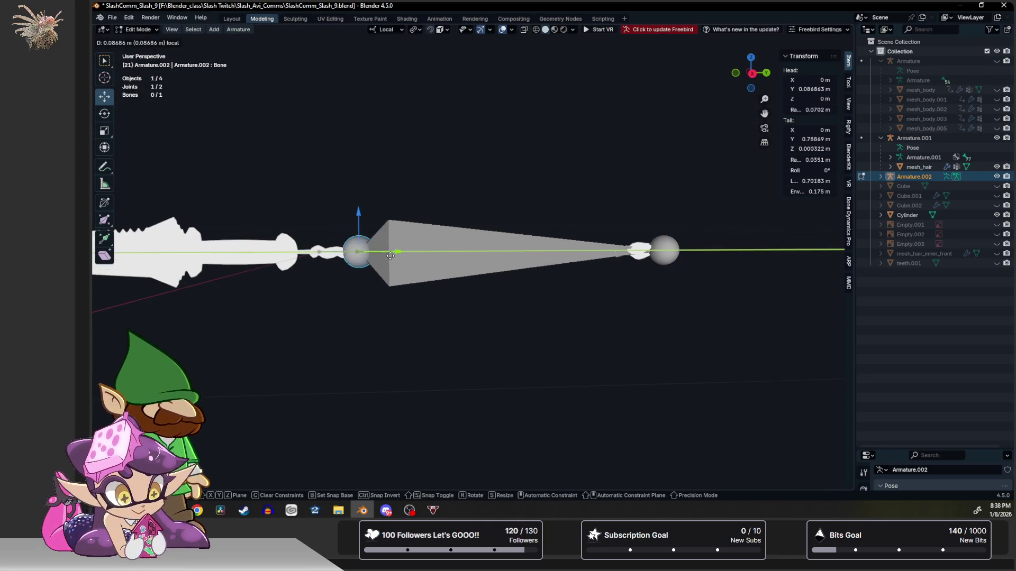
left_click(399, 242)
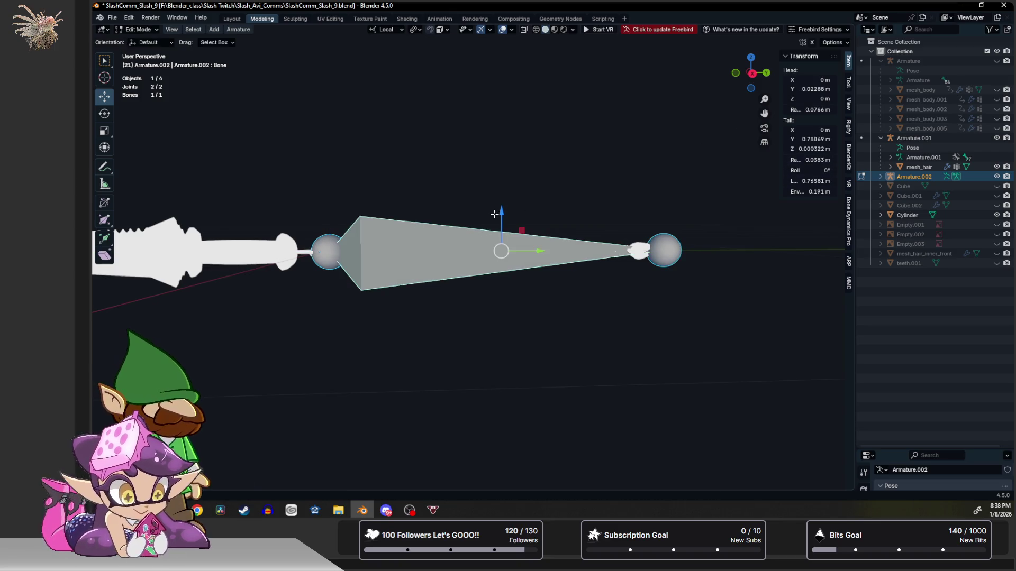
mouse_move(411, 184)
middle_mouse_down()
mouse_move(546, 187)
mouse_move(482, 249)
middle_mouse_up()
left_click(474, 248)
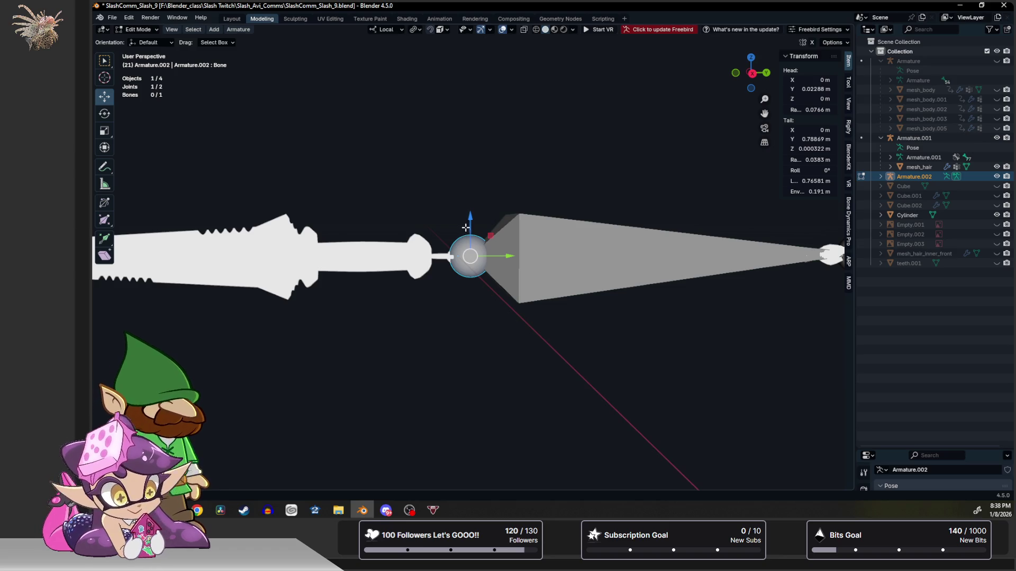
scroll(624, 257, "down", 1)
middle_click_drag(633, 261, 598, 267, "shift")
left_click(701, 261)
left_click(763, 260)
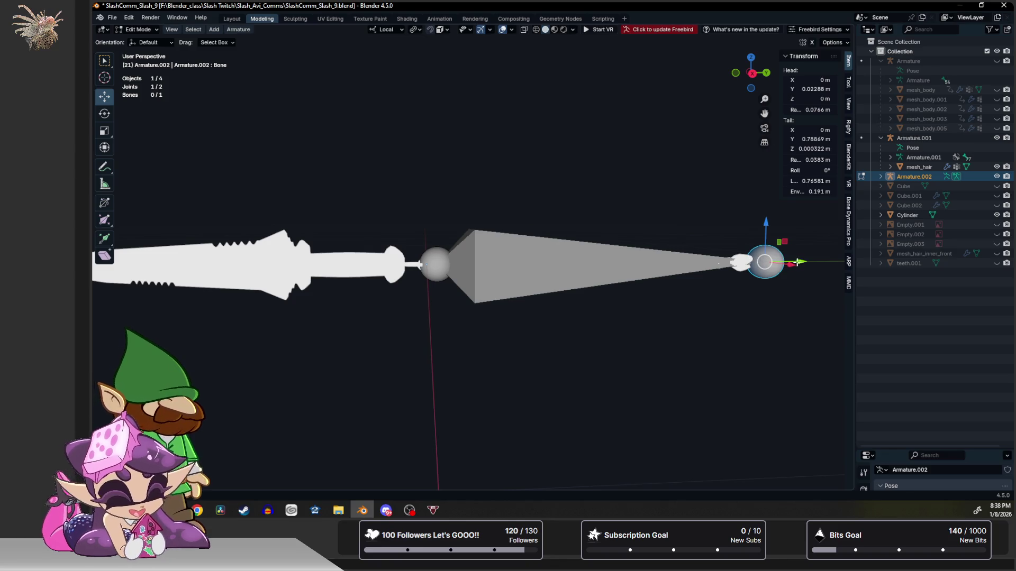
left_click_drag(796, 262, 294, 264)
Shift the whole bone left along Y and move its end joint in so it spans the handle, about 0.28 m.
left_click(383, 264)
left_click_drag(383, 264, 345, 264)
left_click(210, 265)
left_click_drag(241, 265, 295, 271)
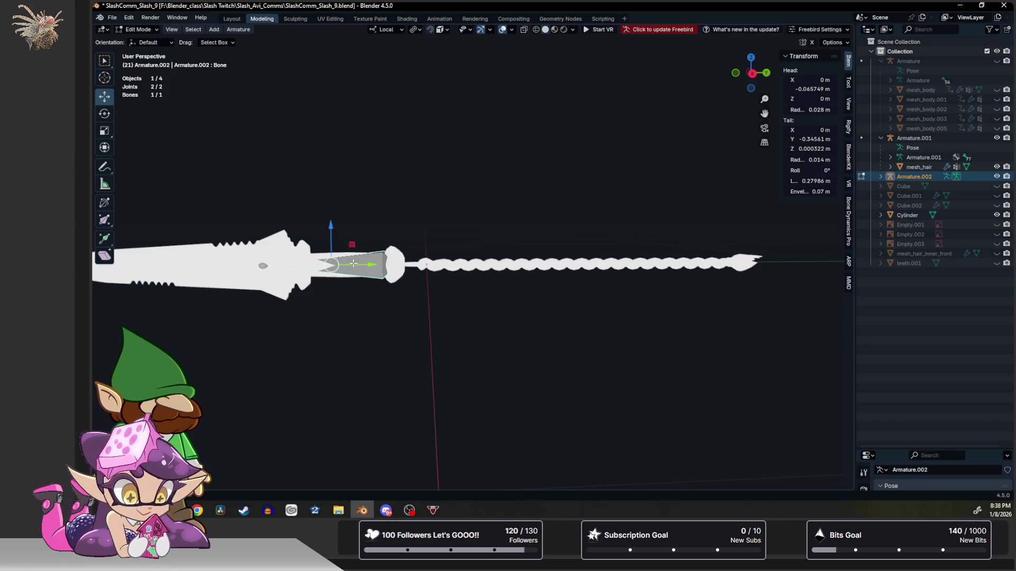
Duplicate the handle bone and slide the copy along the dagger onto the chain.
key("shift+d")
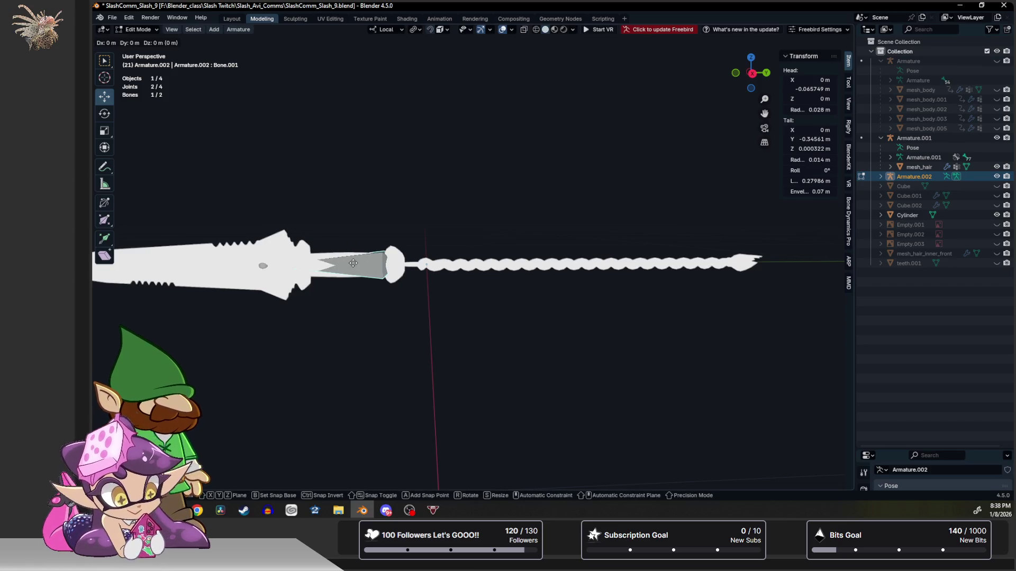
right_click(353, 263)
key("g")
key("z")
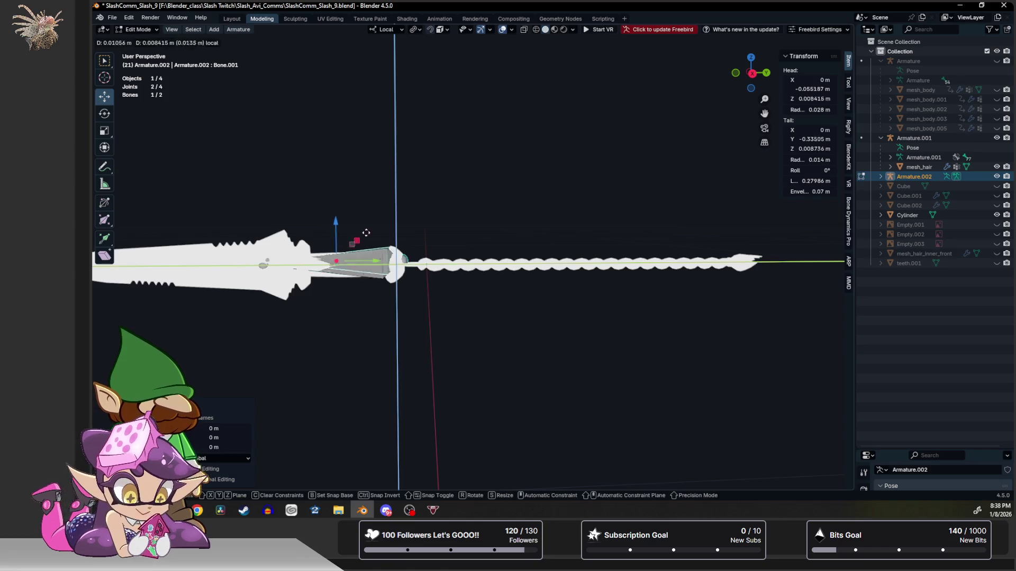
right_click(420, 203)
key("g")
key("y")
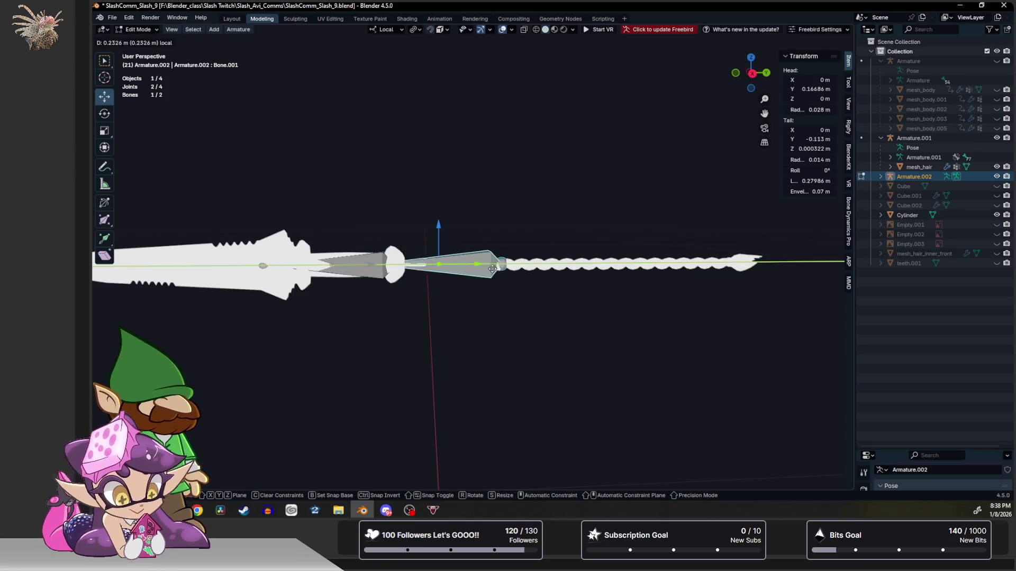
left_click(538, 273)
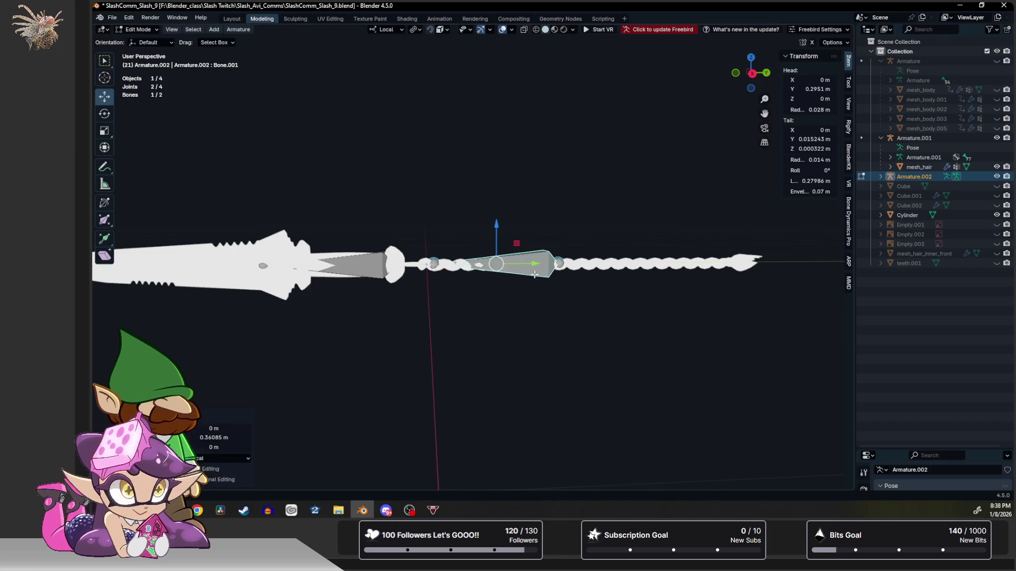
Adjust the copy's head and tail so it spans the chain from hilt to tip, about 0.66 m.
left_click(432, 264)
key("g")
key("y")
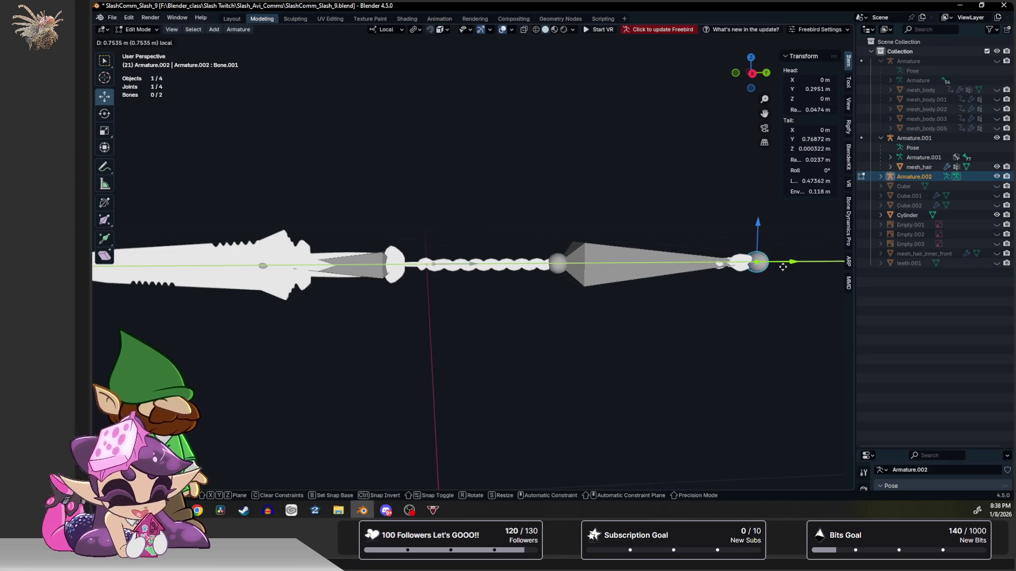
left_click(571, 268)
key("g")
key("y")
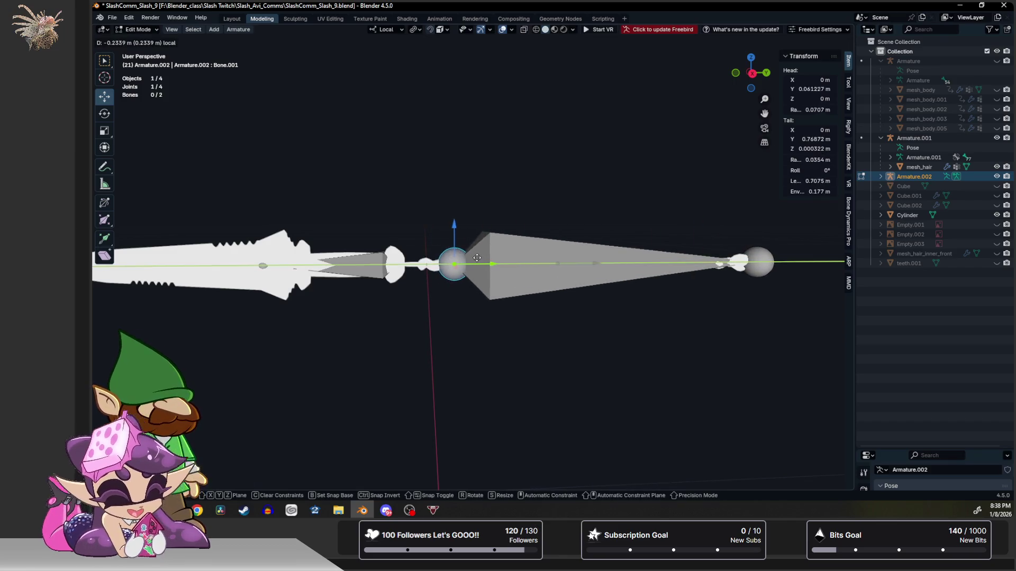
left_click(459, 257)
left_click(764, 265)
key("g")
key("y")
left_click(724, 279)
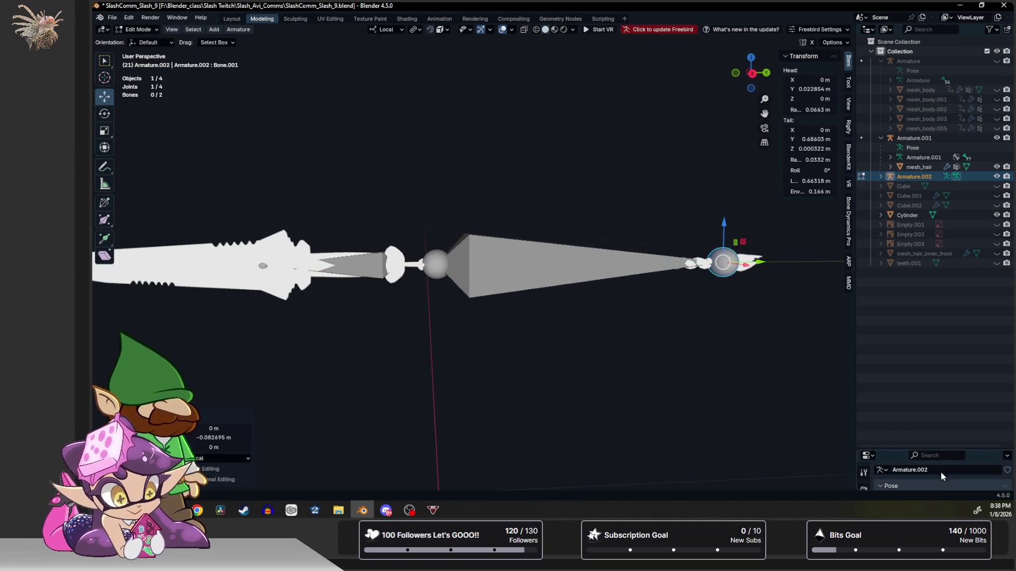
Display Armature.002's bones as sticks drawn in front of the mesh.
left_click_drag(944, 452, 945, 253)
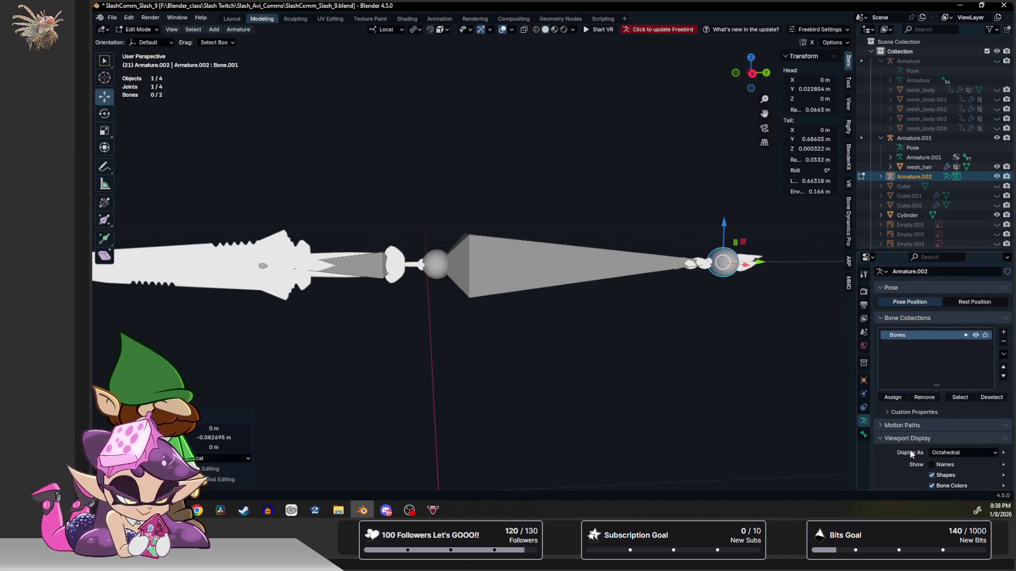
scroll(911, 454, "down", 3)
left_click(955, 394)
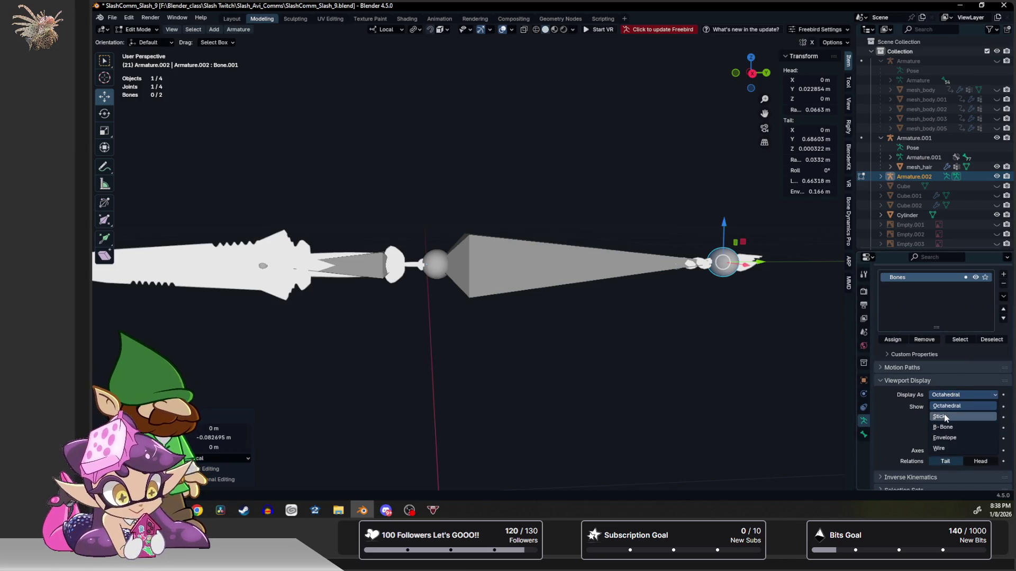
left_click(944, 417)
middle_click_drag(460, 234, 494, 227)
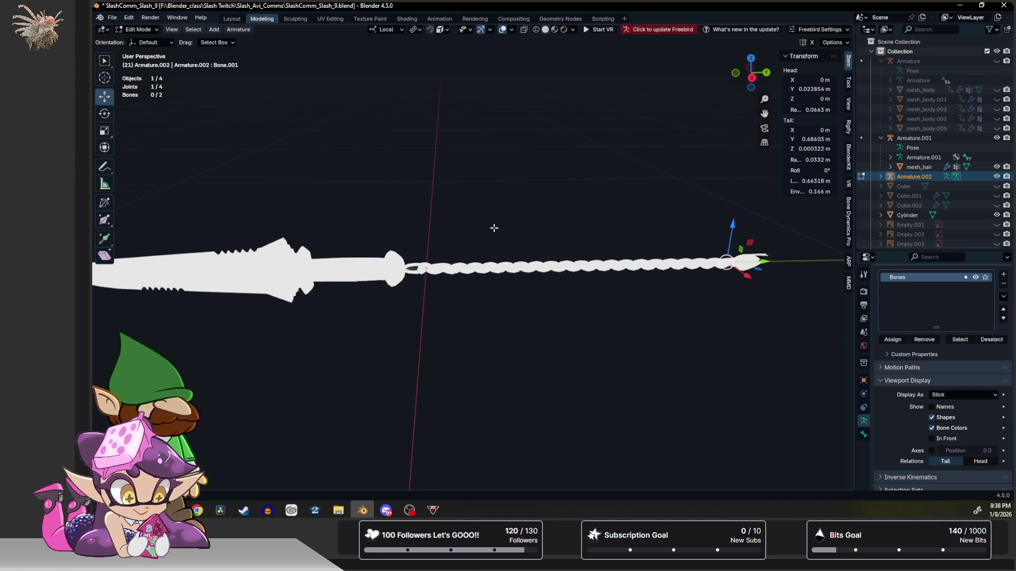
left_click(935, 439)
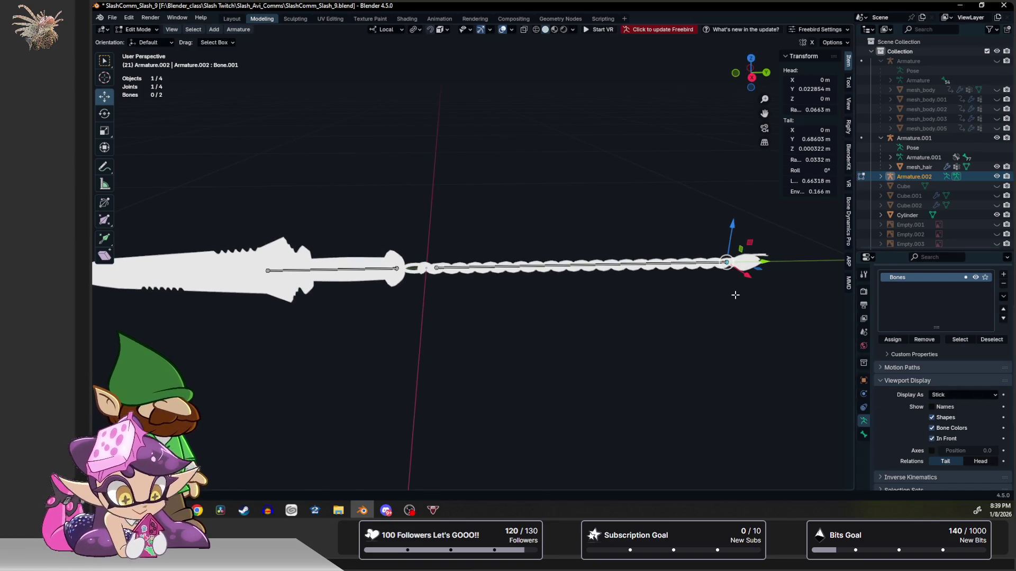
middle_click_drag(443, 230, 409, 241)
left_click(332, 264)
scroll(912, 317, "up", 3)
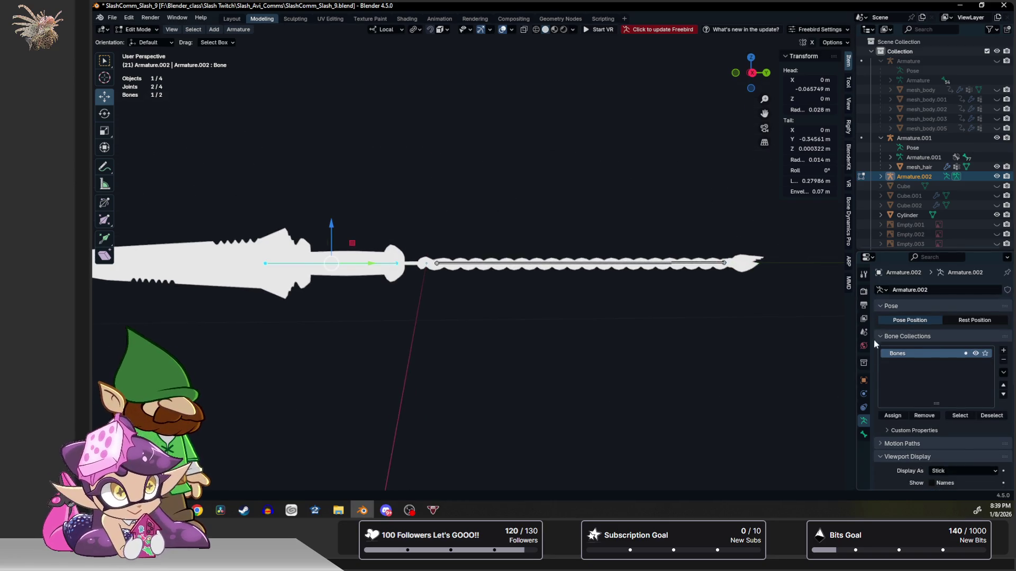
Rename the hilt bone to dagger_base and Bone.001 to dagger_chain in Bone properties.
left_click(865, 432)
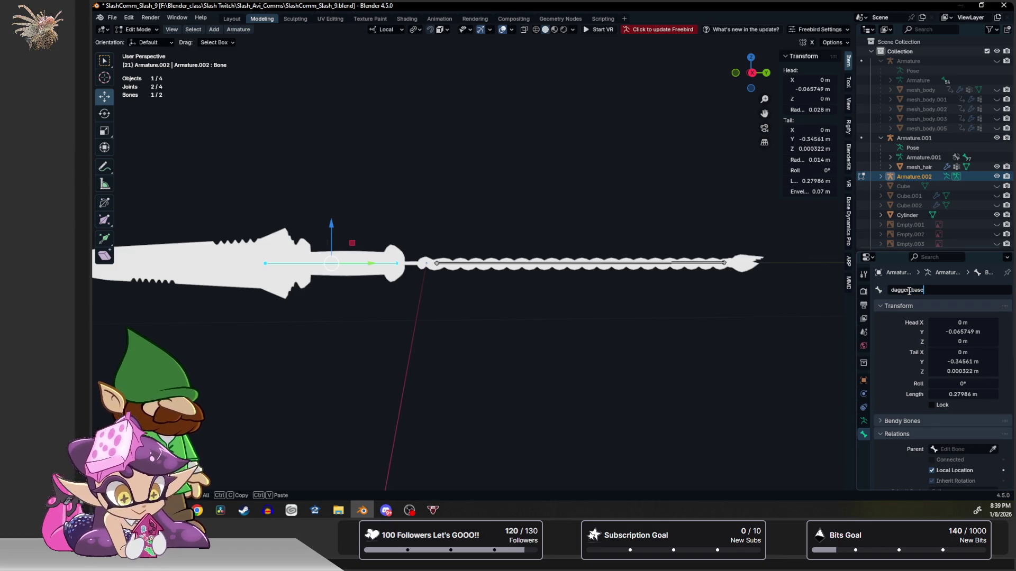
type("dagger_base")
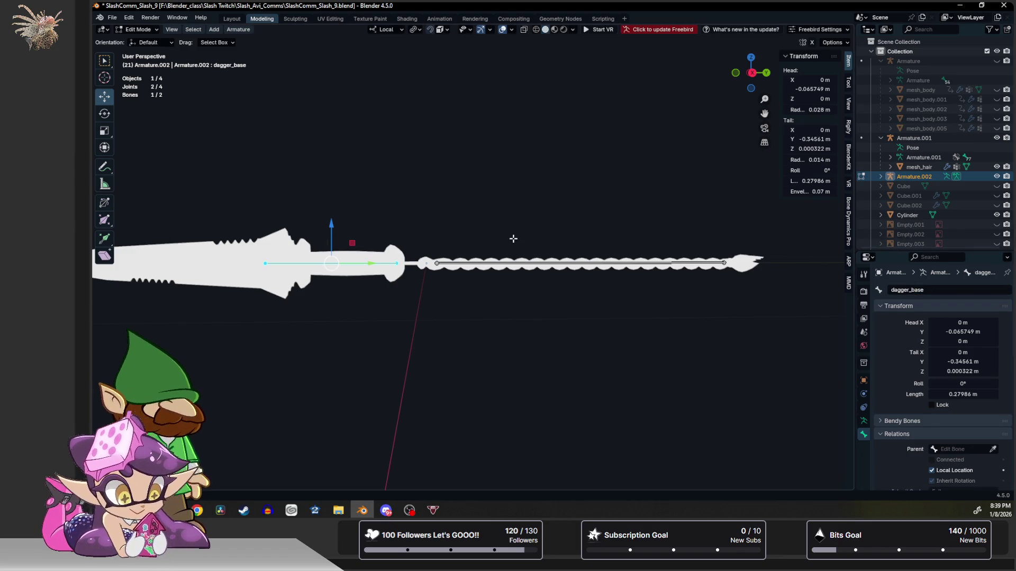
left_click(583, 264)
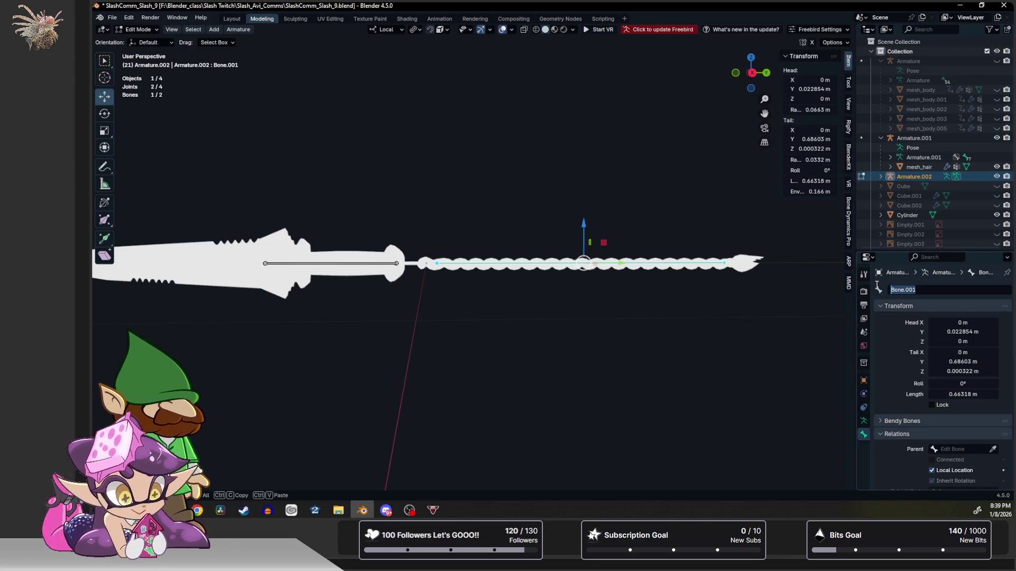
type("s")
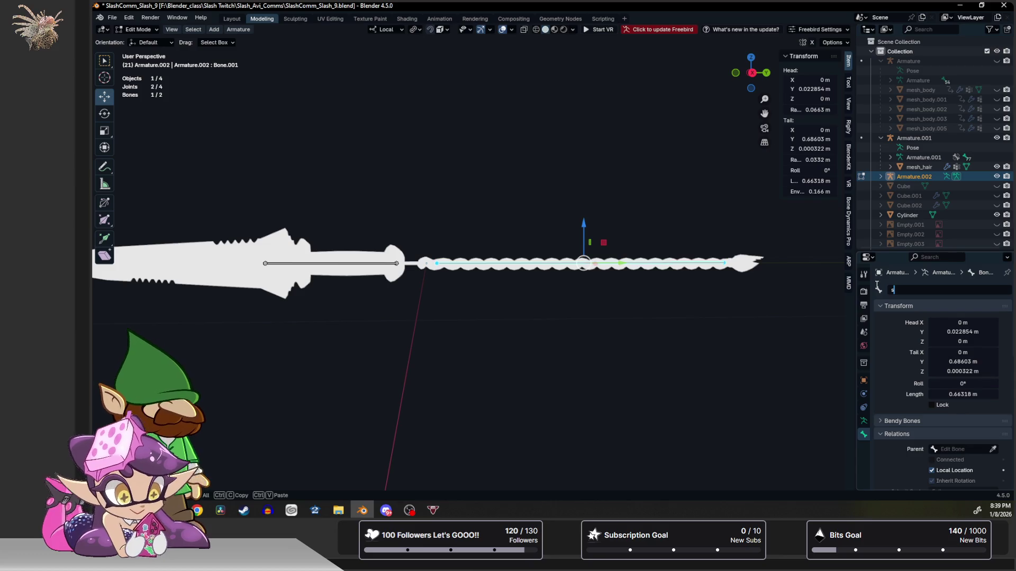
type("dagger_chain")
key("Return")
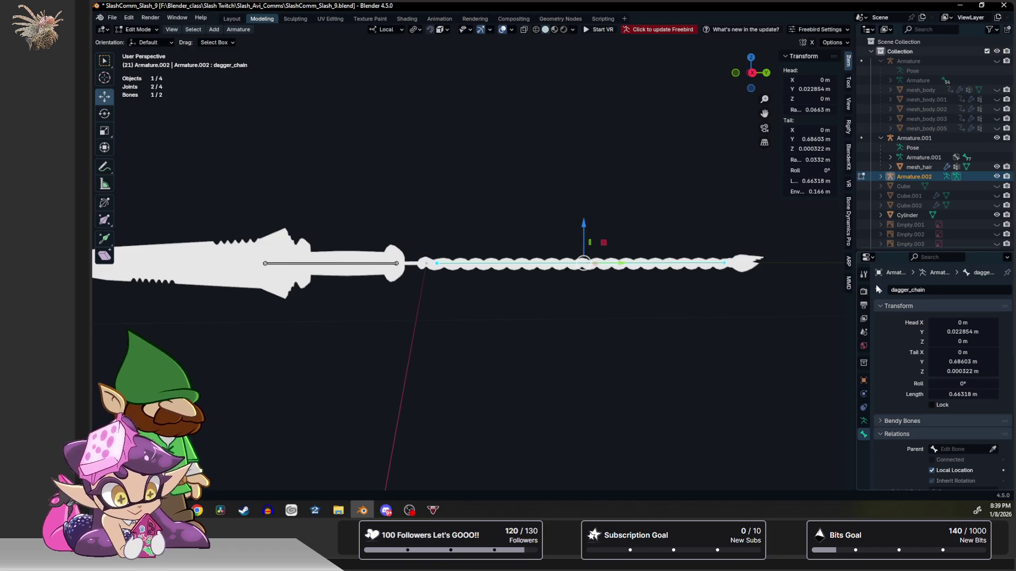
right_click(581, 257)
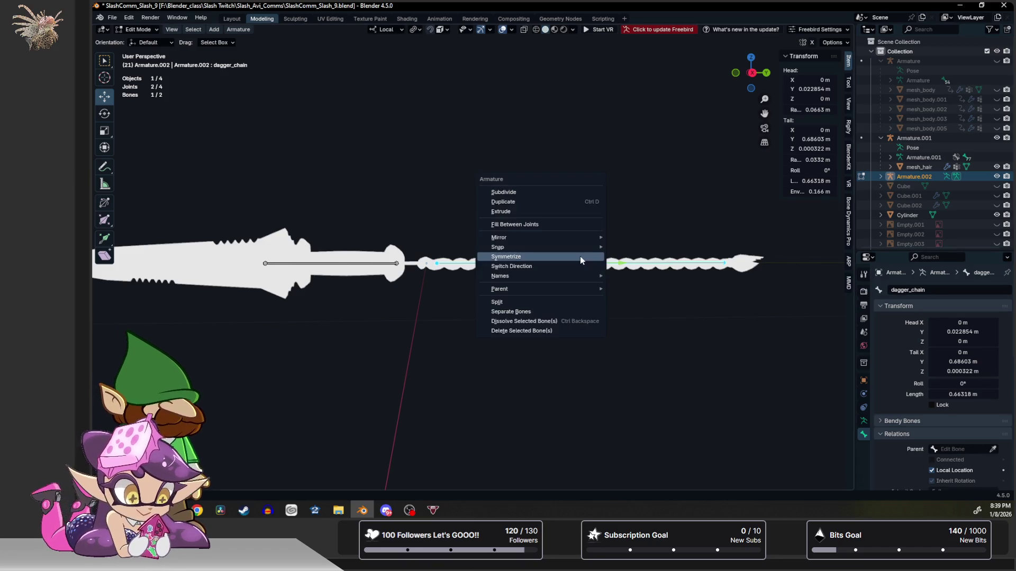
Subdivide dagger_chain with Number of Cuts 10 into eleven linked segments, then deselect all.
left_click(559, 193)
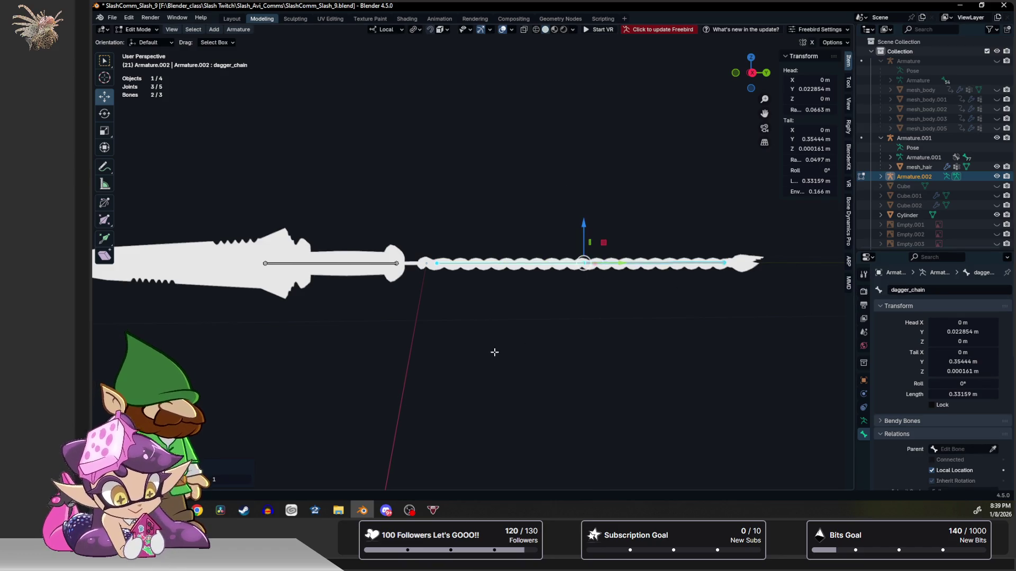
left_click(246, 480)
left_click(247, 480)
left_click(247, 479)
left_click(246, 479)
left_click(247, 479)
left_click(247, 479)
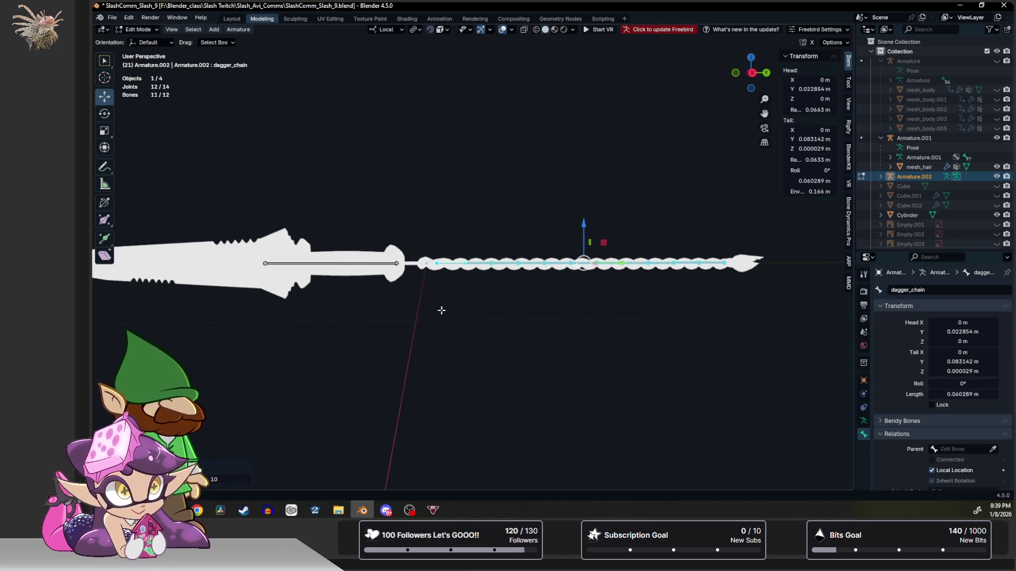
left_click(439, 288)
scroll(431, 288, "down", 2)
mouse_move(431, 289)
middle_mouse_down()
mouse_move(404, 345)
mouse_move(319, 346)
mouse_move(232, 302)
mouse_move(258, 302)
mouse_move(206, 302)
mouse_move(412, 288)
mouse_move(448, 264)
middle_mouse_up()
scroll(258, 302, "up", 2)
Parent the Cylinder mesh to Armature.002 with automatic weights and test-rotate the binding.
key("Tab")
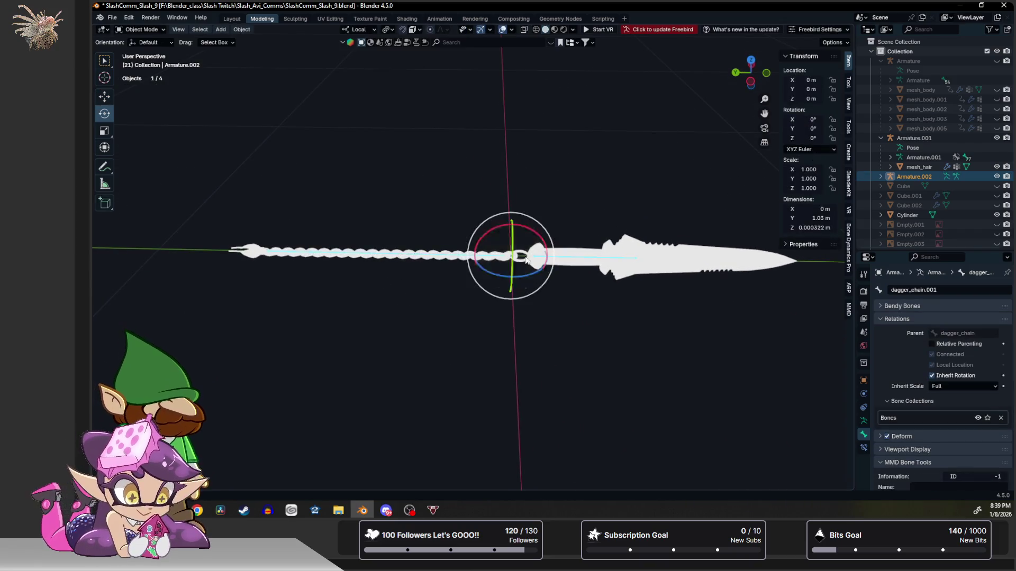
left_click(565, 254)
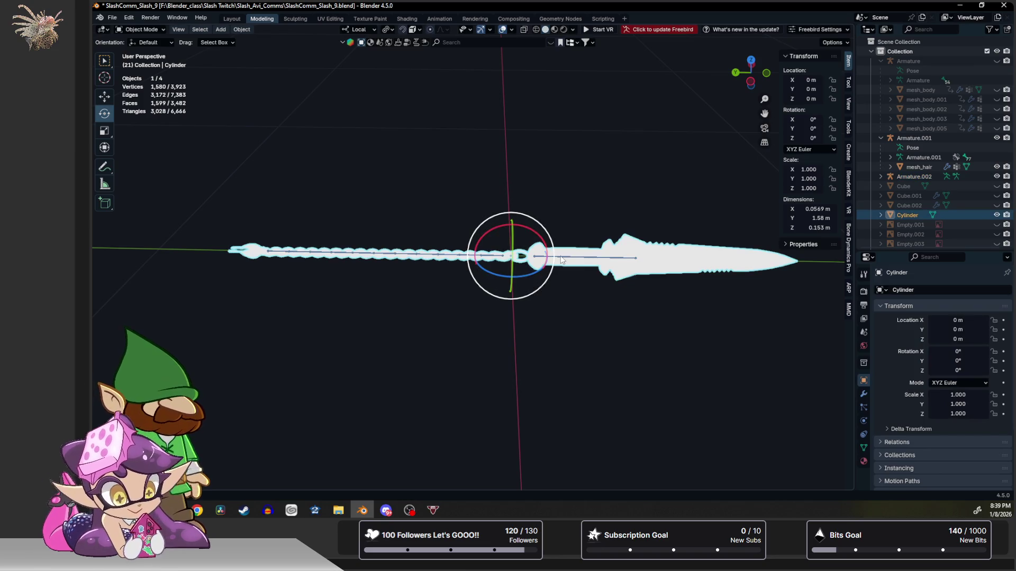
left_click(561, 256, "shift")
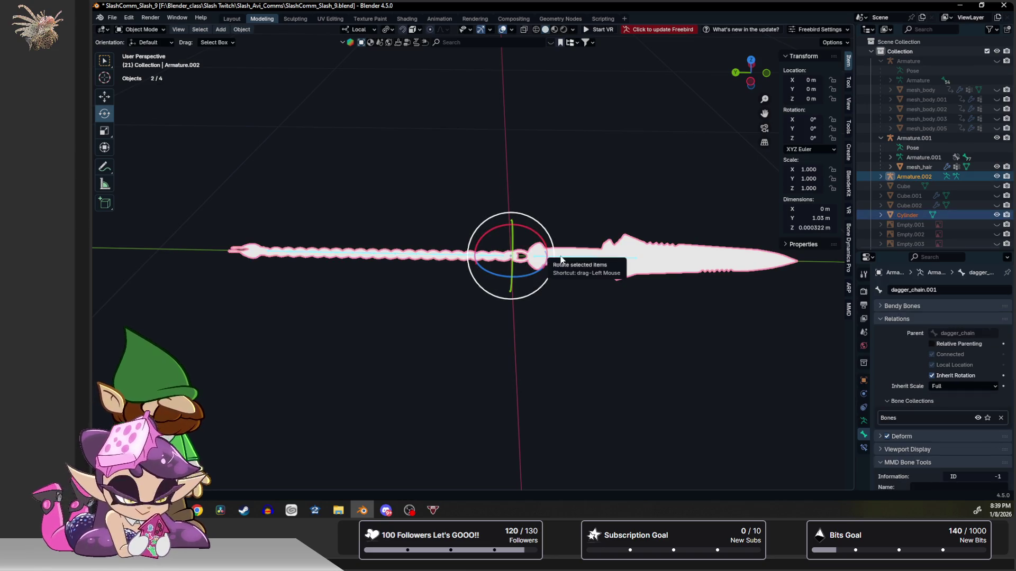
key("ctrl+p")
left_click(560, 257)
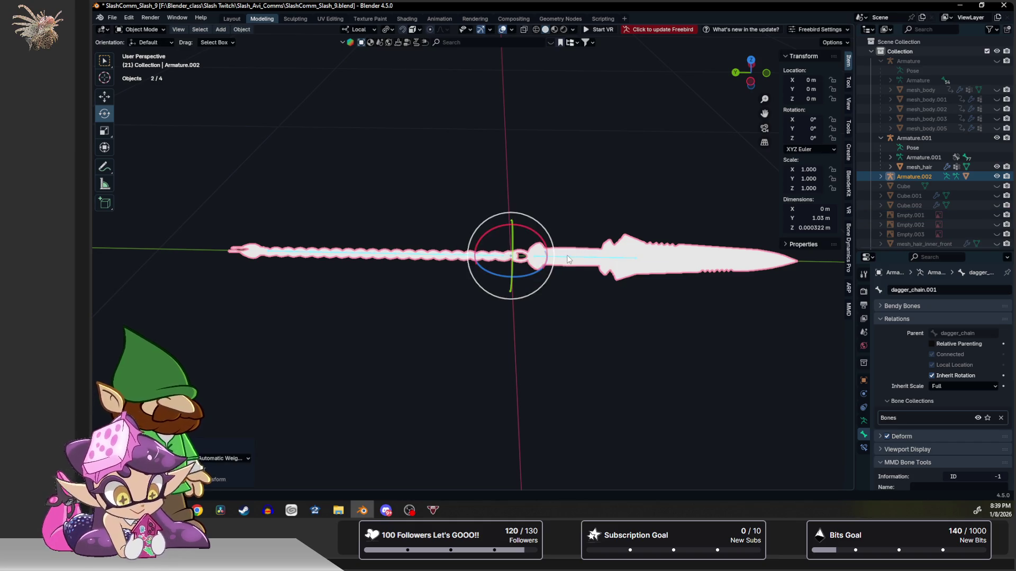
left_click_drag(532, 253, 559, 244)
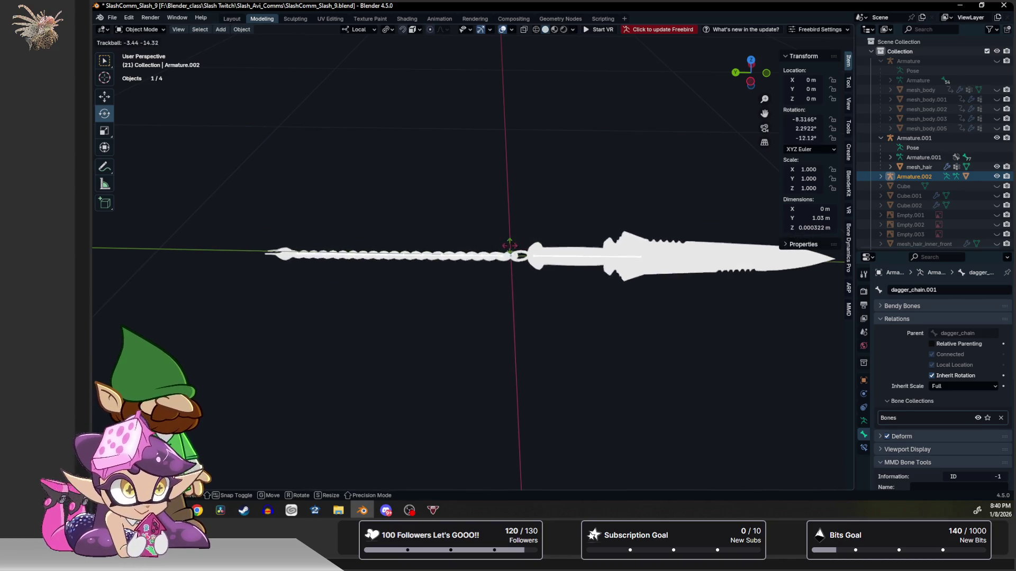
right_click(494, 255)
Select all chain bones, set the rotation pivot to individual origins and enter Pose Mode.
key("Tab")
left_click(493, 254, "shift")
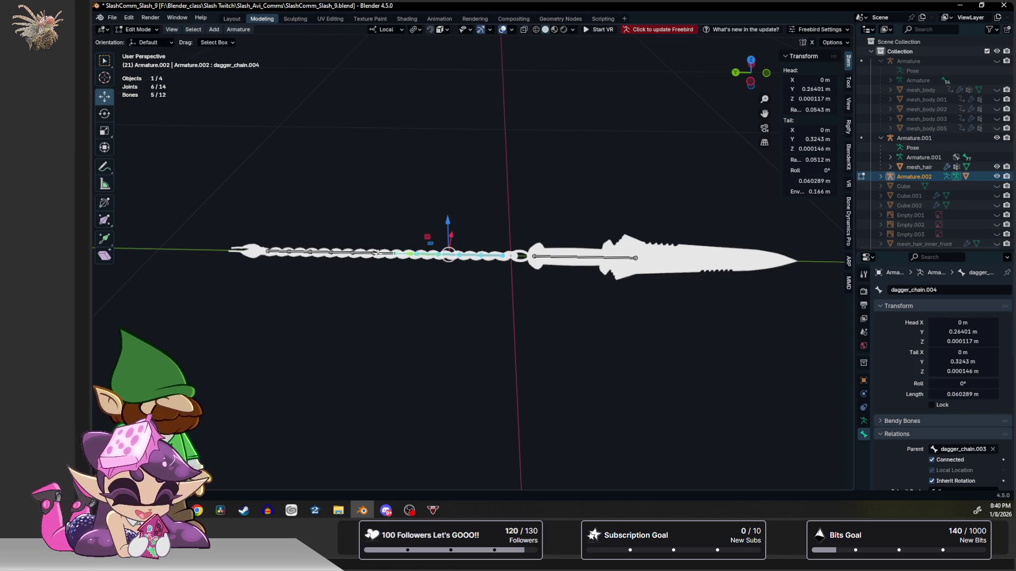
left_click_drag(262, 238, 442, 334, "shift")
middle_click_drag(442, 334, 358, 249)
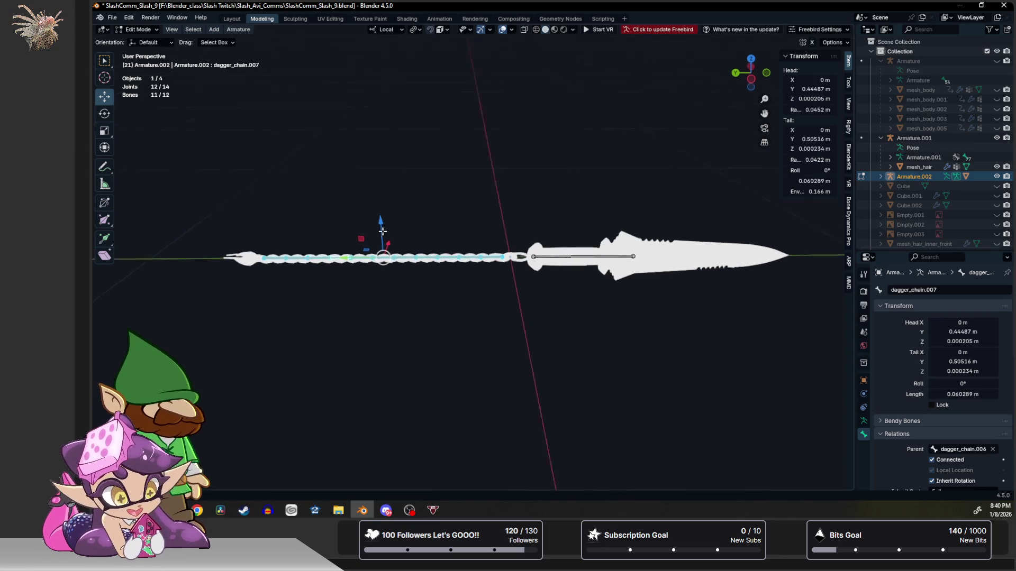
key("shift+space")
key("r")
left_click(415, 29)
left_click(444, 75)
key("ctrl+Tab")
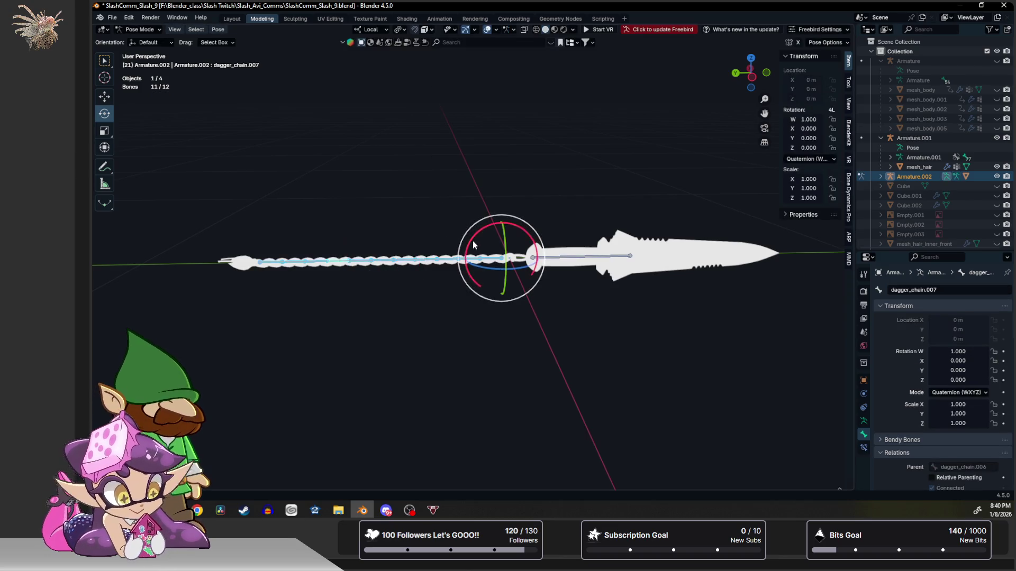
Rotate the chain bones to curl the chain into a hook, then reselect the dagger mesh.
key("r")
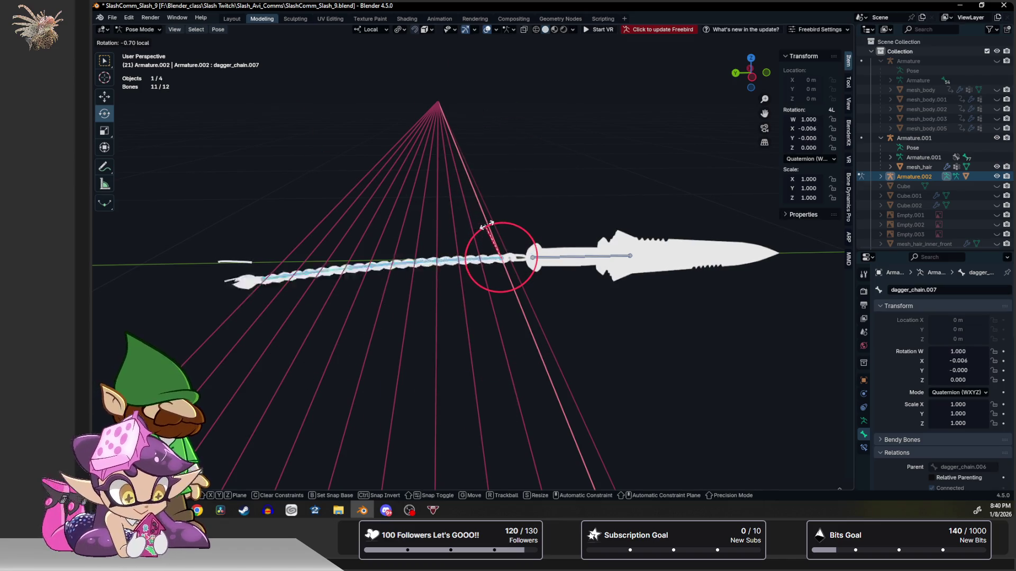
left_click(500, 228)
scroll(508, 255, "up", 2)
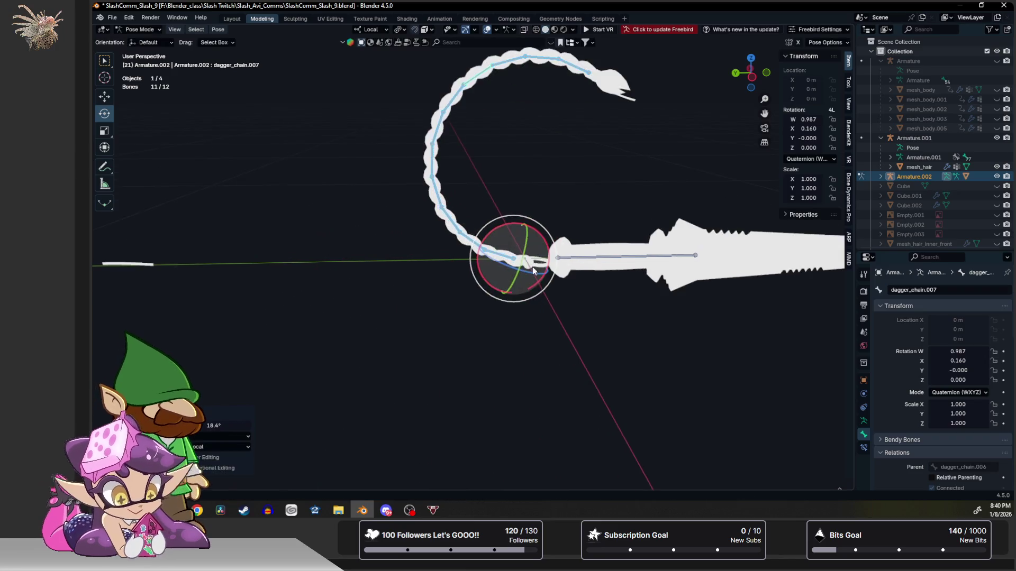
key("ctrl+Tab")
left_click(526, 264)
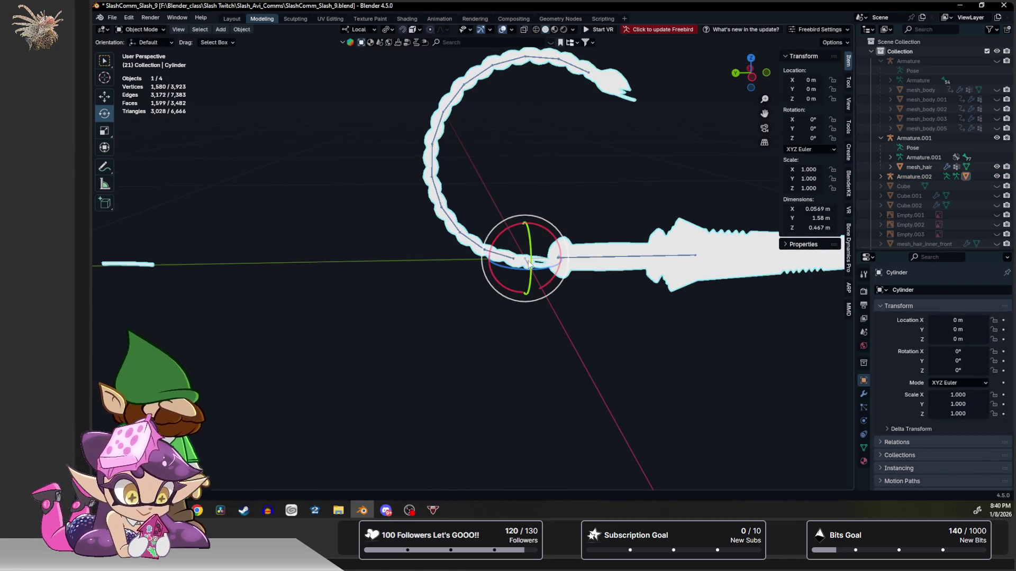
Weight-paint dagger_base over the hilt fading into the chain's start near the ring.
key("ctrl+Tab")
scroll(537, 261, "up", 3)
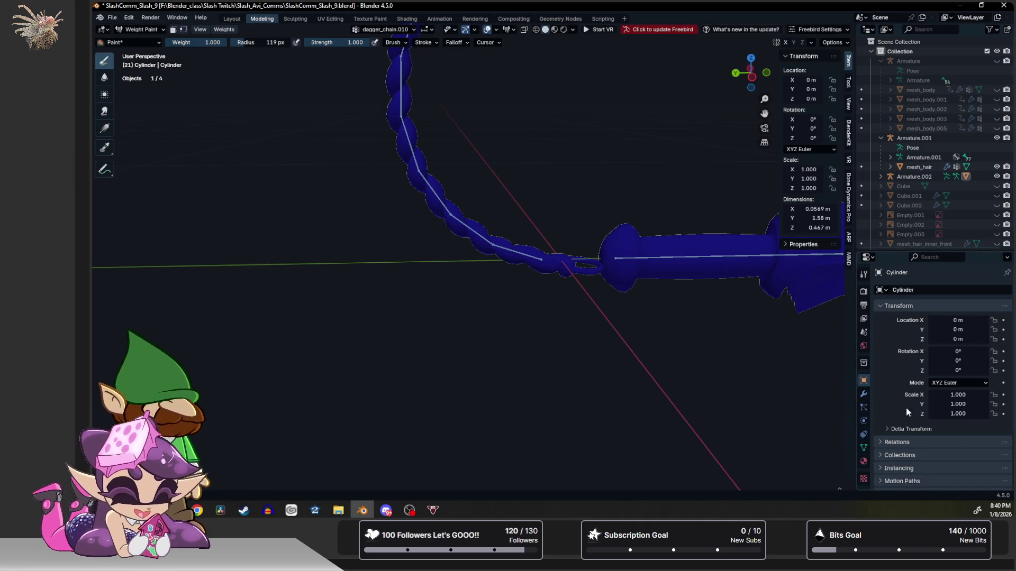
left_click(864, 448)
scroll(923, 340, "up", 5, "ctrl")
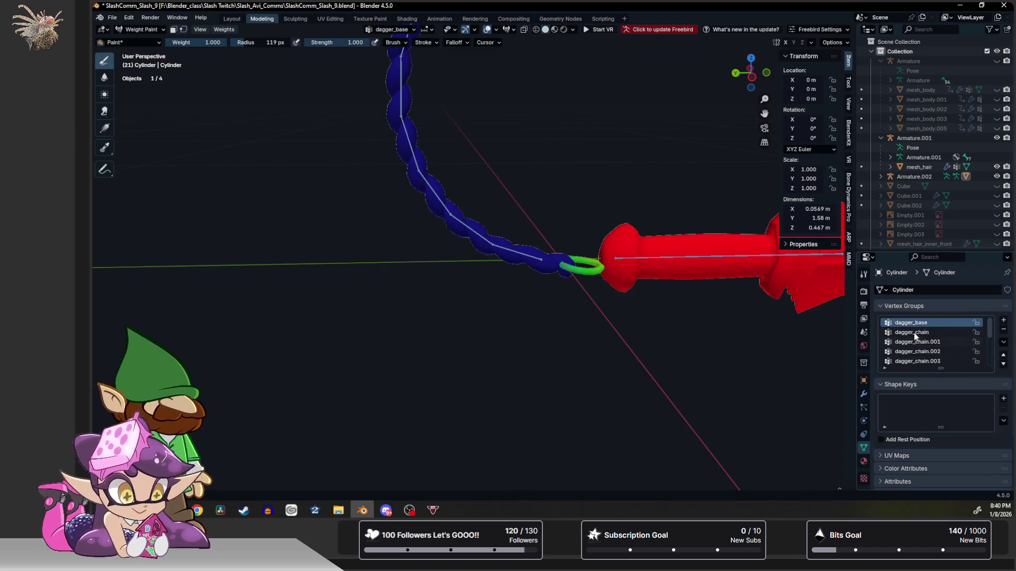
middle_click_drag(545, 268, 567, 267)
left_click_drag(568, 268, 611, 264)
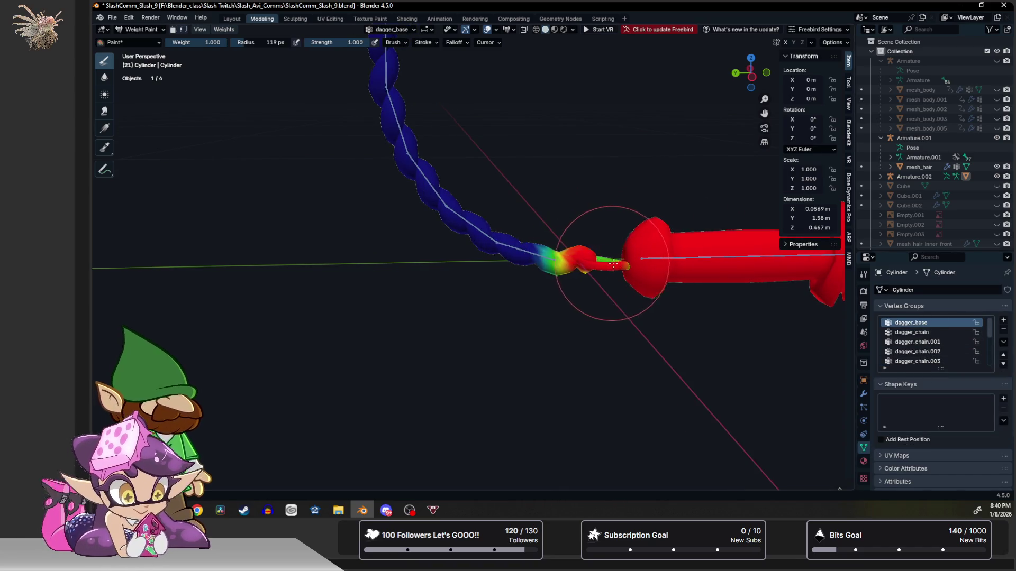
middle_click_drag(611, 264, 608, 316)
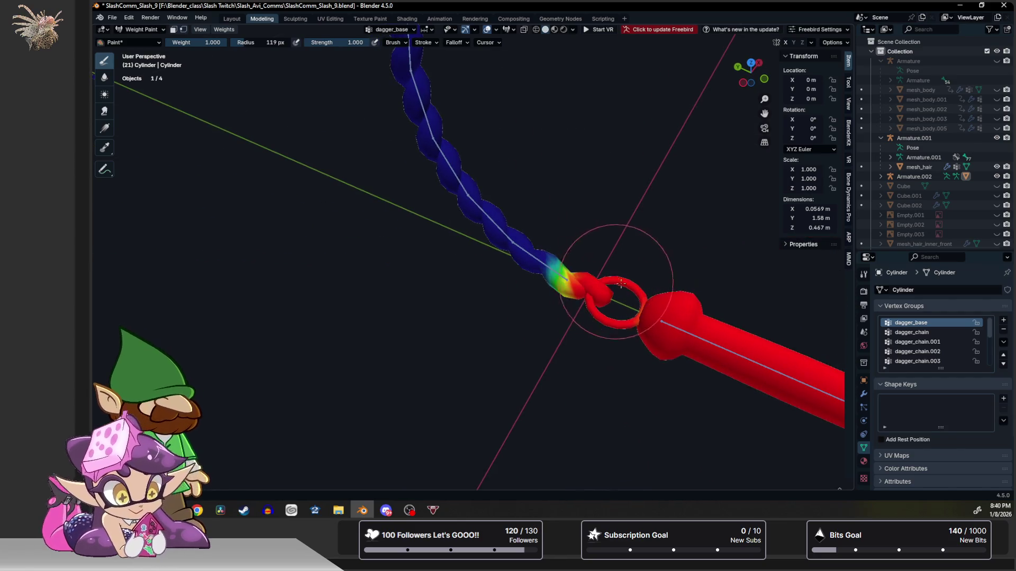
mouse_move(572, 292)
left_mouse_down()
mouse_move(550, 265)
mouse_move(553, 290)
left_mouse_up()
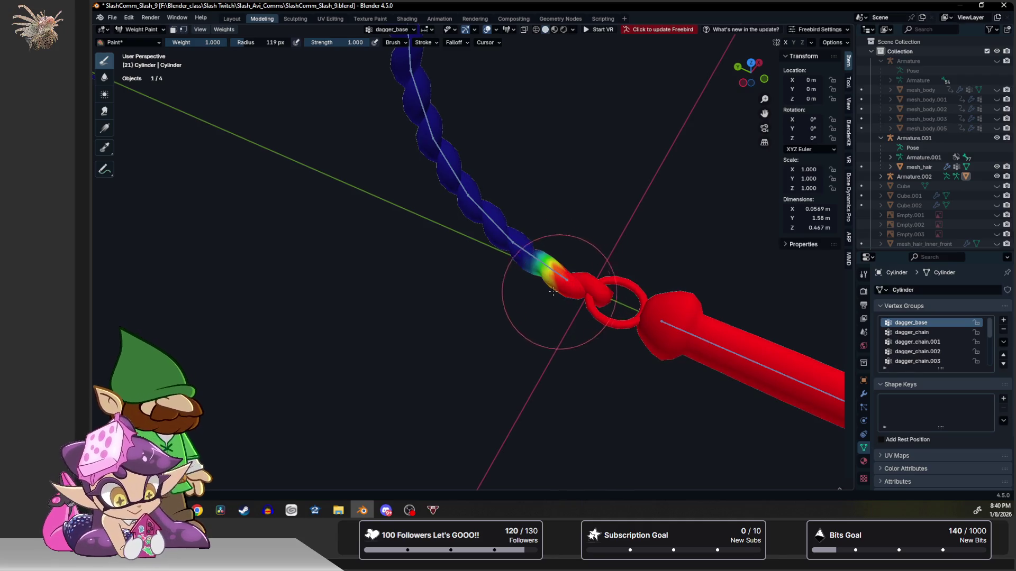
middle_click_drag(554, 292, 594, 214)
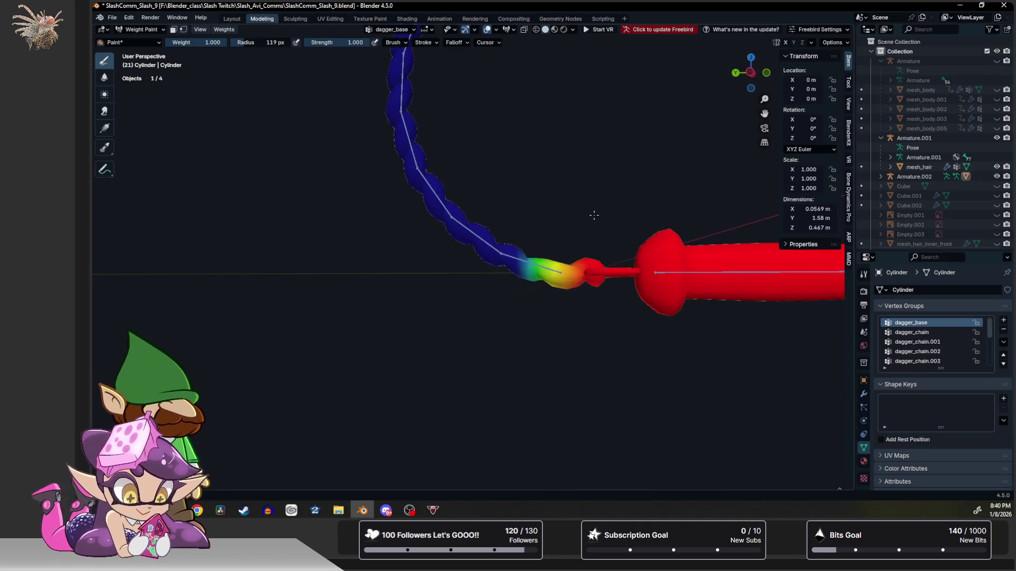
scroll(579, 227, "down", 3)
scroll(579, 238, "down", 3)
key("ctrl+Tab")
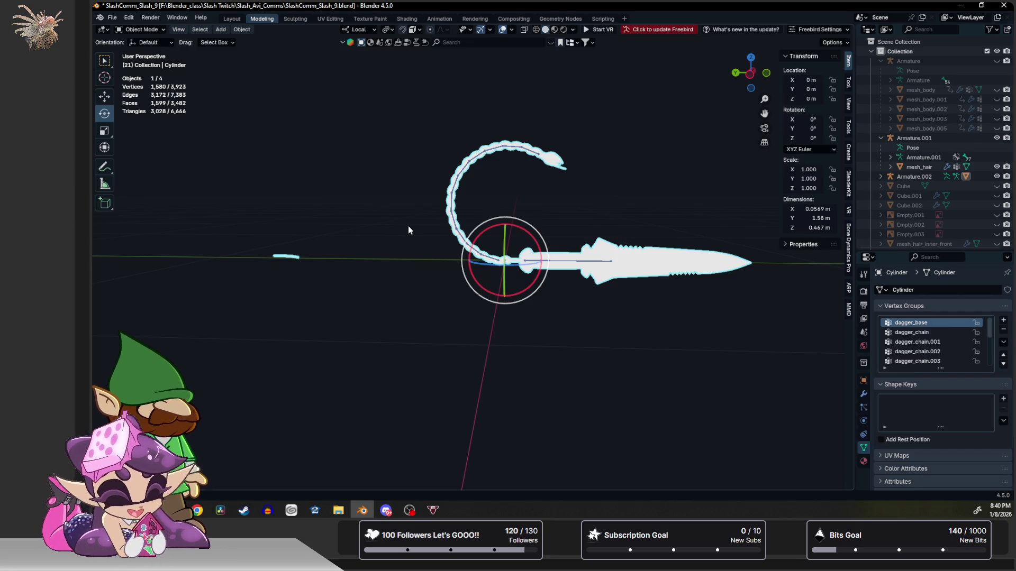
Inspect the dagger_chain.010 vertex group weights at the chain tip in Weight Paint.
key("ctrl+Tab")
key("ctrl+Tab")
key("Tab")
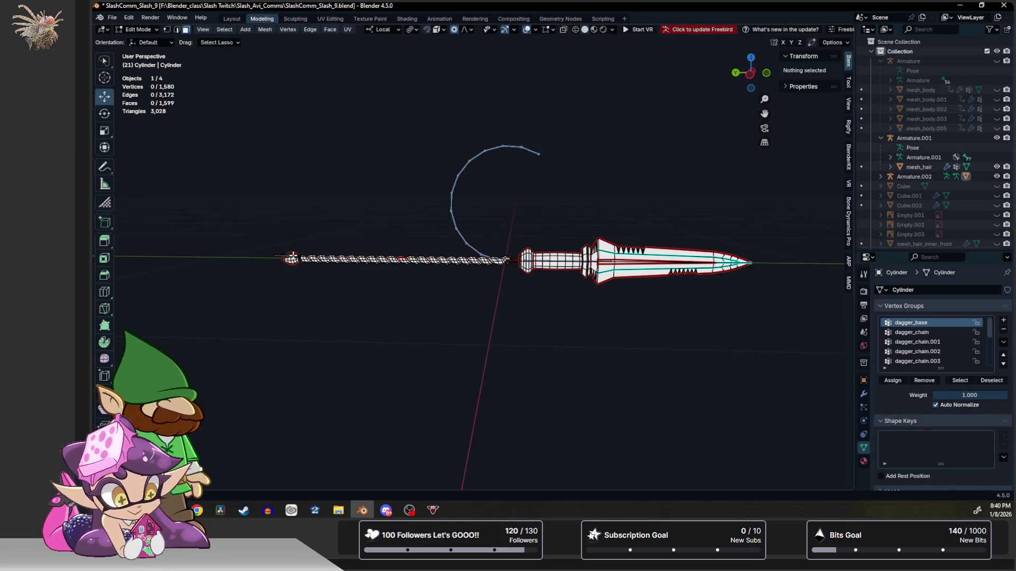
key("Tab")
key("ctrl+Tab")
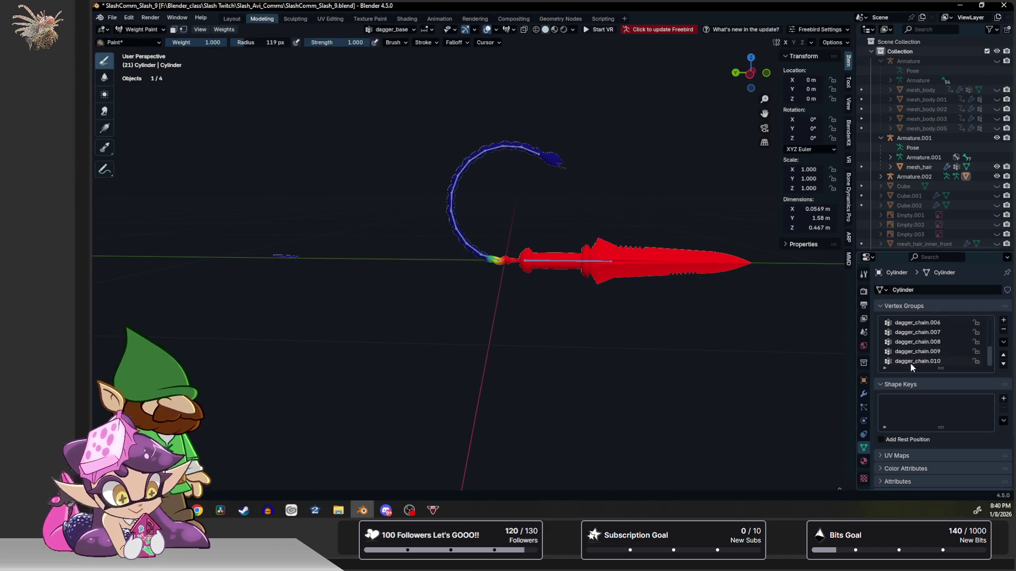
left_click(910, 361)
middle_click_drag(347, 282, 362, 272)
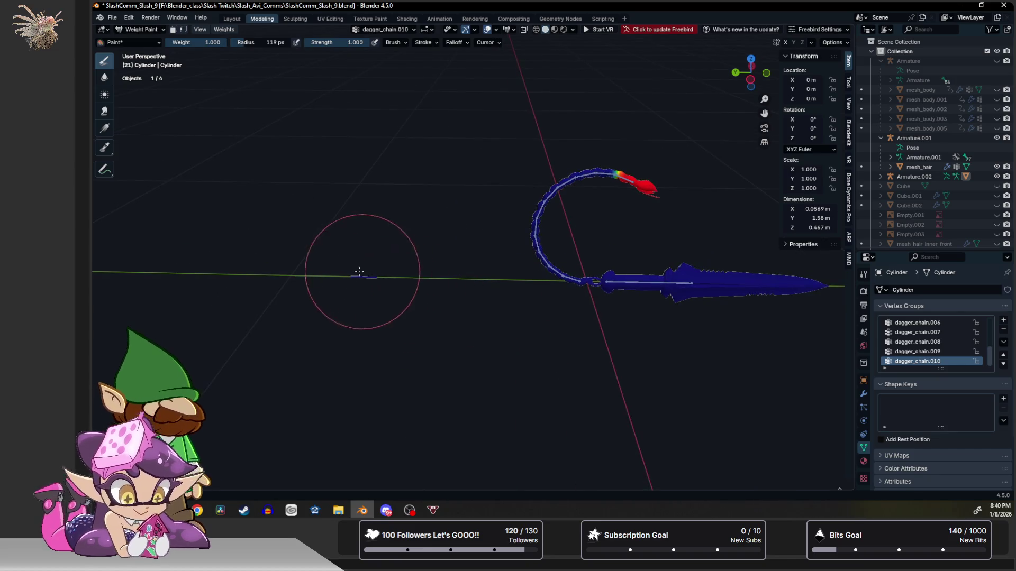
middle_click_drag(386, 281, 353, 280)
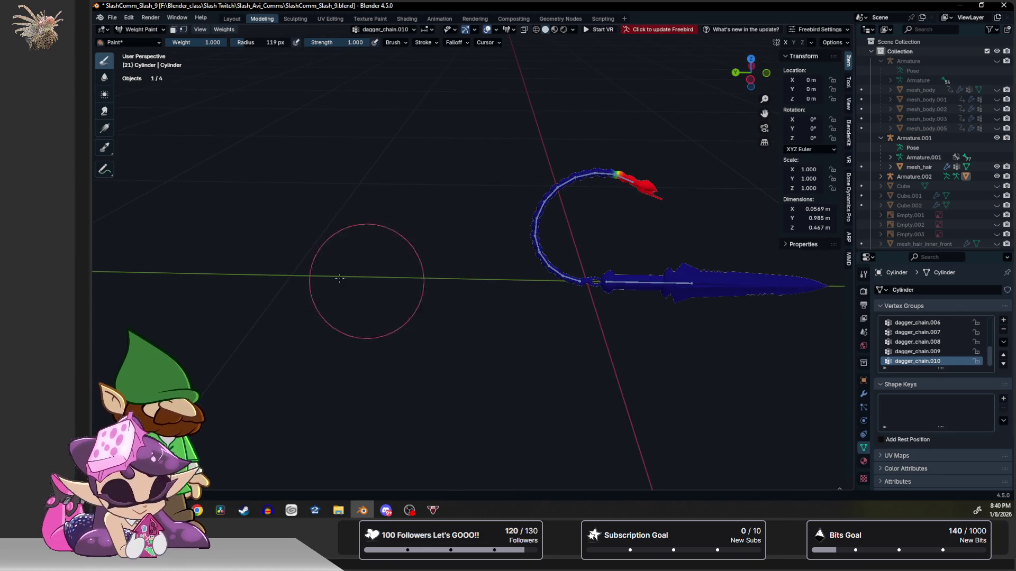
mouse_move(477, 230)
middle_mouse_down()
mouse_move(464, 225)
mouse_move(503, 212)
middle_mouse_up()
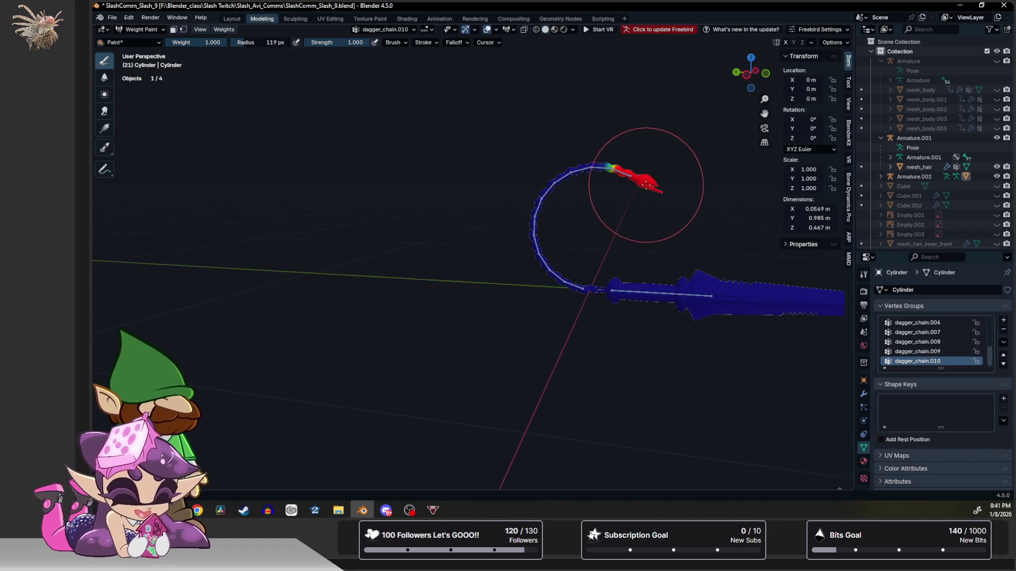
Leave weight painting and take Armature.002 into Pose Mode.
key("ctrl+Tab")
left_click(580, 292)
key("ctrl+Tab")
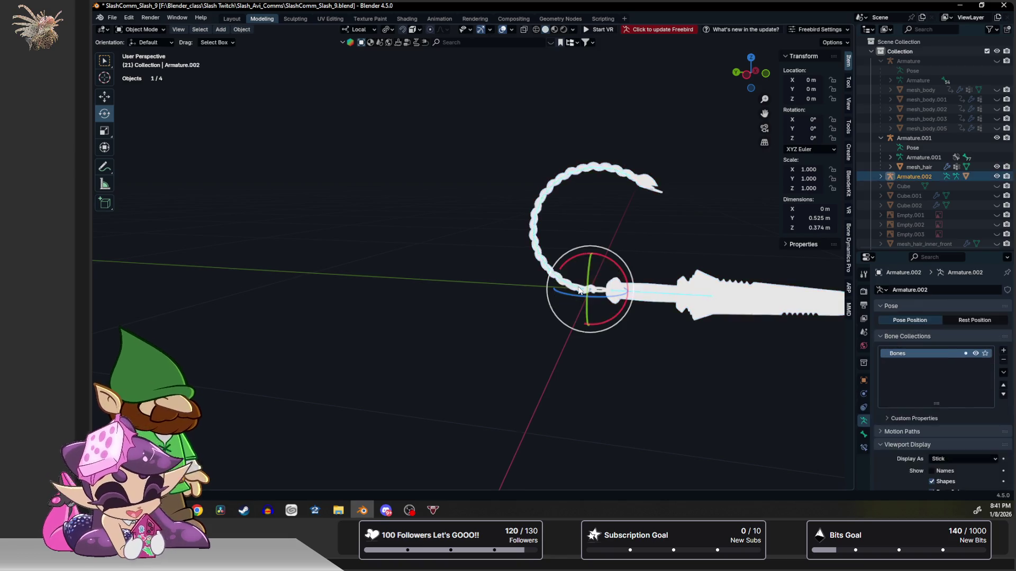
Clear the chain bones' pose rotation with Alt+R and deselect all bones.
key("alt+r")
key("alt+a")
mouse_move(484, 208)
middle_mouse_down()
mouse_move(512, 284)
mouse_move(477, 256)
middle_mouse_up()
mouse_move(497, 203)
middle_mouse_down()
mouse_move(531, 233)
mouse_move(532, 290)
mouse_move(583, 286)
middle_mouse_up()
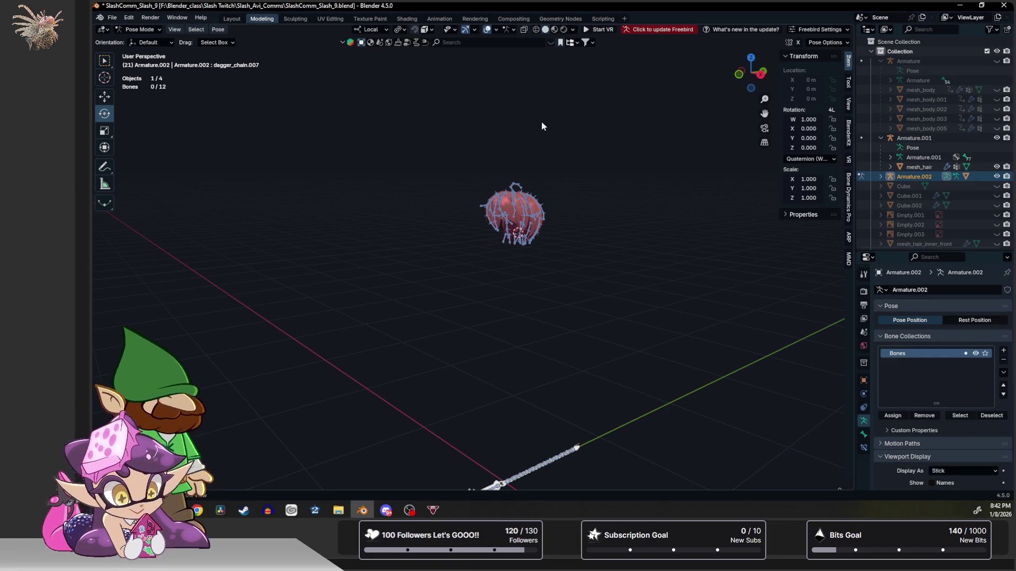
In Object Mode, hide Armature.001 in the Outliner and unhide mesh_body beneath the hair.
middle_click_drag(540, 123, 626, 123)
scroll(648, 115, "up", 2)
scroll(659, 149, "up", 2)
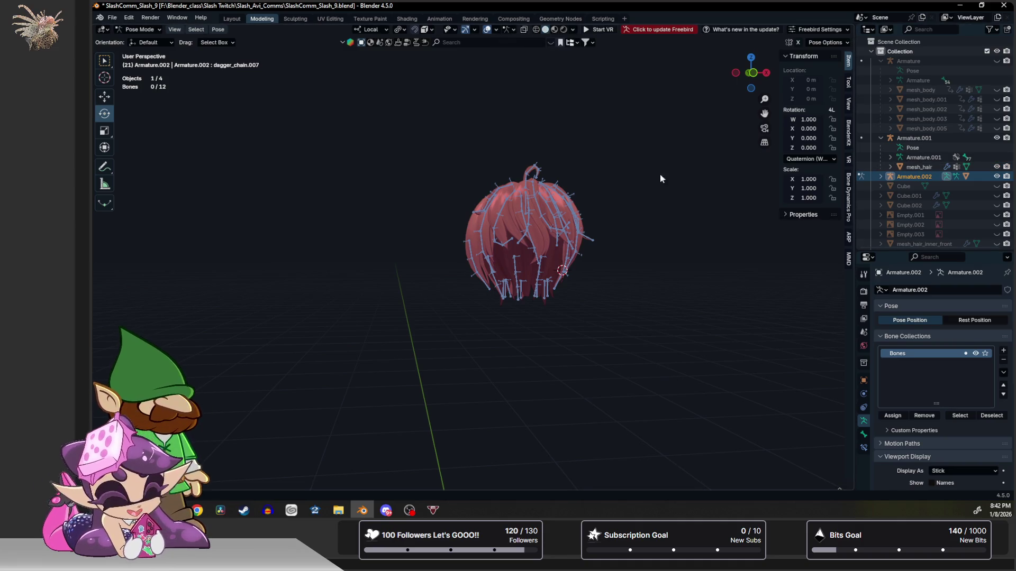
key("ctrl+Tab")
left_click(539, 211)
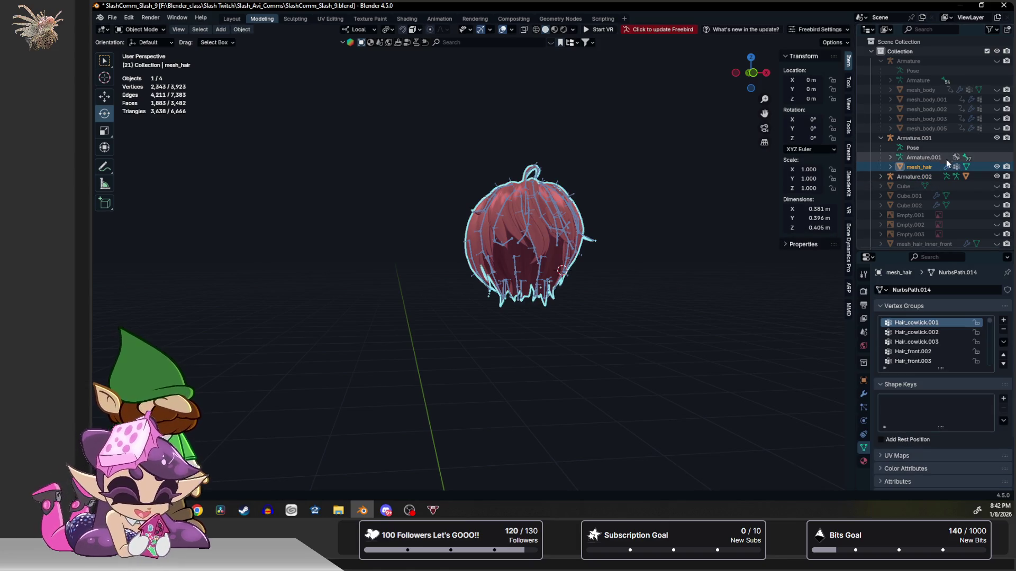
left_click(996, 137)
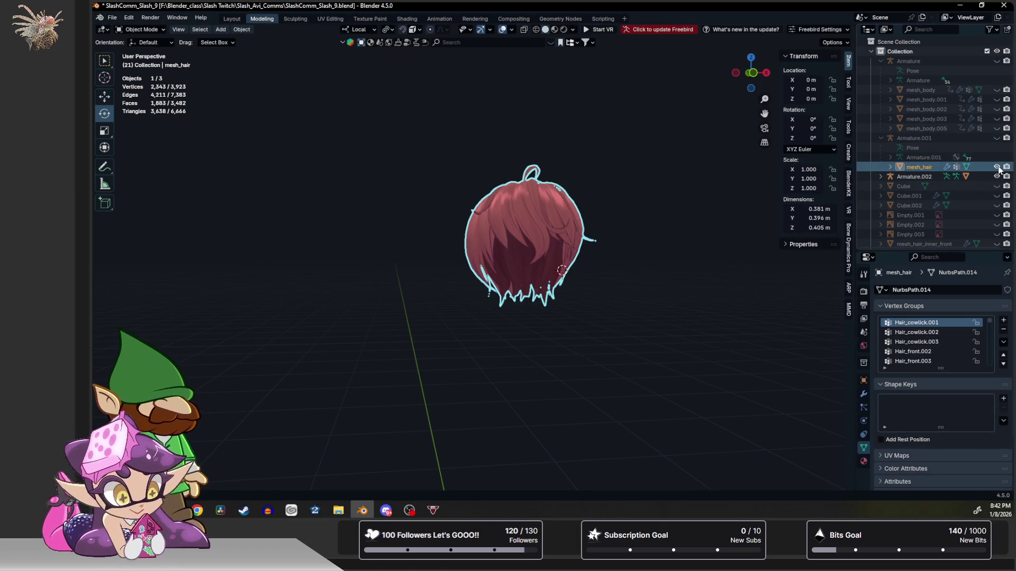
left_click(634, 160)
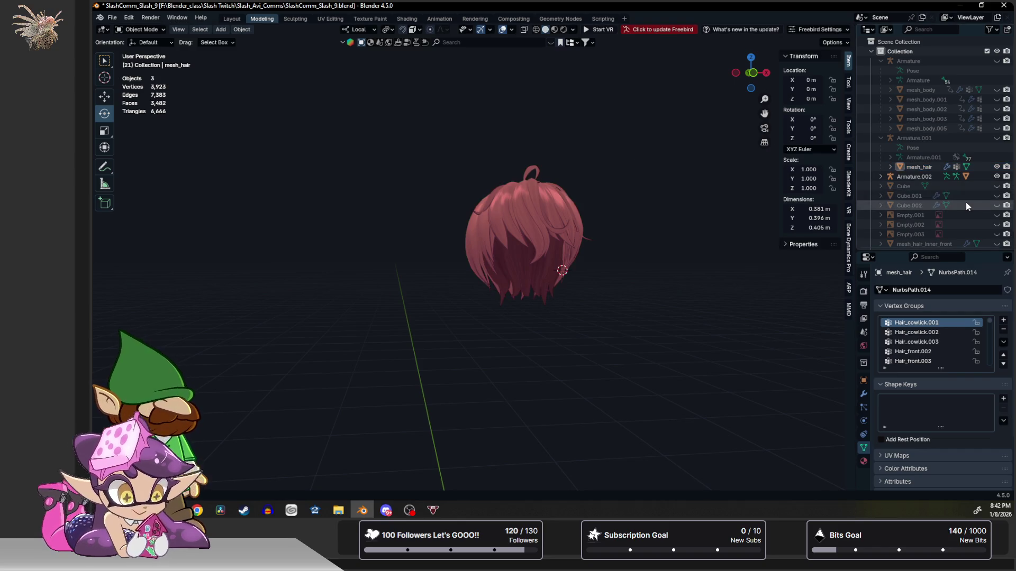
left_click(997, 90)
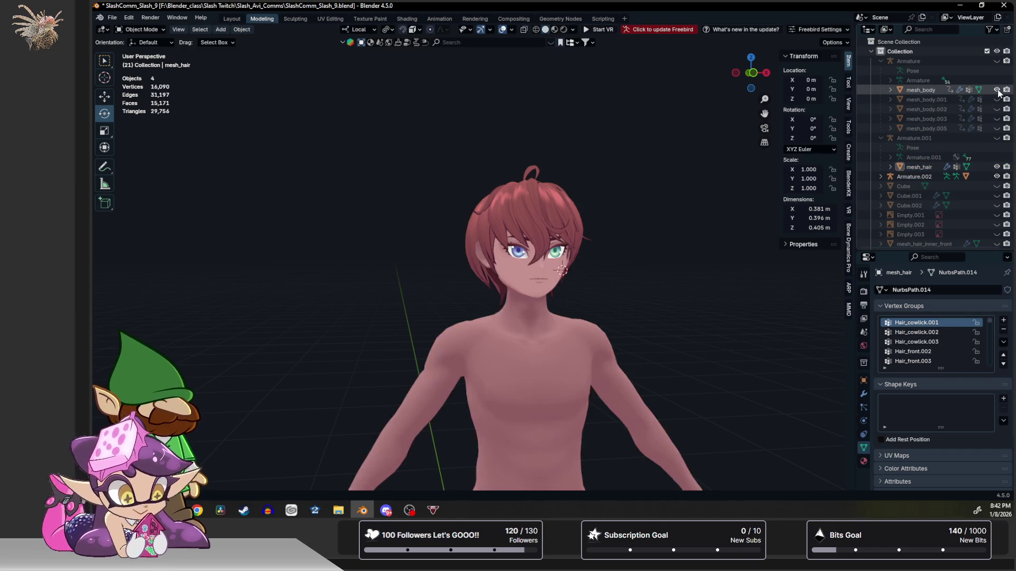
scroll(642, 272, "down", 2)
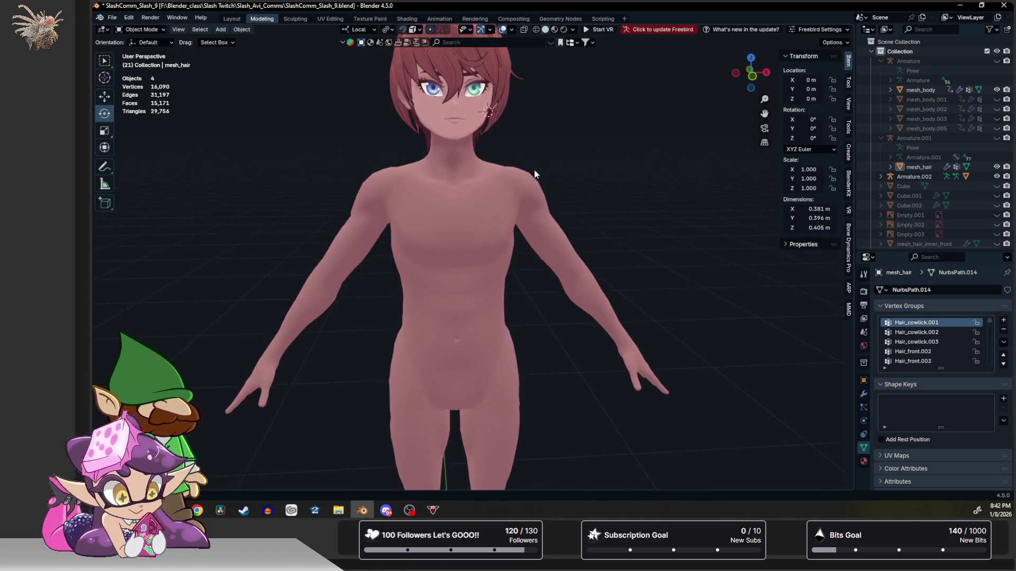
scroll(534, 160, "up", 3)
scroll(533, 261, "up", 2)
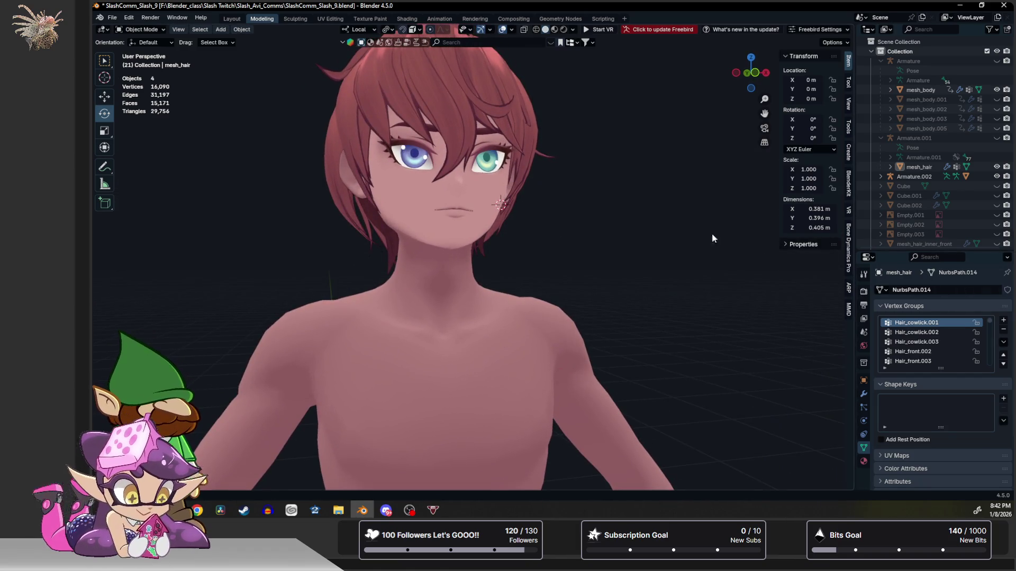
Set mesh_body's Jaw Open shape key to 1.000 to fully open the mouth.
left_click(470, 200)
left_click_drag(944, 411, 992, 411)
scroll(509, 258, "up", 3)
mouse_move(509, 258)
middle_mouse_down()
mouse_move(520, 272)
mouse_move(493, 284)
mouse_move(429, 145)
middle_mouse_up()
scroll(494, 284, "up", 3)
Check the mouth in Edit Mode, then enter the Texture Paint workspace on the body.
key("Tab")
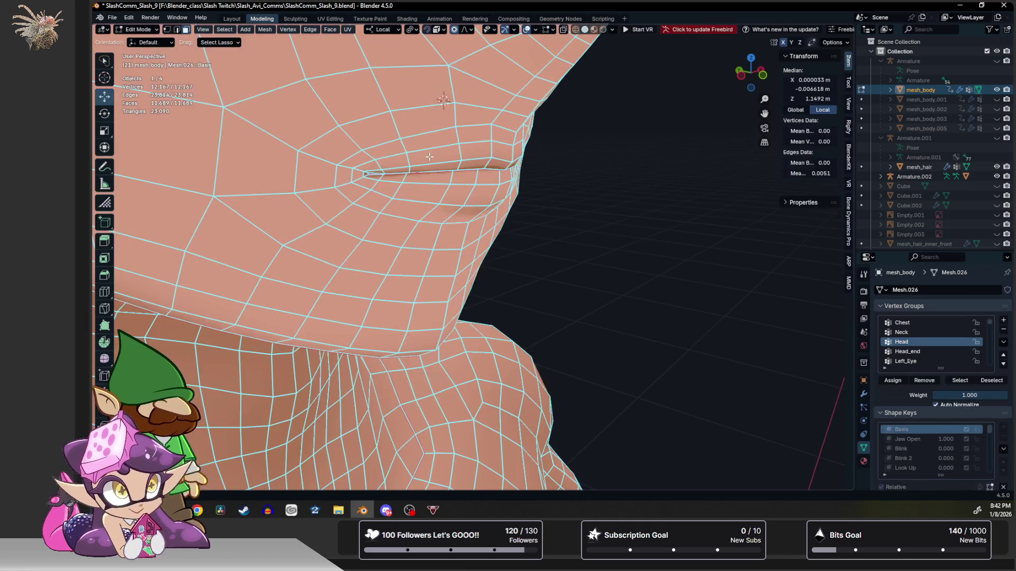
left_click(449, 158)
key("ctrl+z")
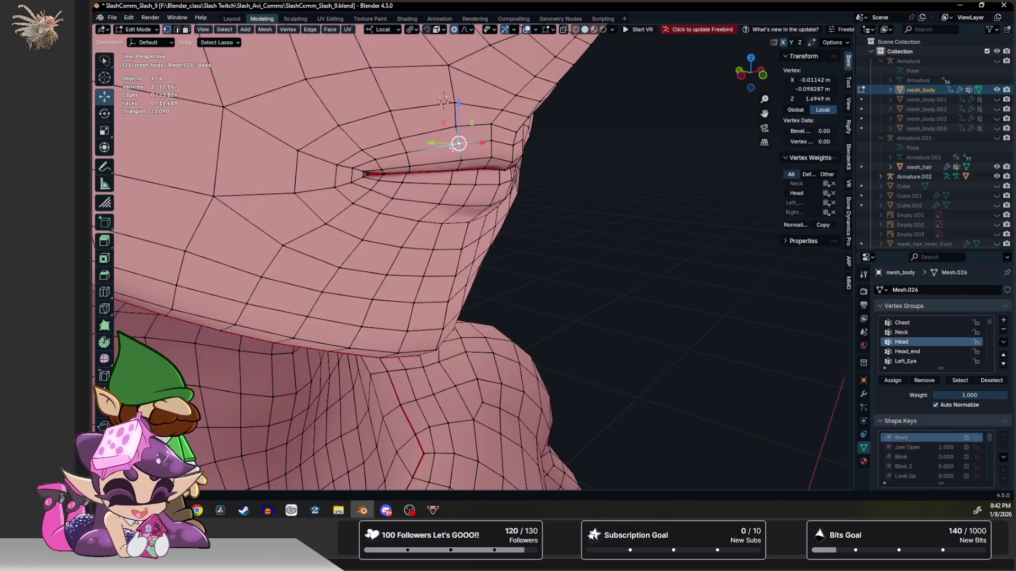
left_click(454, 149)
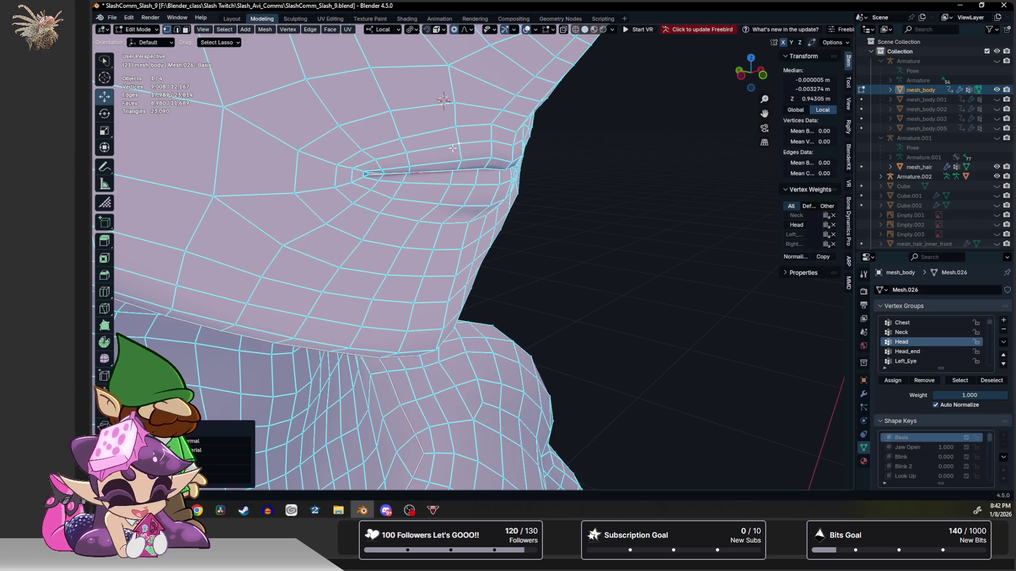
key("a")
key("Tab")
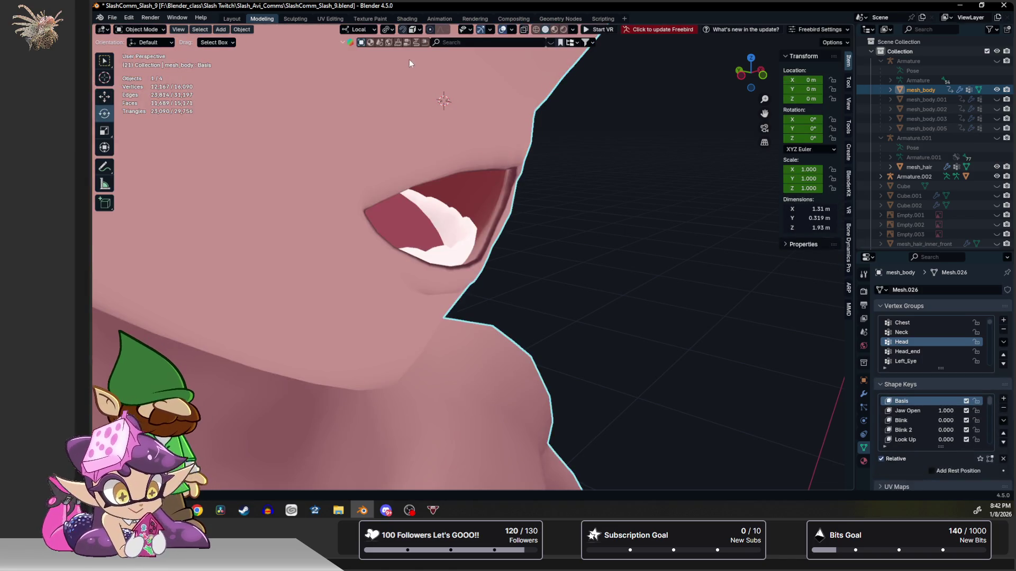
left_click(369, 18)
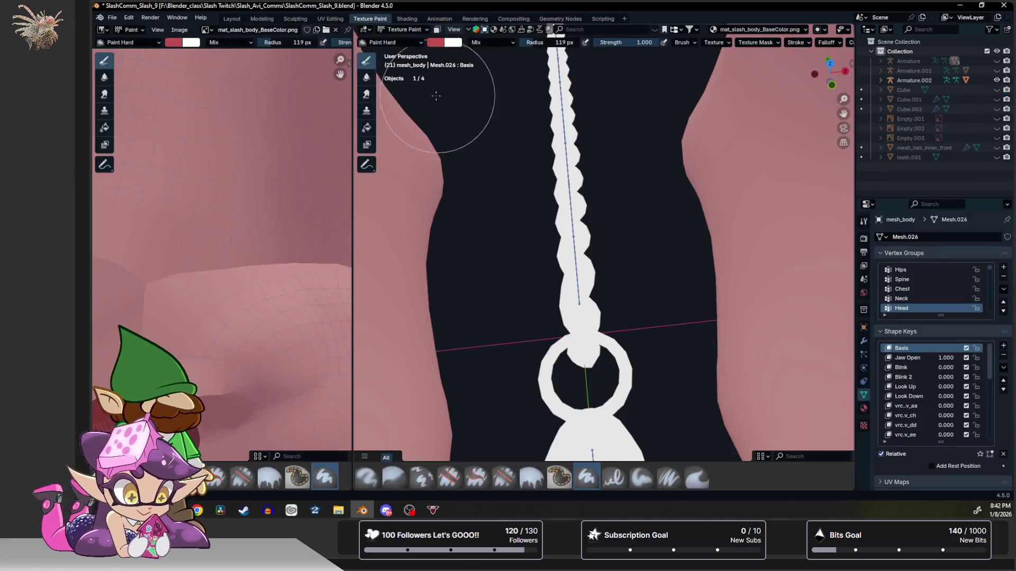
scroll(456, 144, "down", 5)
Orbit and centre the viewport on a close-up of the dark mouth opening.
middle_click_drag(456, 143, 556, 238)
scroll(620, 311, "up", 4)
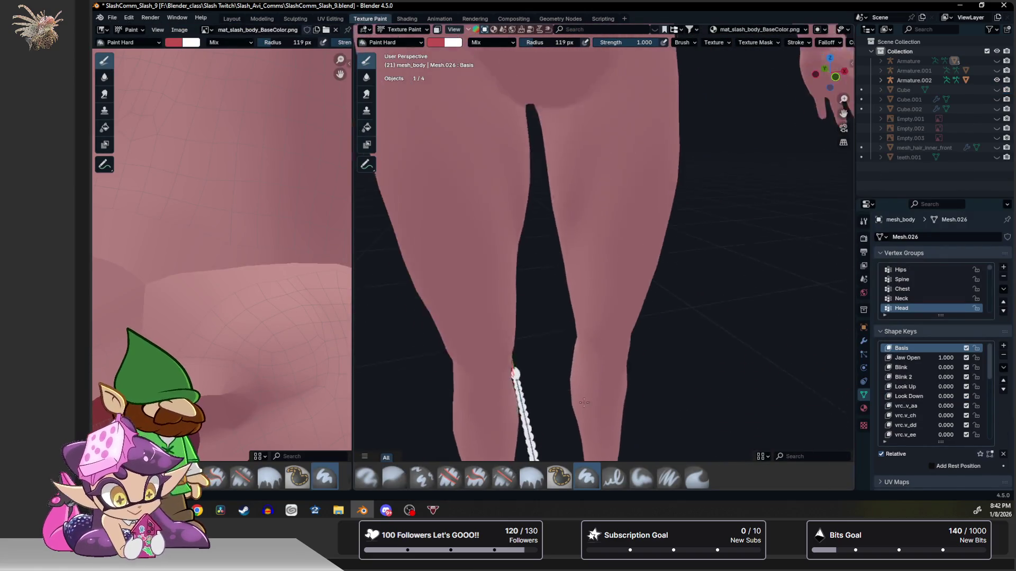
middle_click_drag(621, 311, 594, 267)
mouse_move(624, 431)
middle_mouse_down()
mouse_move(626, 333)
mouse_move(536, 320)
middle_mouse_up()
scroll(511, 306, "up", 4)
scroll(541, 318, "down", 3)
mouse_move(588, 276)
middle_mouse_down()
mouse_move(489, 325)
mouse_move(553, 270)
mouse_move(491, 286)
mouse_move(537, 289)
middle_mouse_up()
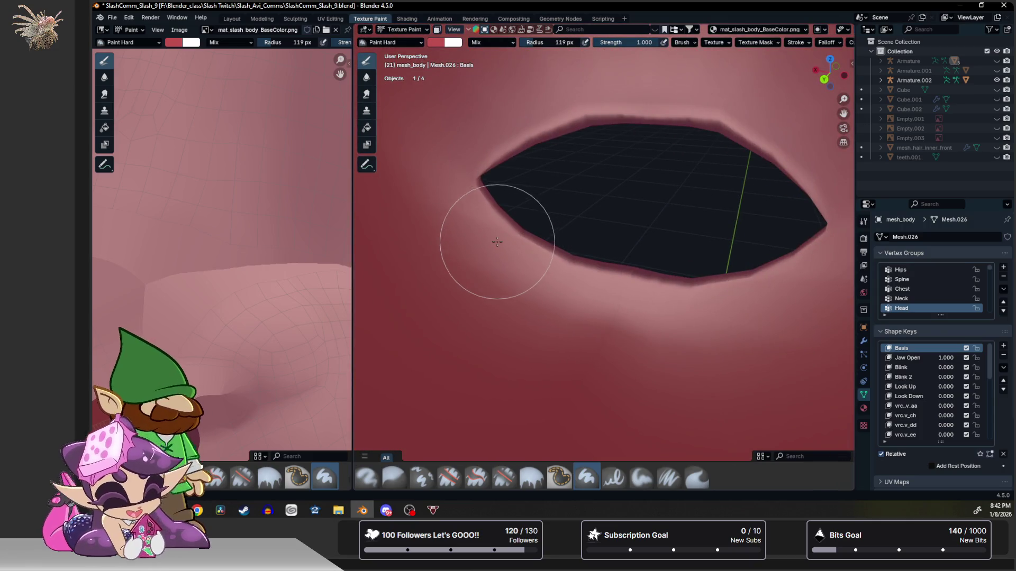
middle_click_drag(519, 146, 548, 181)
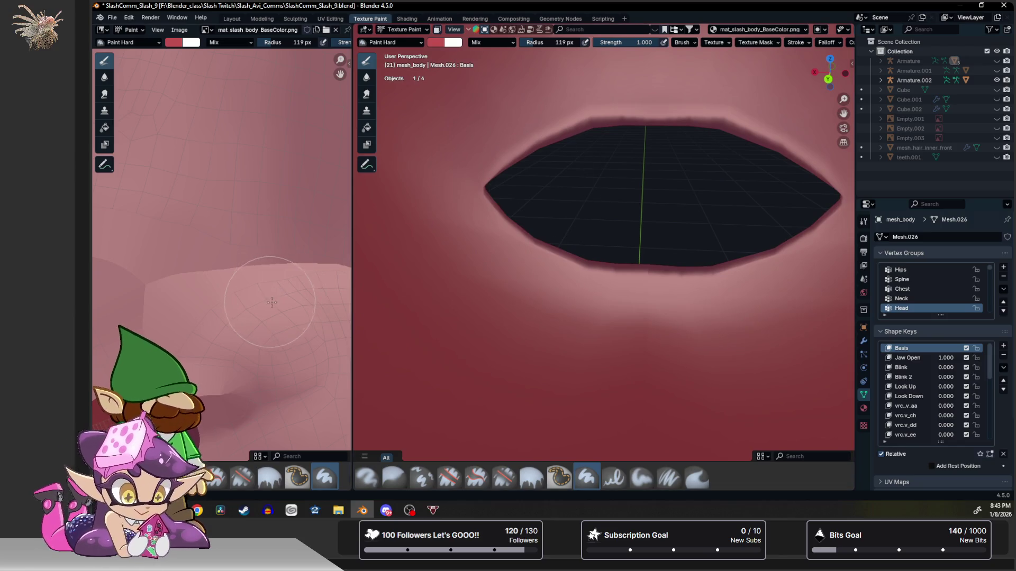
scroll(258, 282, "down", 3)
scroll(258, 278, "down", 2)
scroll(251, 258, "up", 3)
scroll(252, 258, "up", 3)
scroll(239, 270, "up", 2)
scroll(199, 318, "down", 3)
scroll(191, 321, "up", 2)
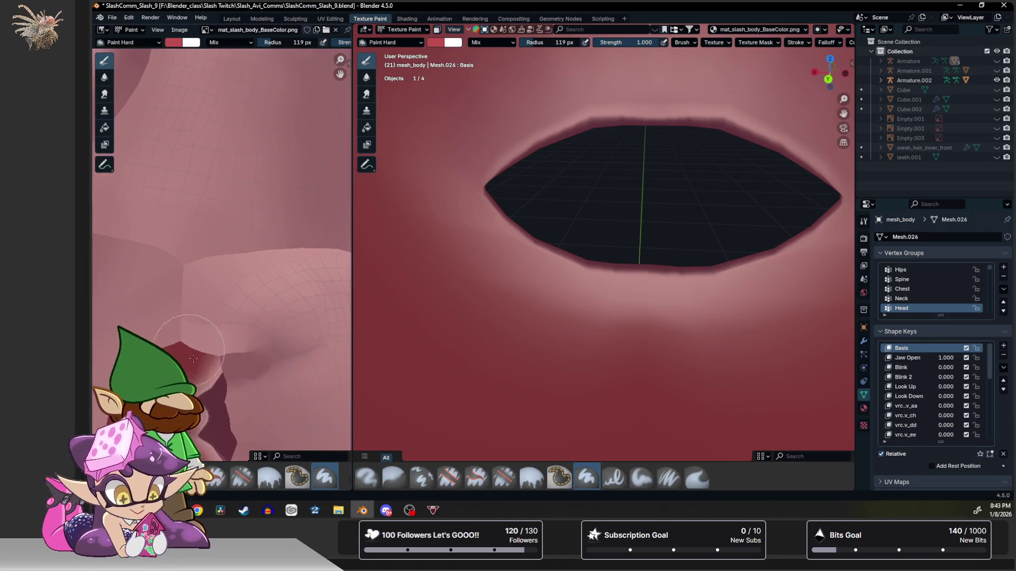
scroll(207, 302, "up", 2)
scroll(222, 270, "up", 2)
scroll(240, 245, "up", 2)
scroll(240, 245, "up", 1)
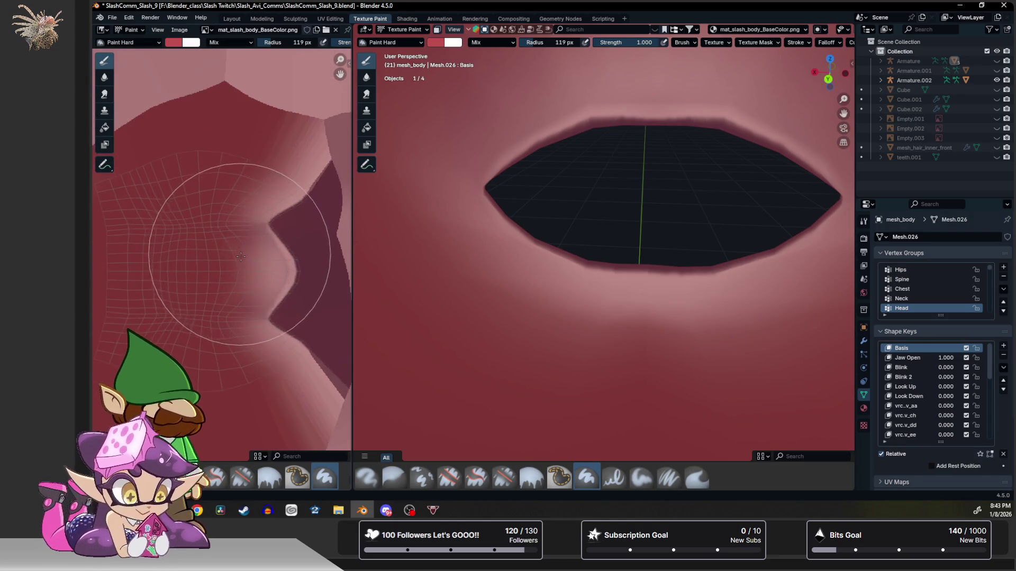
scroll(234, 253, "up", 1)
scroll(227, 261, "up", 2)
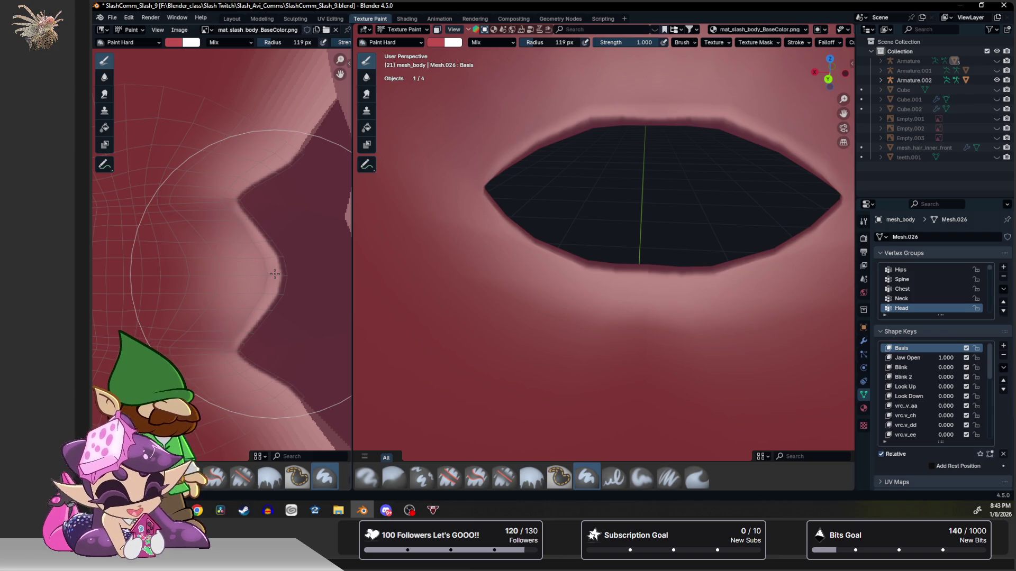
scroll(278, 274, "up", 1)
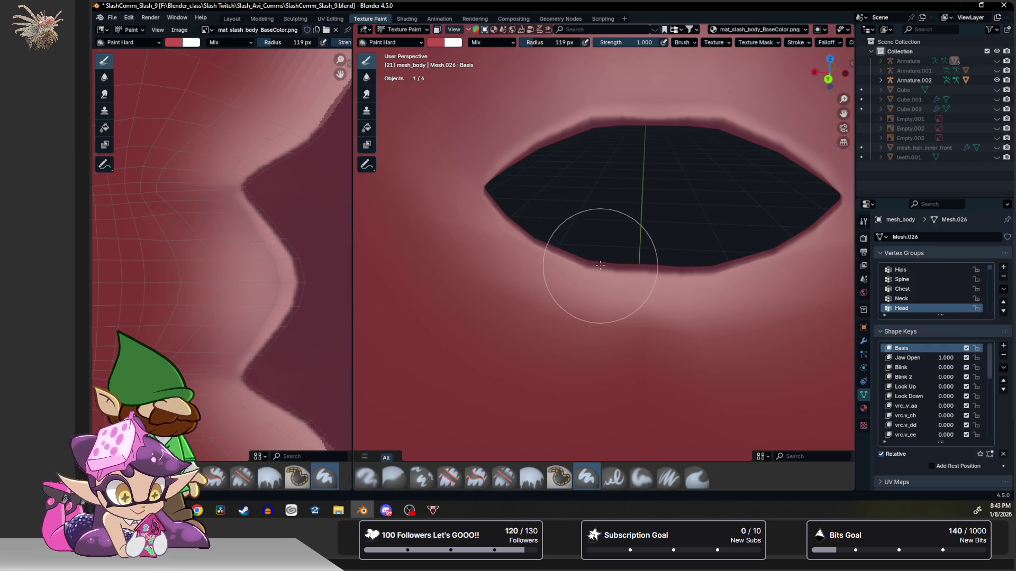
Swap to the dark colour and paint a shadow band along the mouth rim, redoing the first stroke.
key("s")
mouse_move(566, 277)
left_mouse_down()
mouse_move(634, 298)
mouse_move(627, 258)
mouse_move(553, 230)
mouse_move(518, 200)
mouse_move(531, 174)
mouse_move(640, 140)
mouse_move(704, 151)
left_mouse_up()
key("ctrl+z")
left_click(652, 266)
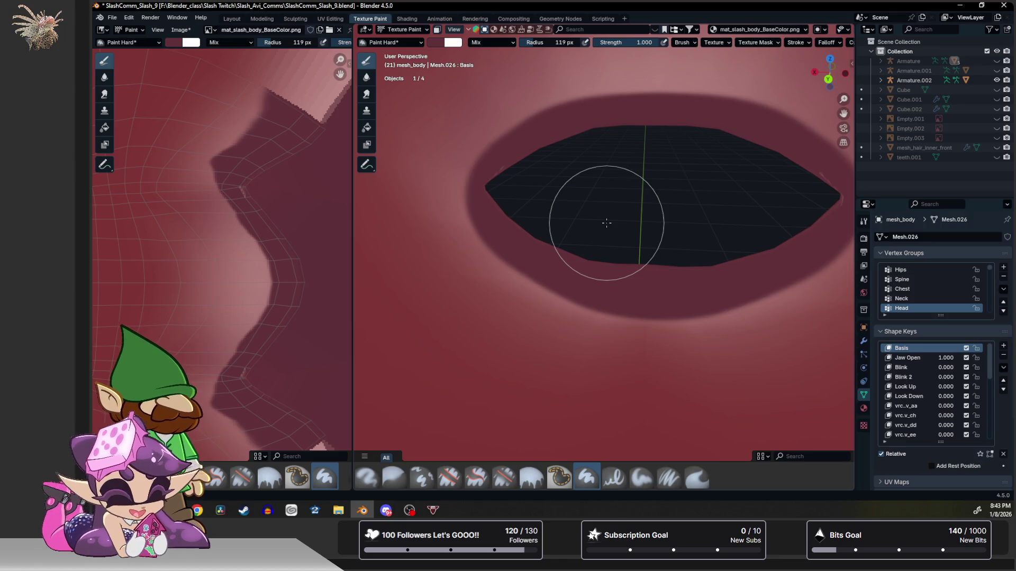
mouse_move(605, 221)
middle_mouse_down()
mouse_move(471, 220)
mouse_move(607, 220)
middle_mouse_up()
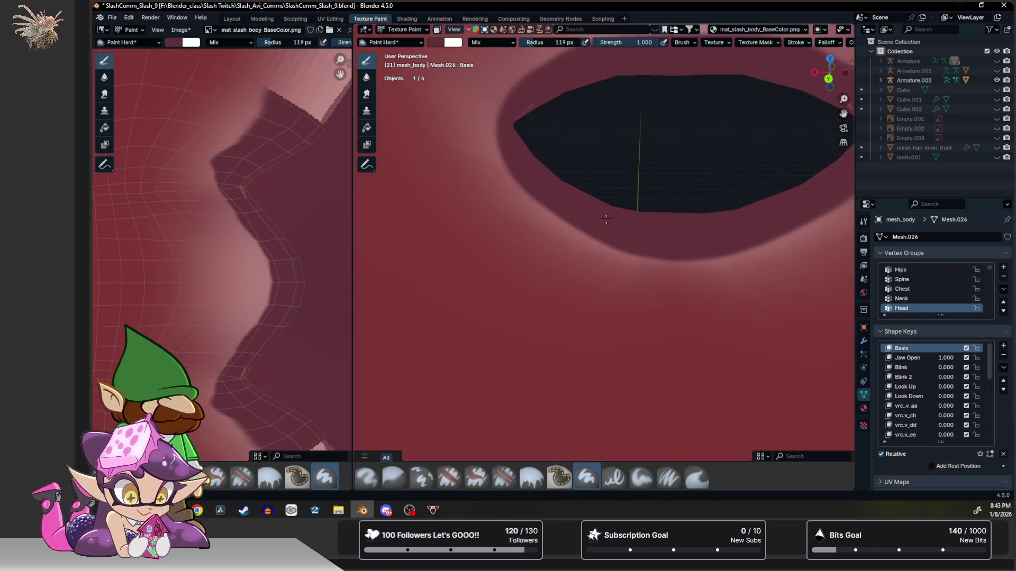
scroll(605, 219, "down", 3)
left_click(104, 75)
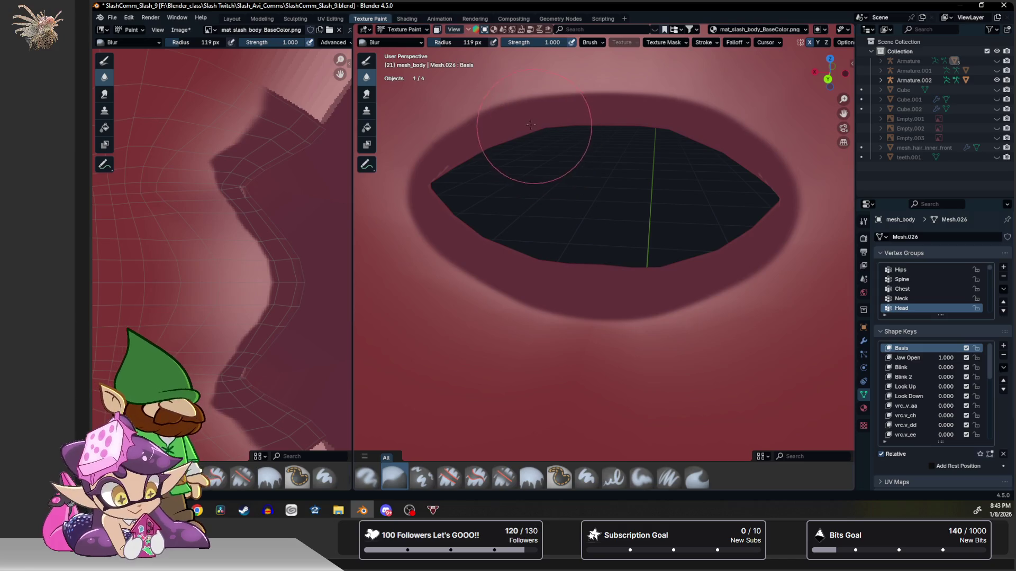
Blur the dark band along the mouth's upper-right edge and lower rim with a smaller brush.
key("f")
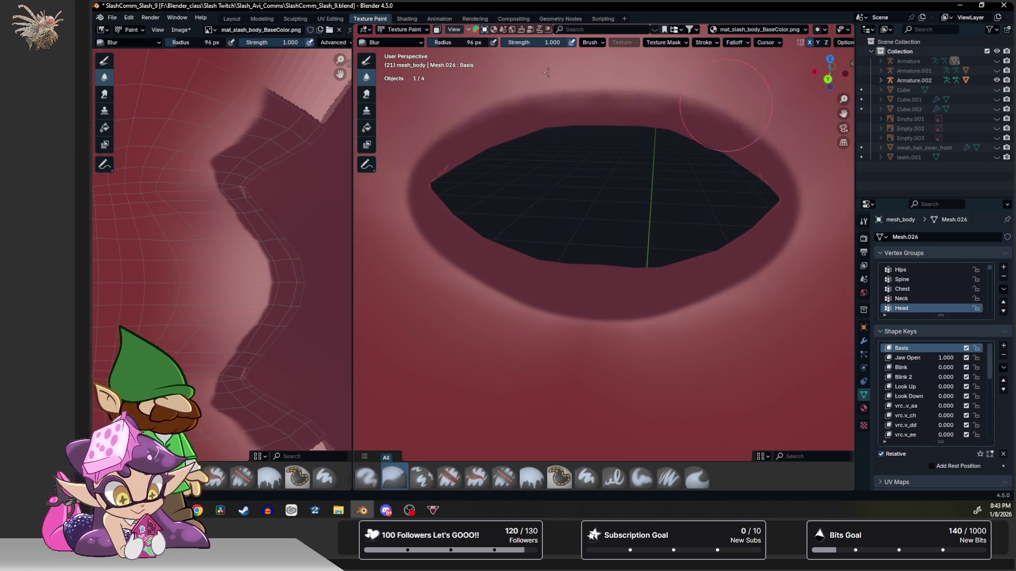
left_click_drag(849, 163, 811, 173)
left_click_drag(810, 267, 621, 317)
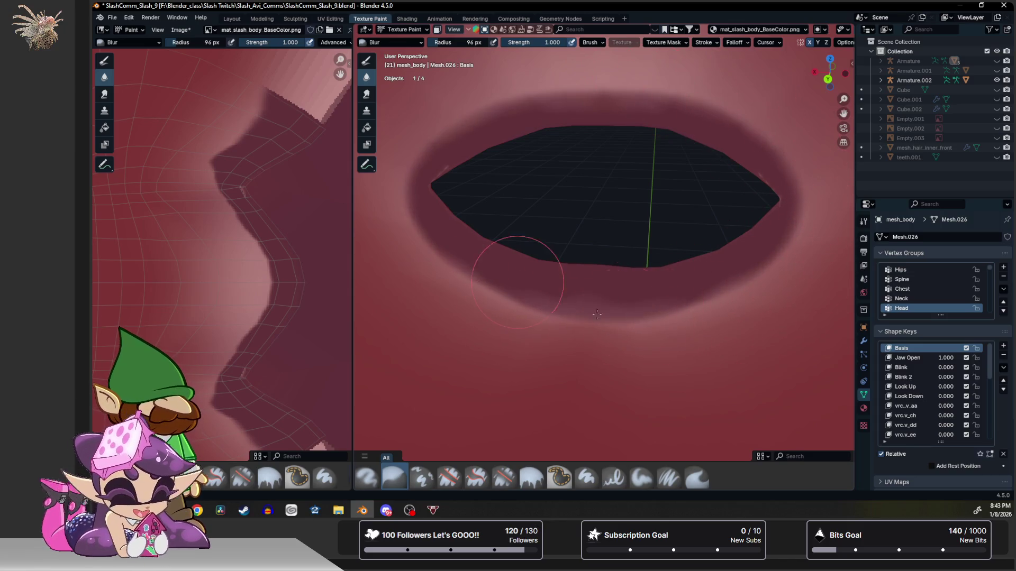
mouse_move(621, 318)
left_mouse_down()
mouse_move(663, 306)
mouse_move(441, 298)
mouse_move(477, 330)
left_mouse_up()
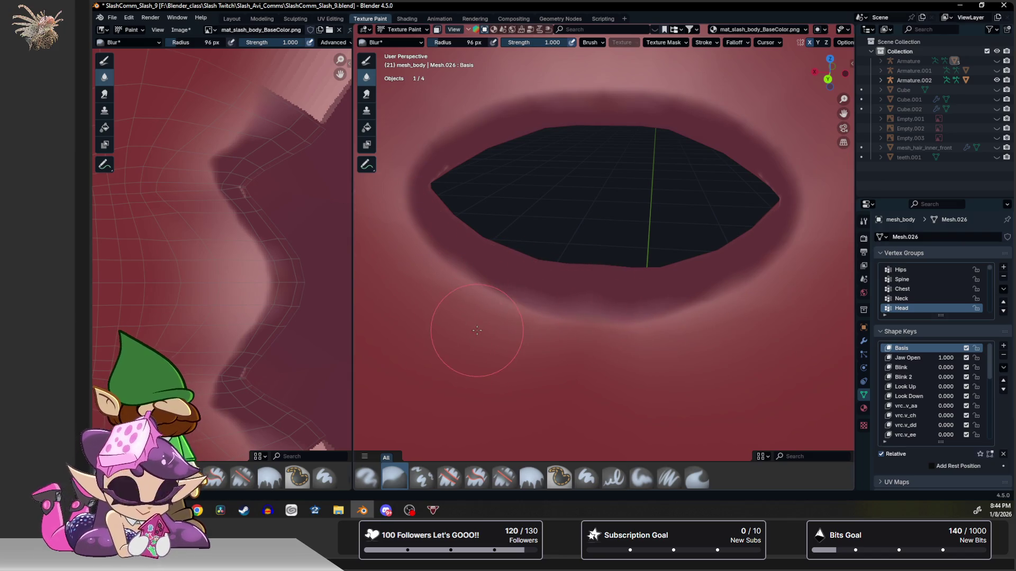
Airbrush a faint red tint along the lower mouth rim, discarding two trial strokes.
left_click(366, 477)
left_click_drag(470, 289, 475, 295)
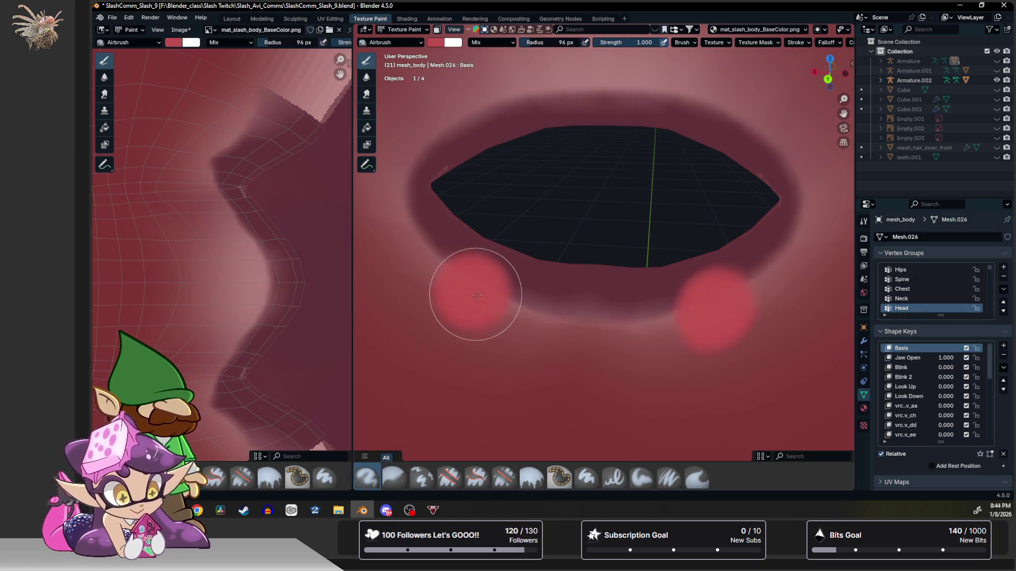
key("ctrl+z")
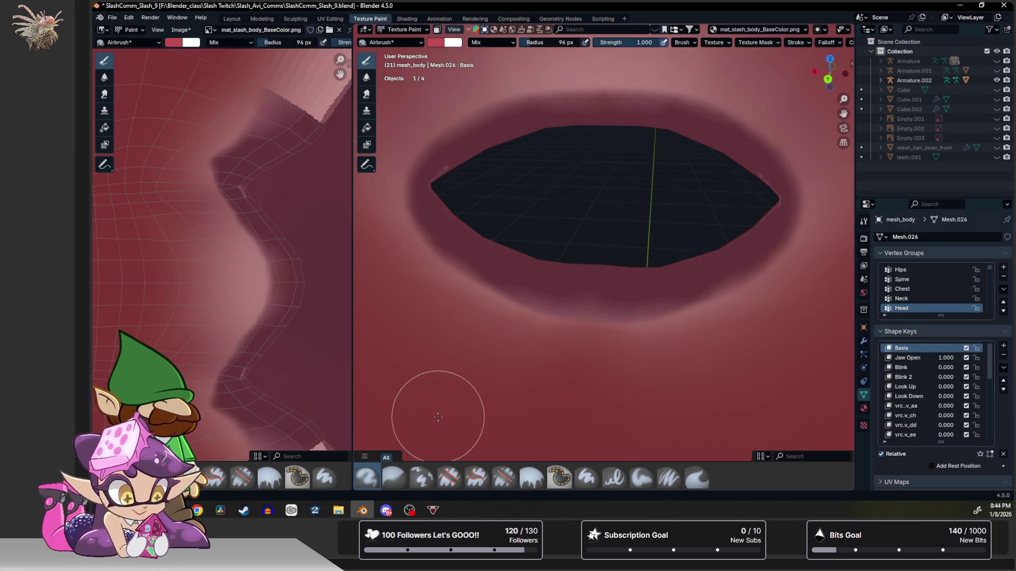
left_click_drag(472, 294, 531, 326)
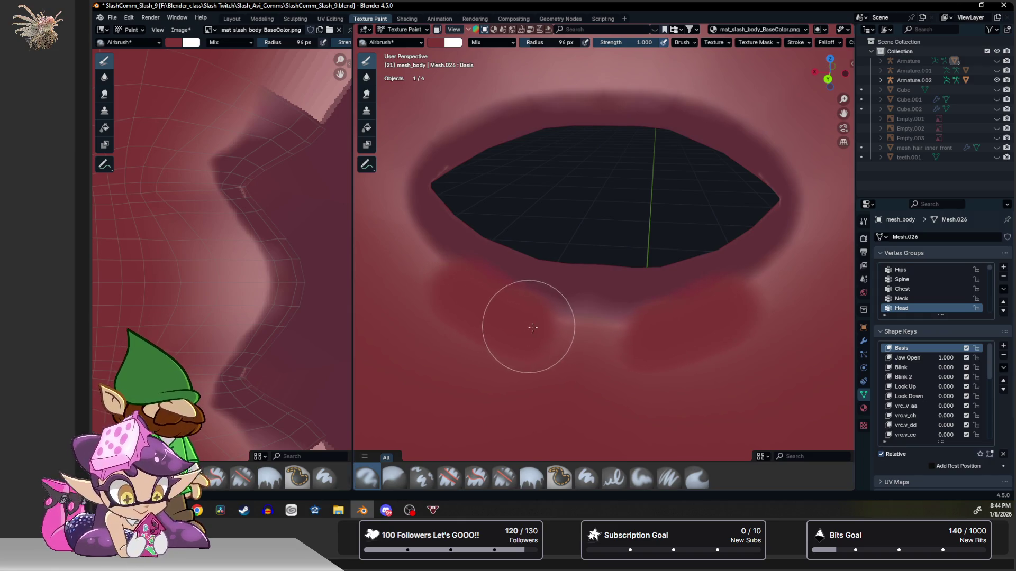
key("ctrl+z")
key("s")
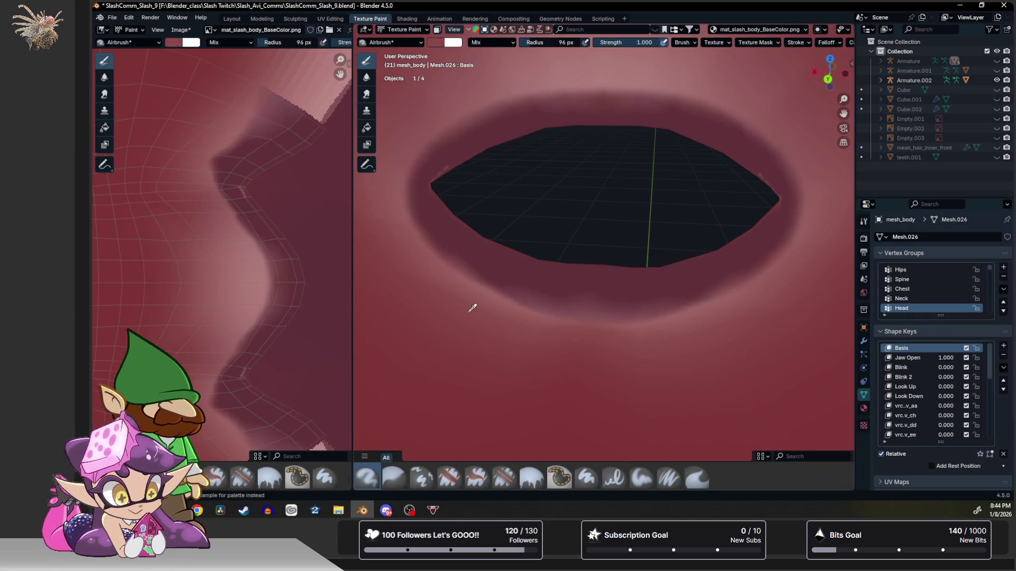
mouse_move(465, 283)
left_mouse_down()
mouse_move(577, 331)
mouse_move(392, 178)
mouse_move(708, 96)
left_mouse_up()
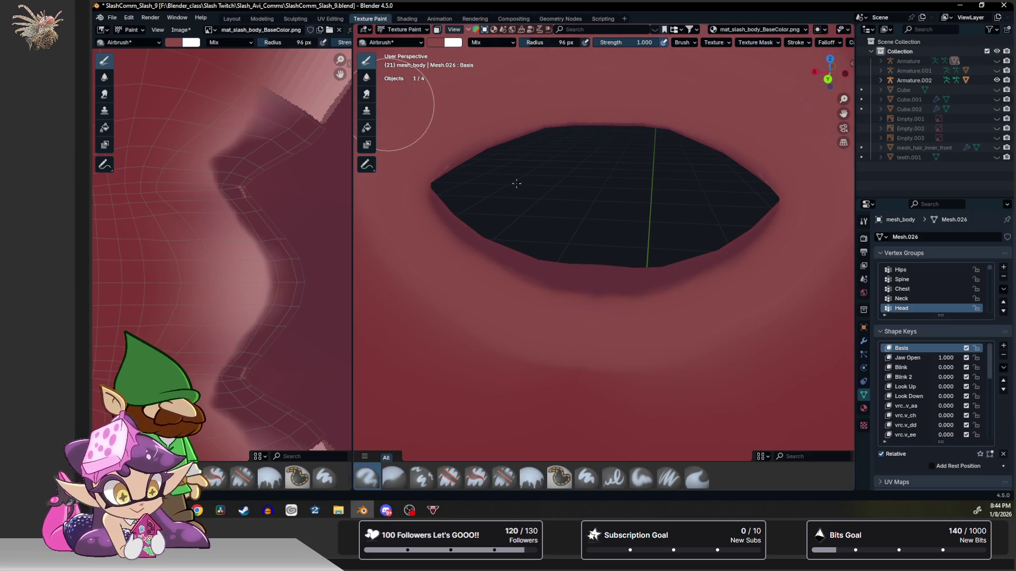
scroll(537, 211, "up", 5)
scroll(538, 204, "down", 5)
scroll(544, 204, "up", 5)
scroll(538, 233, "down", 5)
scroll(538, 232, "up", 1, "shift")
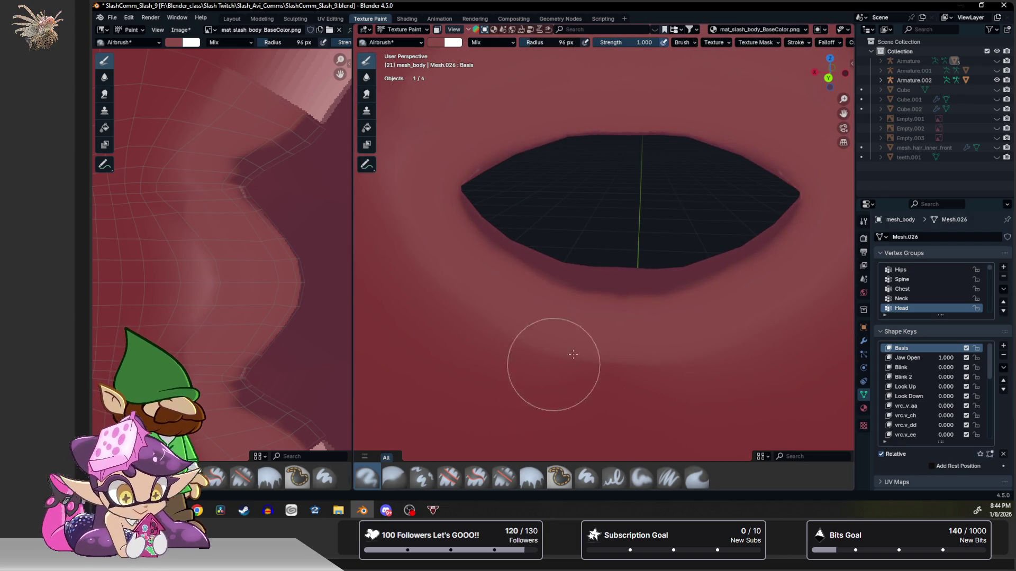
Blur the shading along the lower lip again with a reduced brush.
left_click(368, 78)
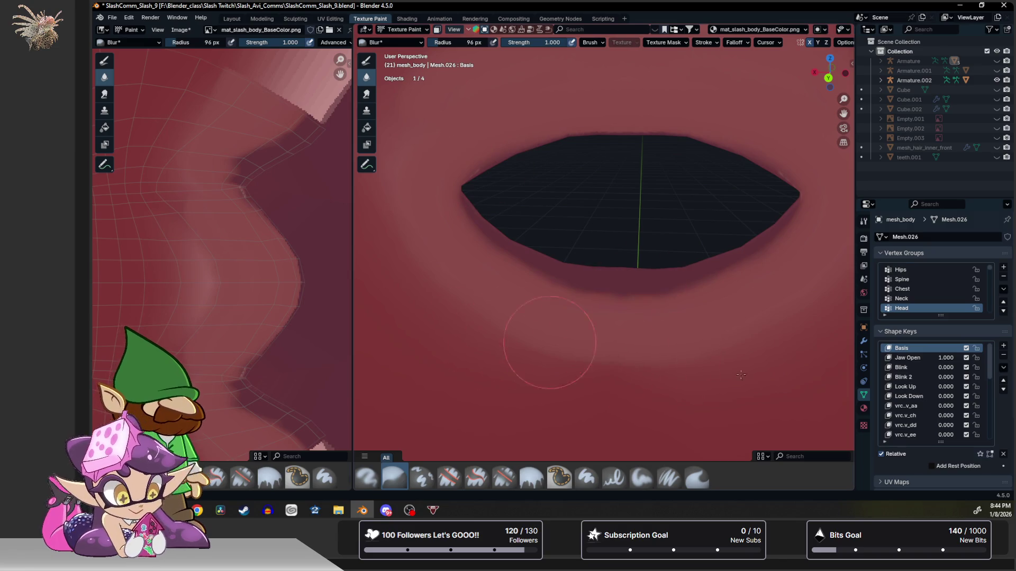
left_click_drag(616, 321, 509, 297)
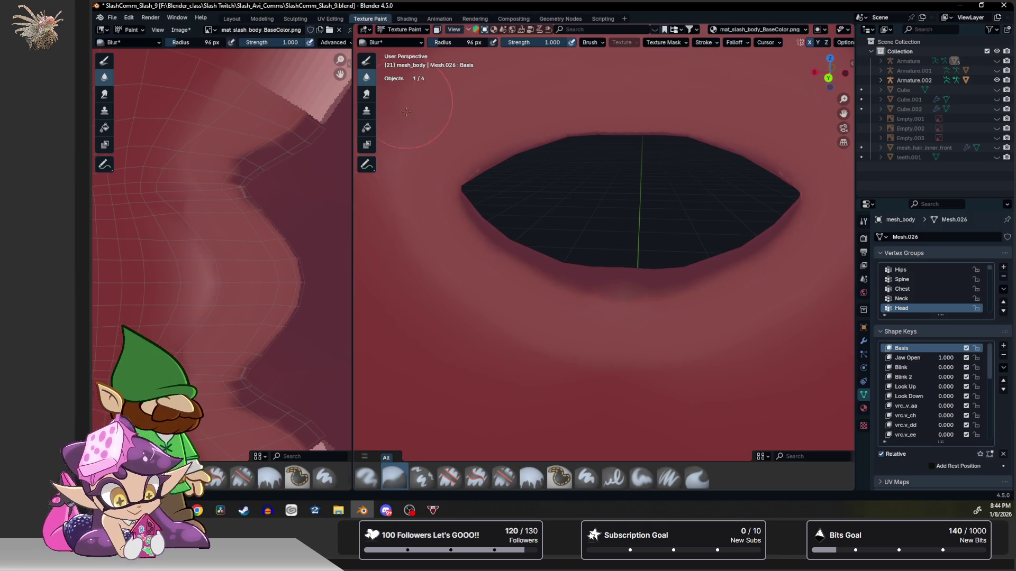
scroll(390, 216, "up", 3)
scroll(390, 216, "down", 3)
mouse_move(390, 216)
middle_mouse_down()
mouse_move(440, 262)
mouse_move(453, 246)
middle_mouse_up()
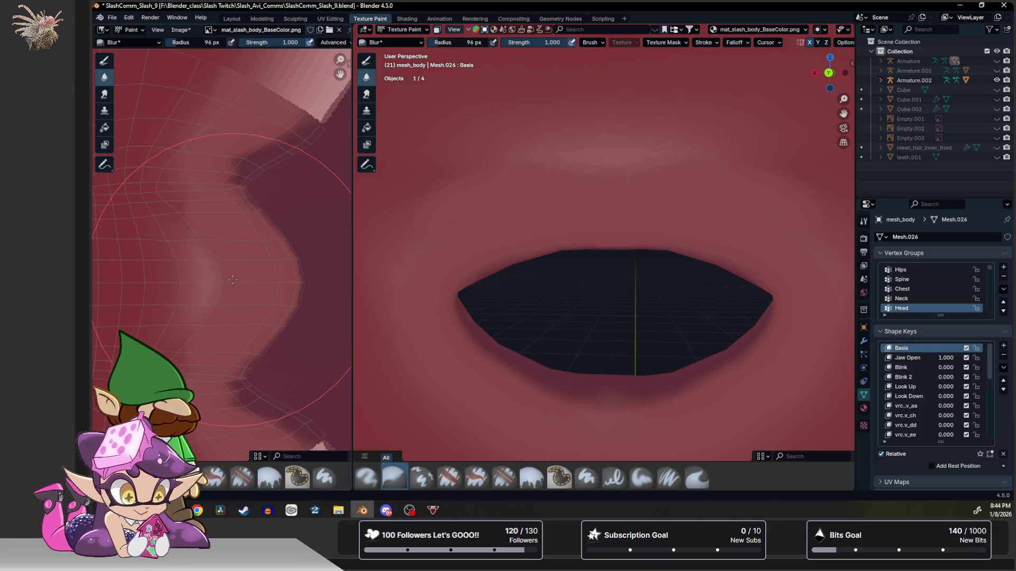
key("bracketleft")
key("bracketleft")
key("bracketleft")
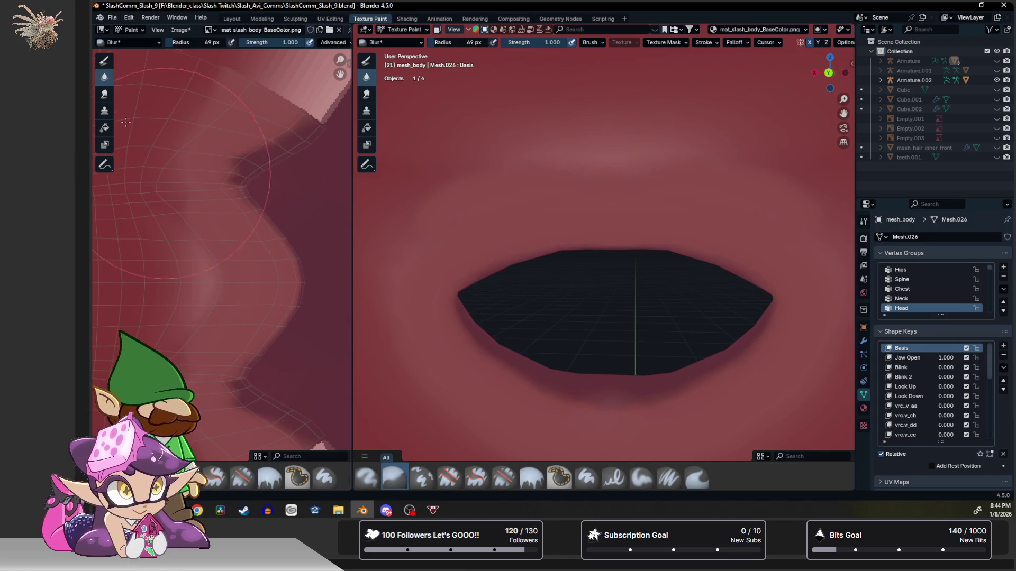
left_click(103, 59)
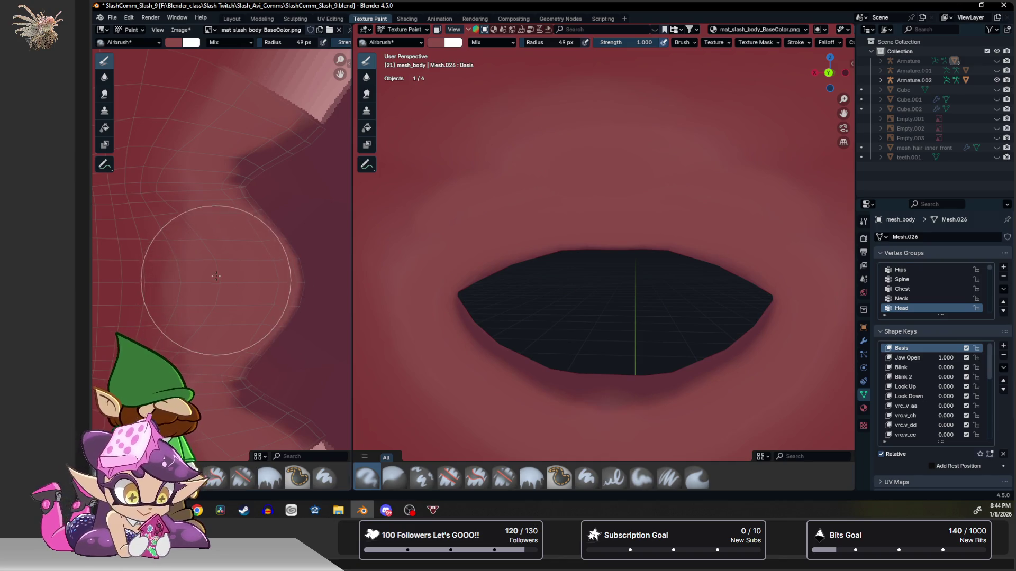
Sample texture colours, airbrush soft light shading around the mouth with a smaller brush, undoing the upper-lip stroke.
mouse_move(195, 270)
right_mouse_down()
mouse_move(164, 300)
mouse_move(236, 155)
right_mouse_up()
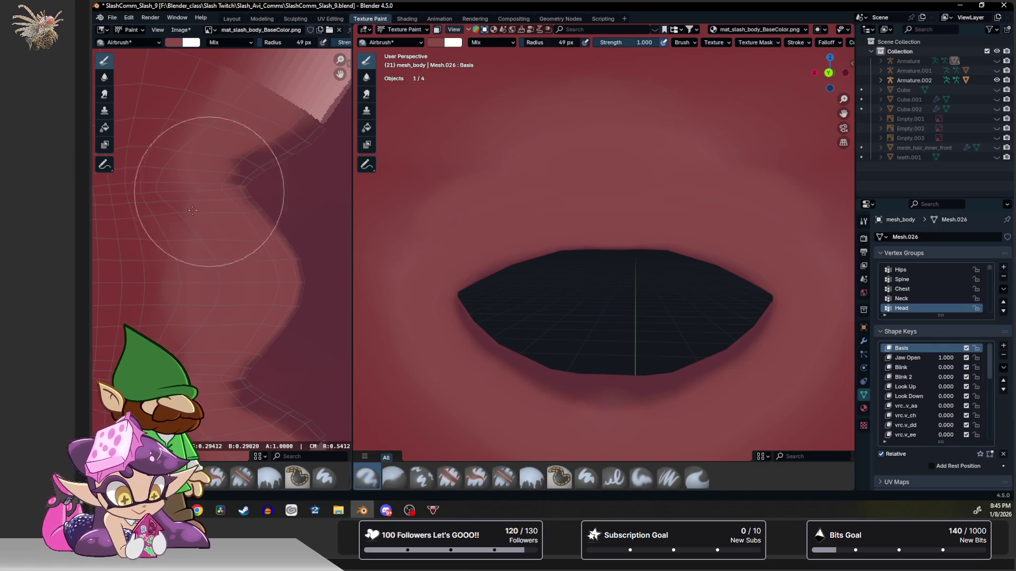
right_click_drag(237, 156, 193, 171)
scroll(585, 245, "up", 2)
scroll(587, 241, "up", 3)
scroll(589, 238, "down", 5)
scroll(590, 236, "up", 5)
scroll(590, 236, "down", 3)
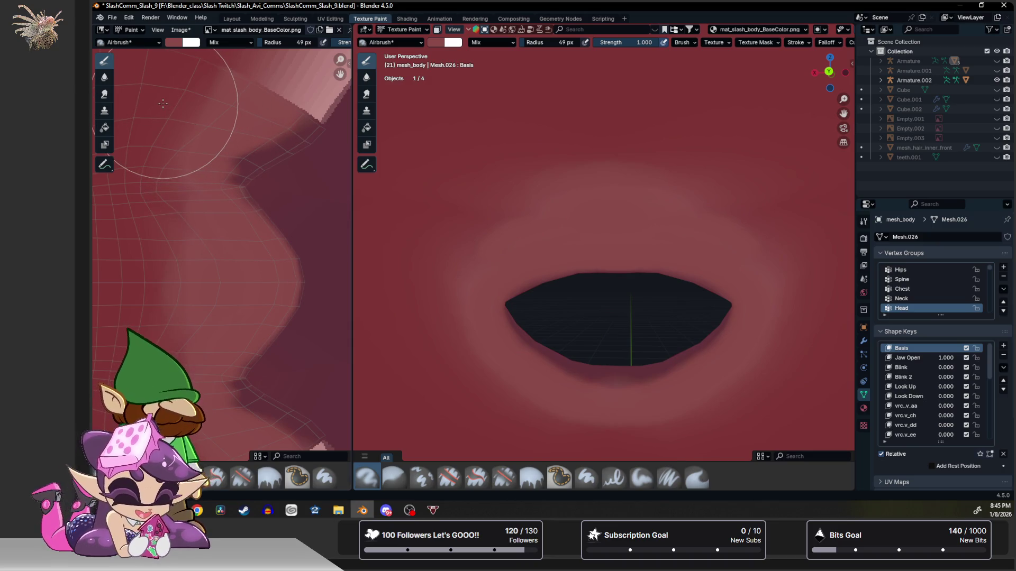
key("f")
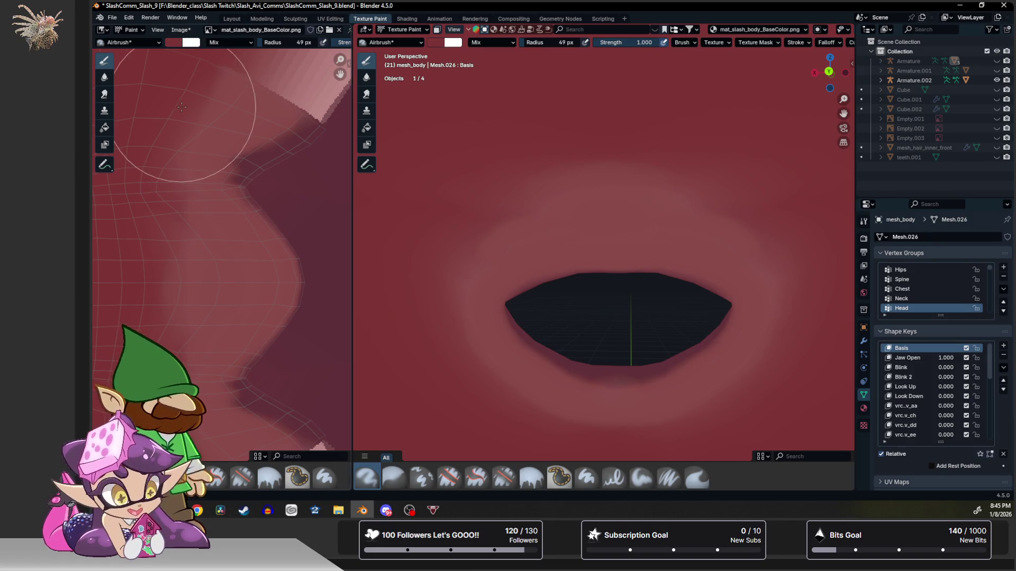
left_click(202, 119)
key("bracketleft")
key("bracketleft")
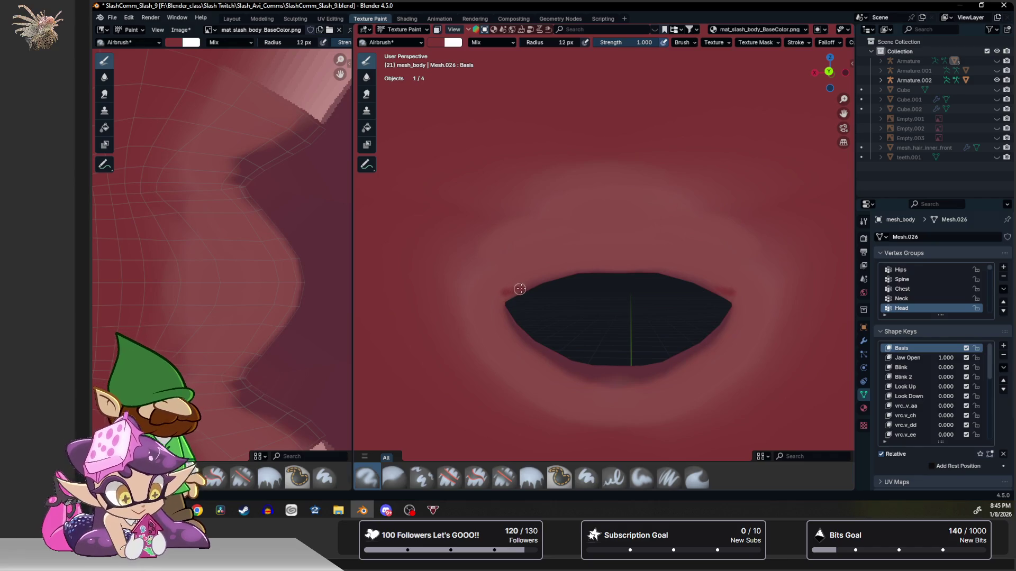
scroll(530, 285, "up", 3)
scroll(524, 284, "down", 3)
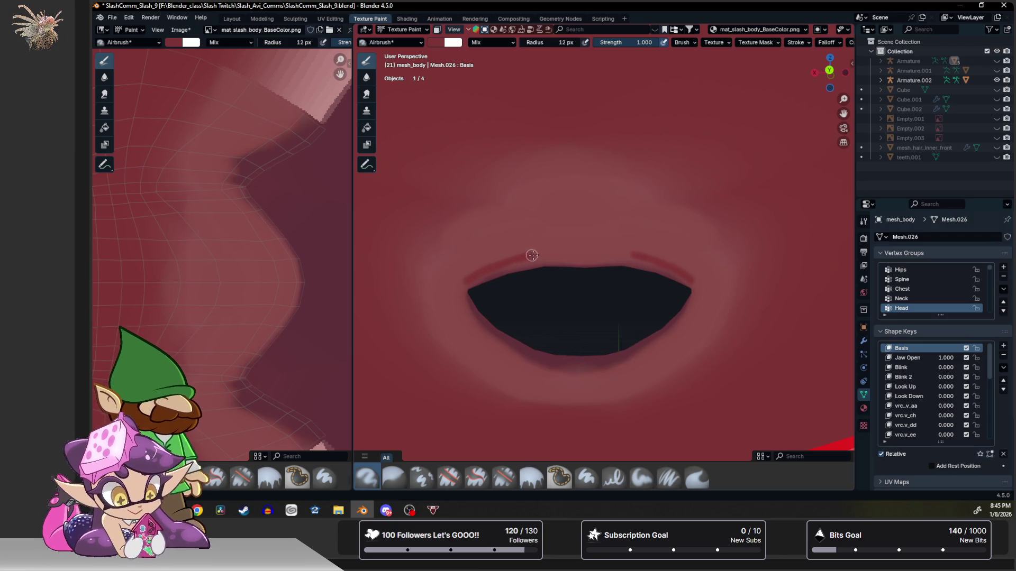
key("ctrl+z")
left_click(565, 476)
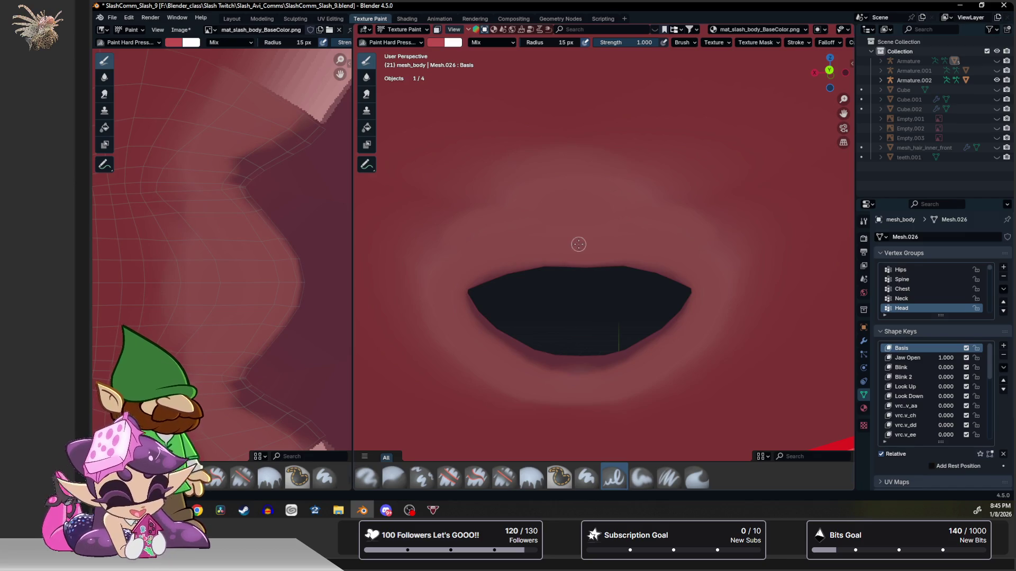
Paint a dark outline along the upper lip and down both mouth sides, discarding a pink trial stroke.
key("bracketright")
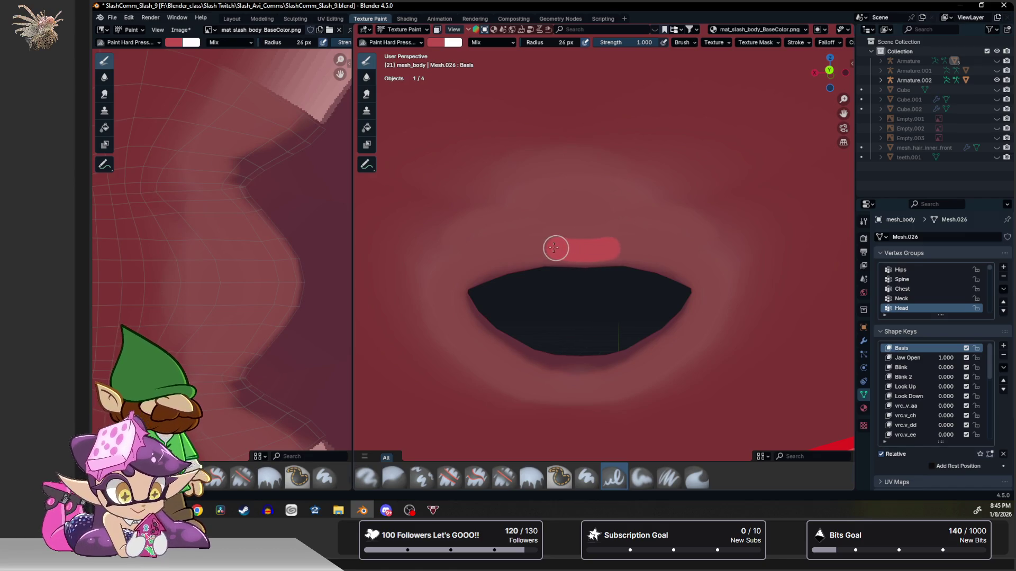
left_click_drag(583, 251, 533, 247)
key("ctrl+z")
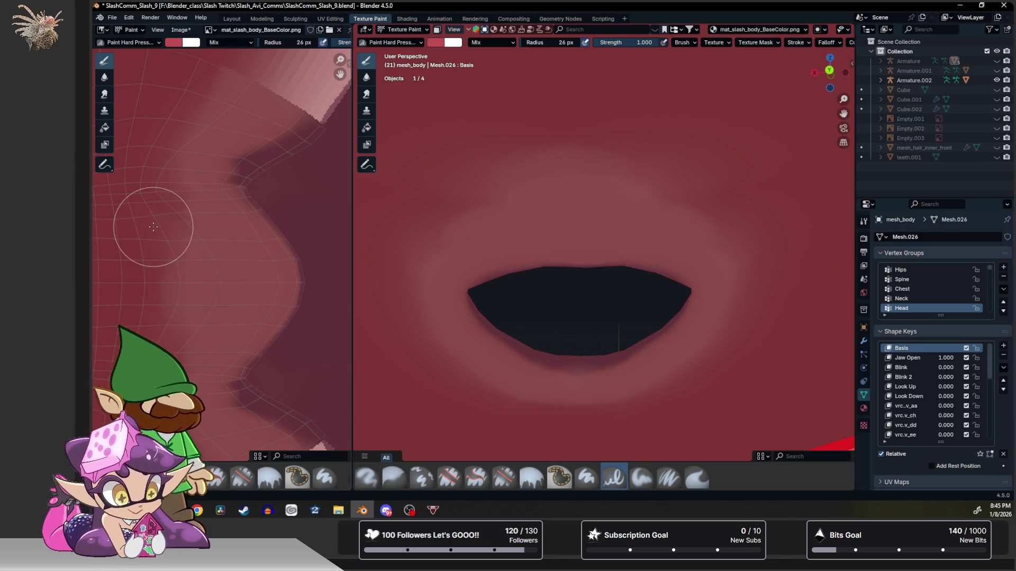
key("s")
mouse_move(582, 251)
left_mouse_down()
mouse_move(480, 267)
mouse_move(498, 361)
mouse_move(571, 383)
left_mouse_up()
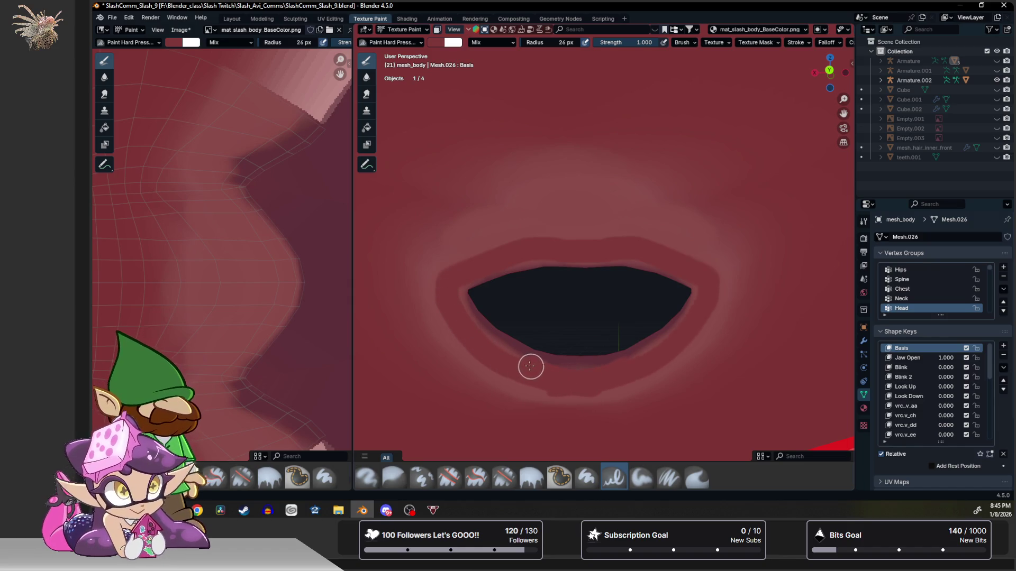
left_click_drag(453, 278, 524, 384)
Paint a light highlight above the lip and cover the pink band with the base red.
mouse_move(449, 364)
left_mouse_down()
mouse_move(644, 181)
mouse_move(573, 168)
left_mouse_up()
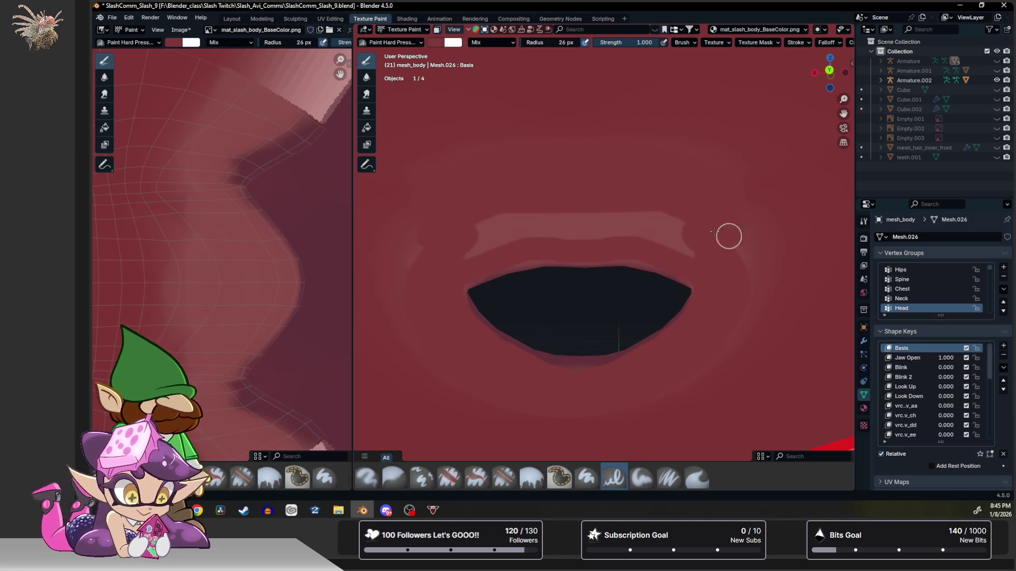
mouse_move(690, 370)
left_mouse_down()
mouse_move(614, 218)
mouse_move(596, 246)
left_mouse_up()
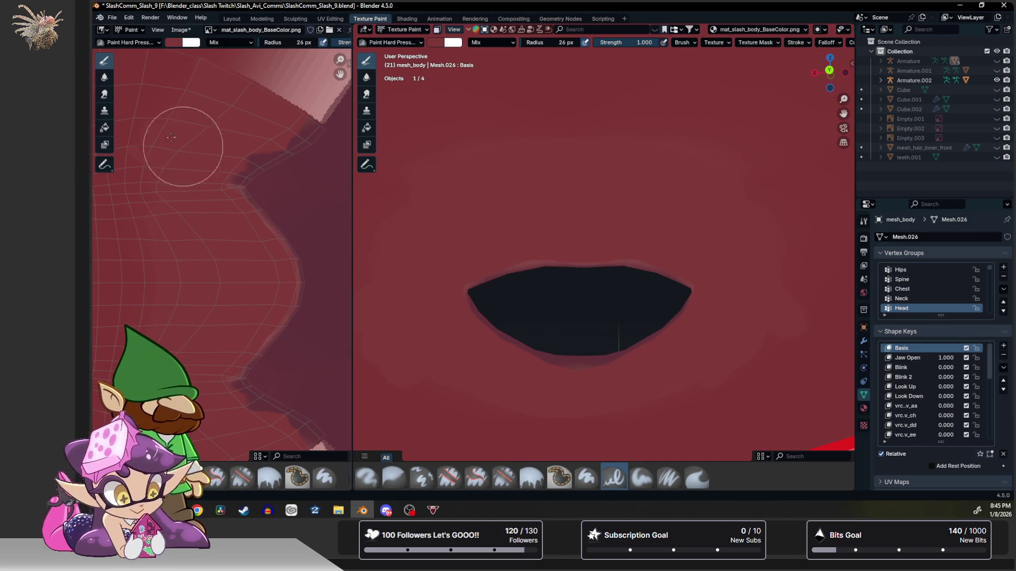
left_click(103, 78)
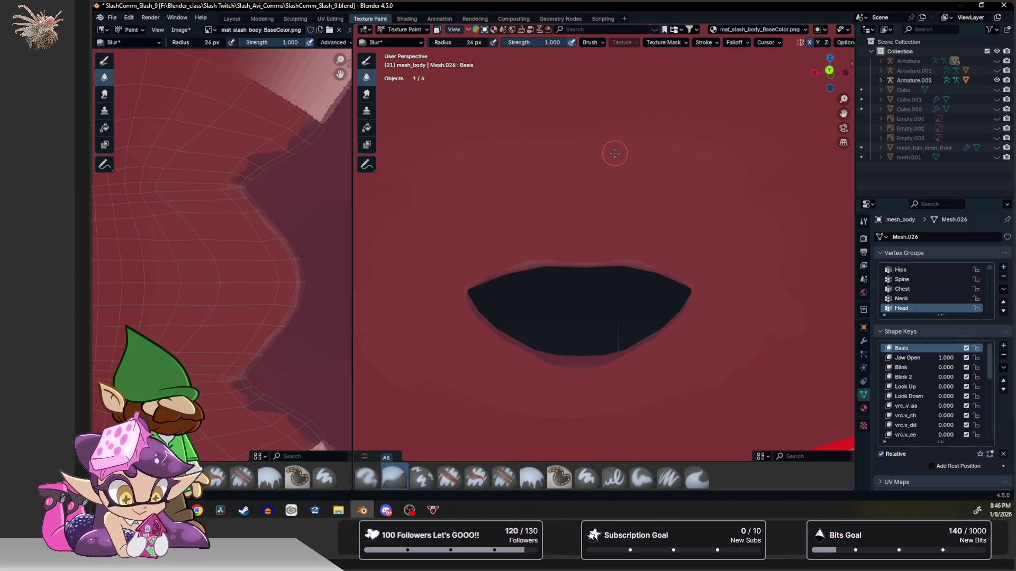
Set the blur brush radius to 82 px, try Smear, return to Blur and face the character.
key("f")
left_click(539, 146)
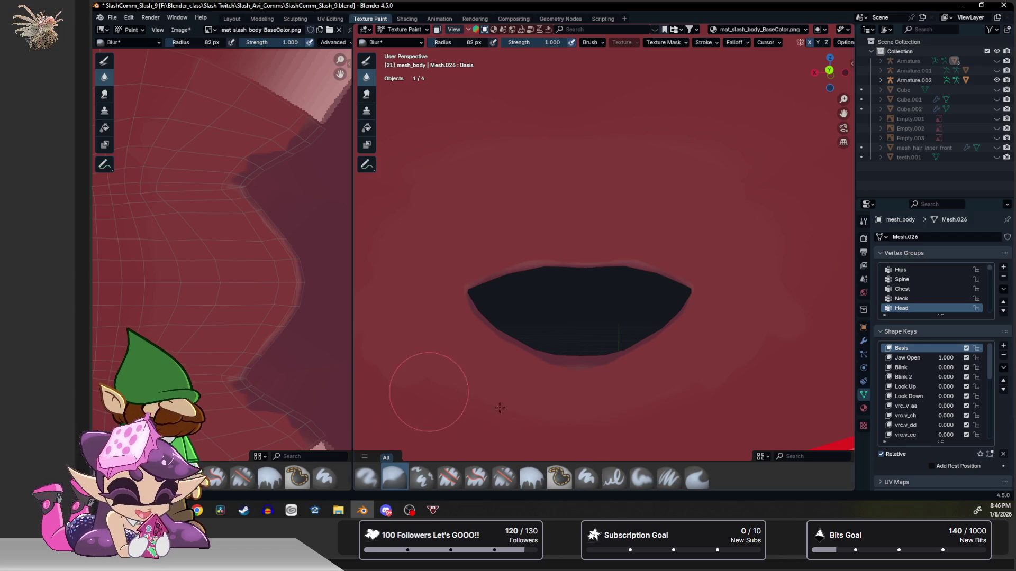
left_click(368, 95)
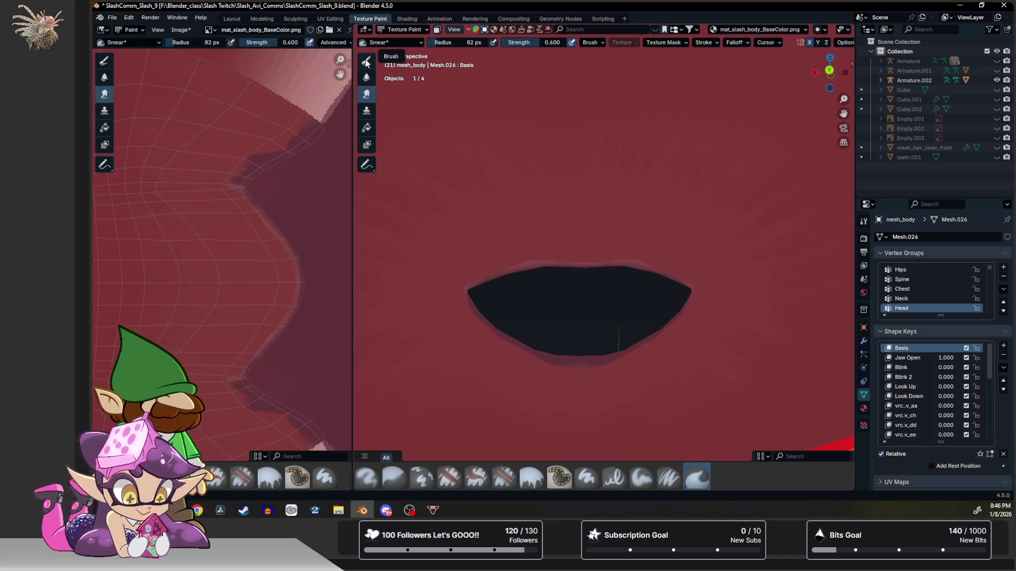
left_click(366, 76)
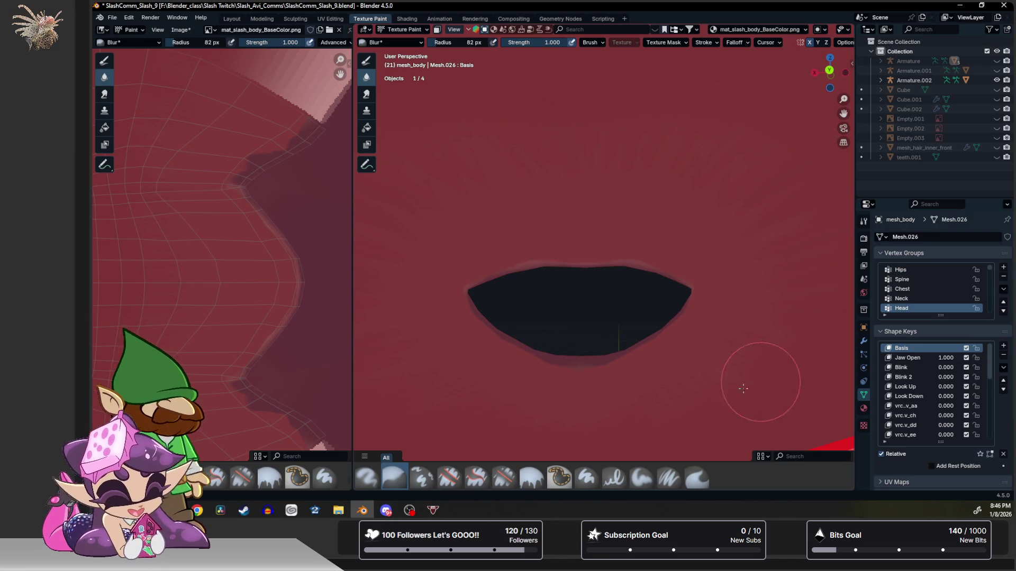
scroll(585, 295, "up", 5)
scroll(570, 223, "up", 3)
scroll(564, 223, "down", 5)
mouse_move(564, 223)
middle_mouse_down()
mouse_move(646, 244)
mouse_move(575, 244)
mouse_move(592, 213)
middle_mouse_up()
scroll(645, 244, "up", 3)
scroll(592, 212, "up", 4)
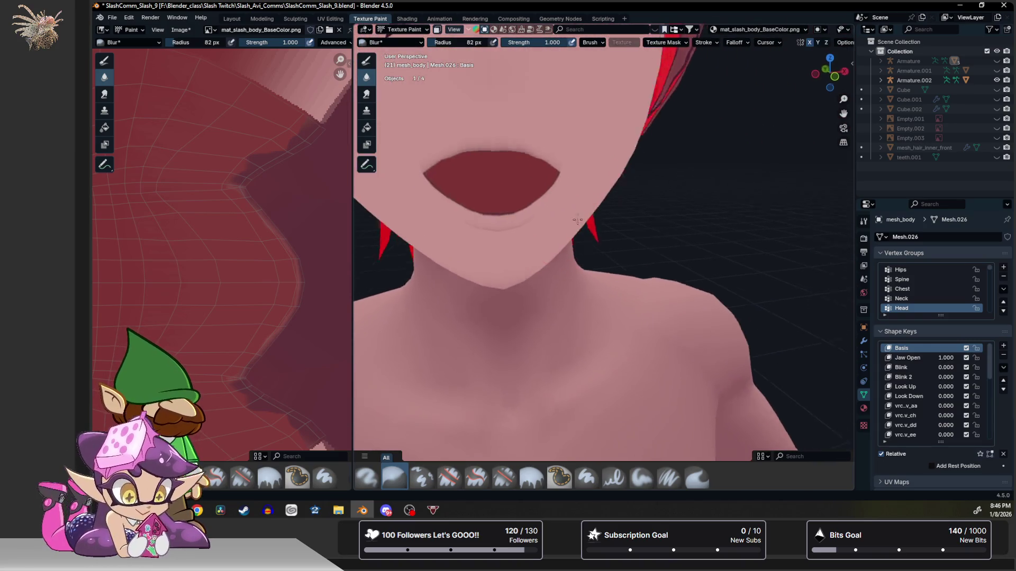
View the white teeth in Object Mode with the face and shoulders framed.
key("ctrl+Tab")
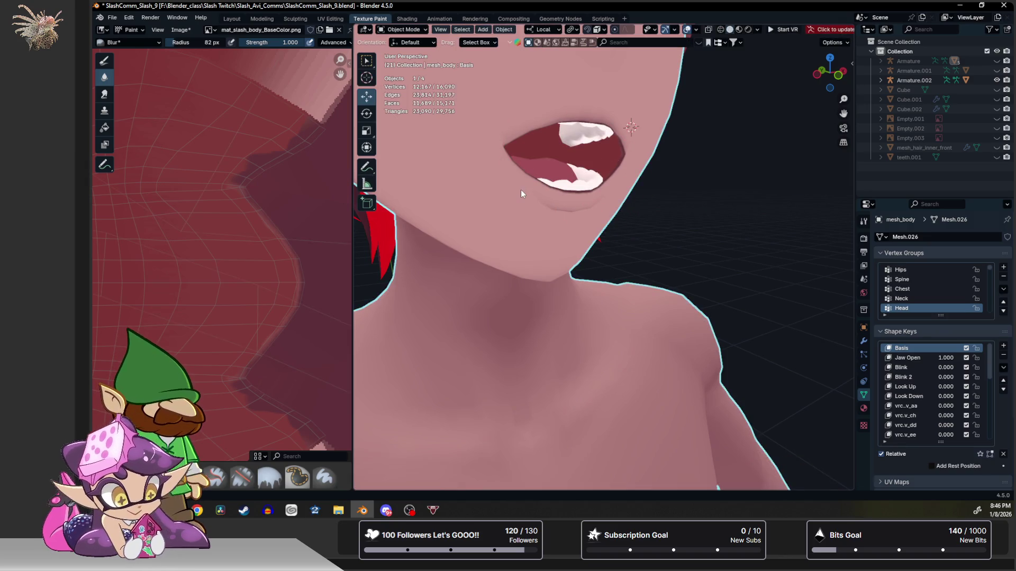
scroll(515, 189, "down", 4)
mouse_move(533, 191)
middle_mouse_down()
mouse_move(504, 195)
mouse_move(516, 183)
middle_mouse_up()
scroll(245, 231, "up", 4)
mouse_move(245, 230)
middle_mouse_down()
mouse_move(291, 228)
mouse_move(278, 221)
middle_mouse_up()
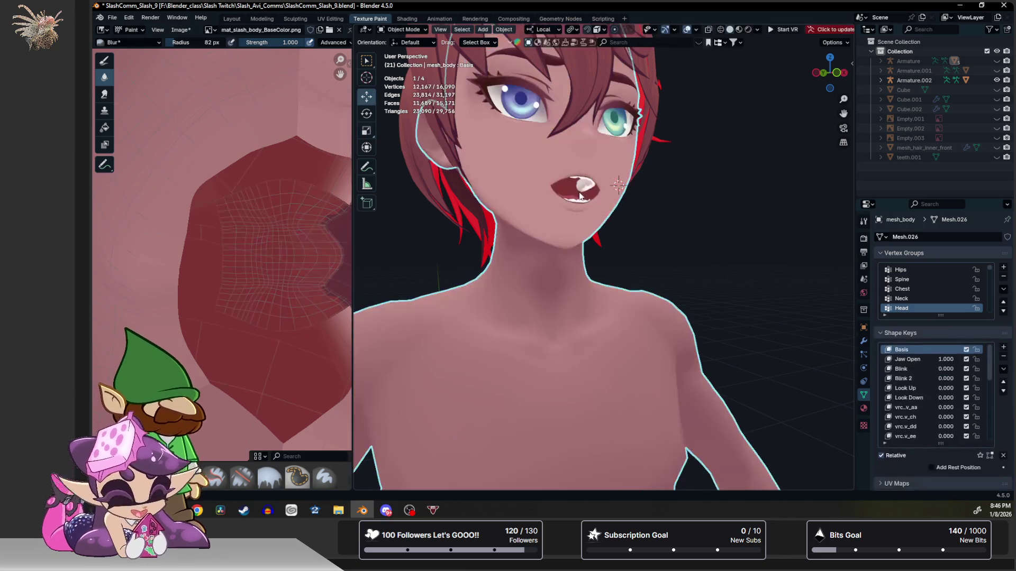
Select the head's linked geometry in Edit Mode, deselect all, and return mesh_body to Texture Paint.
key("Tab")
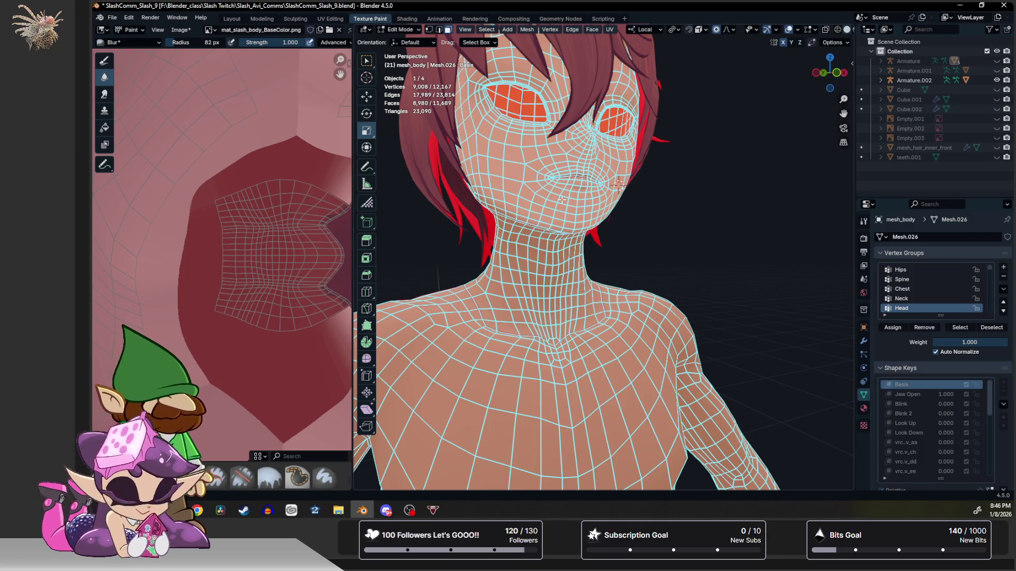
left_click(562, 199)
key("ctrl+l")
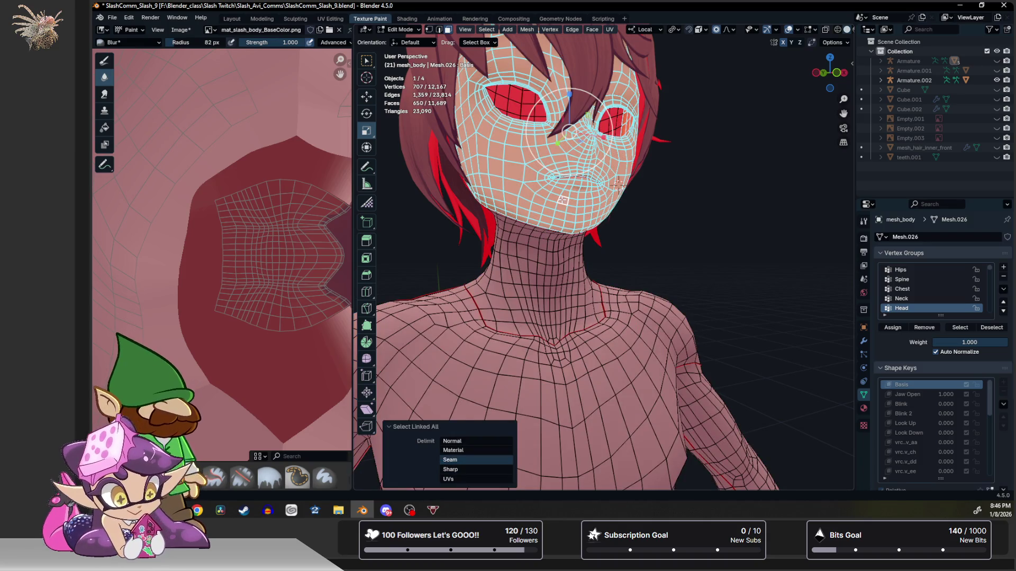
middle_click_drag(452, 208, 518, 224)
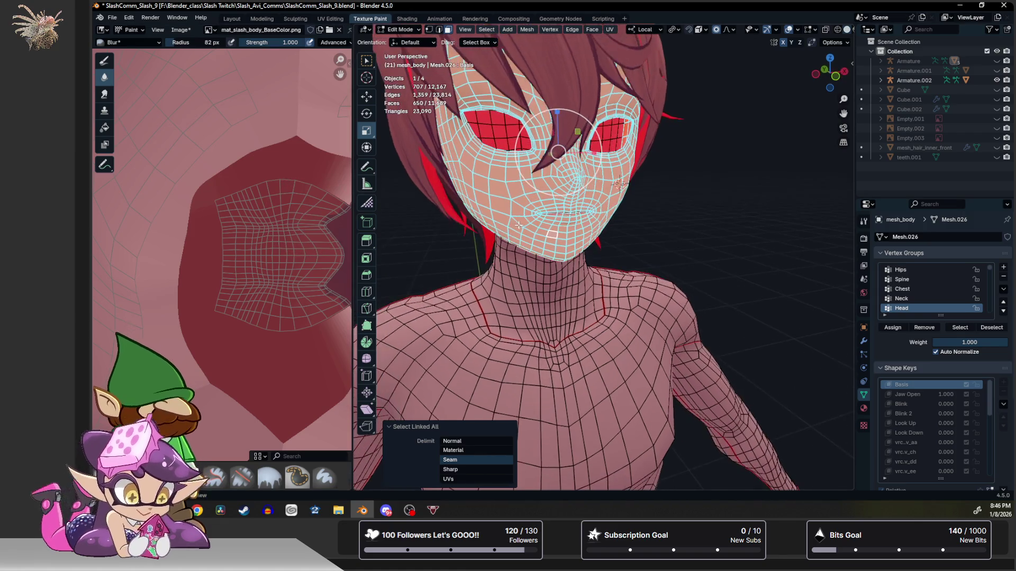
key("1")
key("ctrl+l")
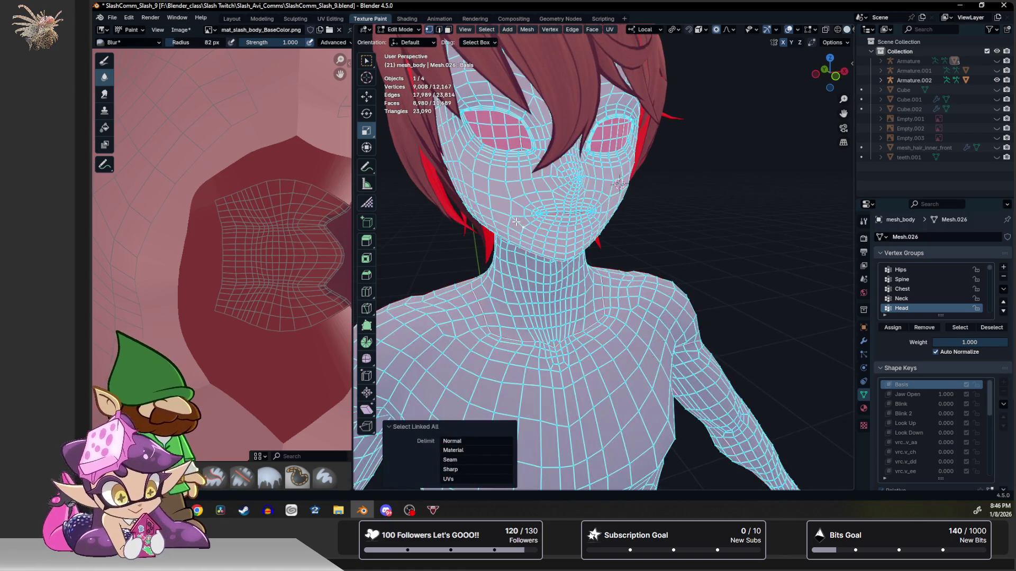
key("alt+a")
key("Tab")
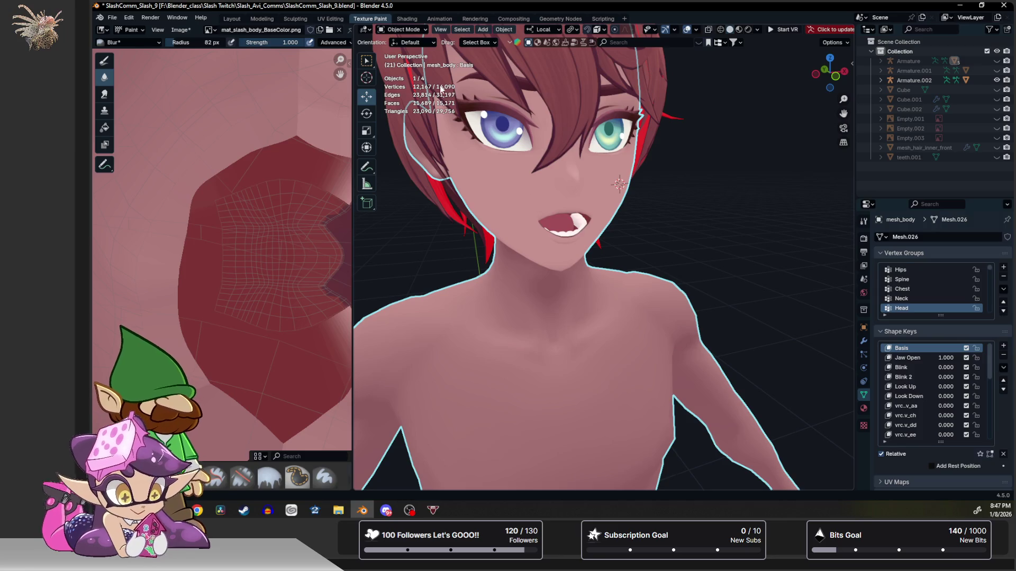
left_click(402, 31)
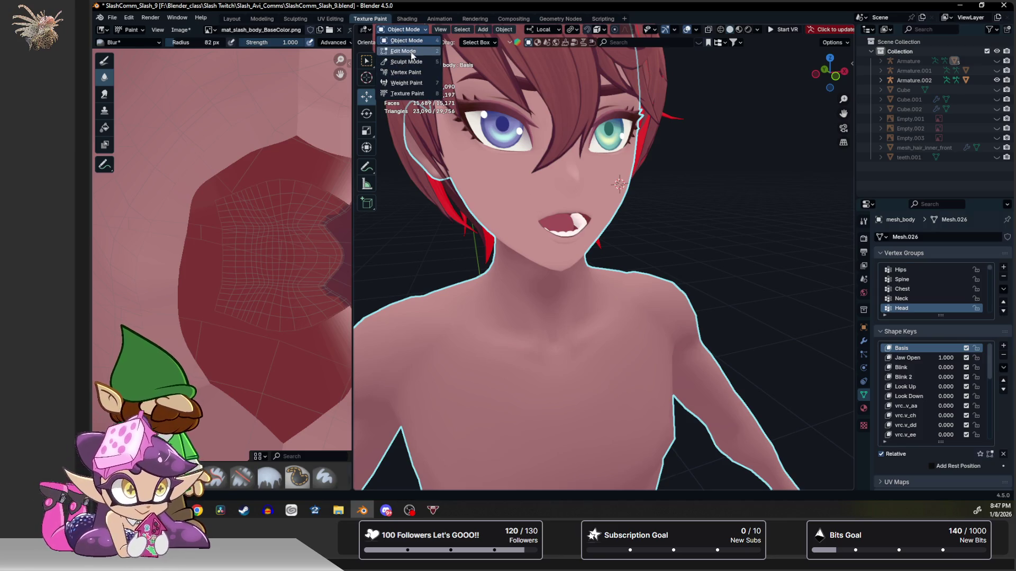
left_click(407, 93)
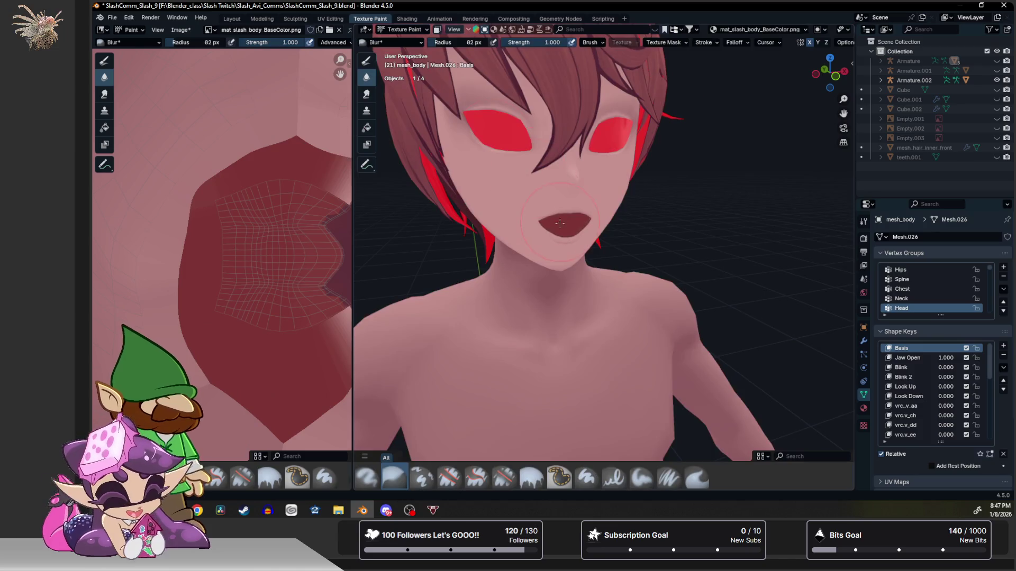
scroll(555, 225, "up", 4)
Paint a hard dark-red #622929 stroke on the texture and undo it.
middle_click_drag(557, 225, 509, 239)
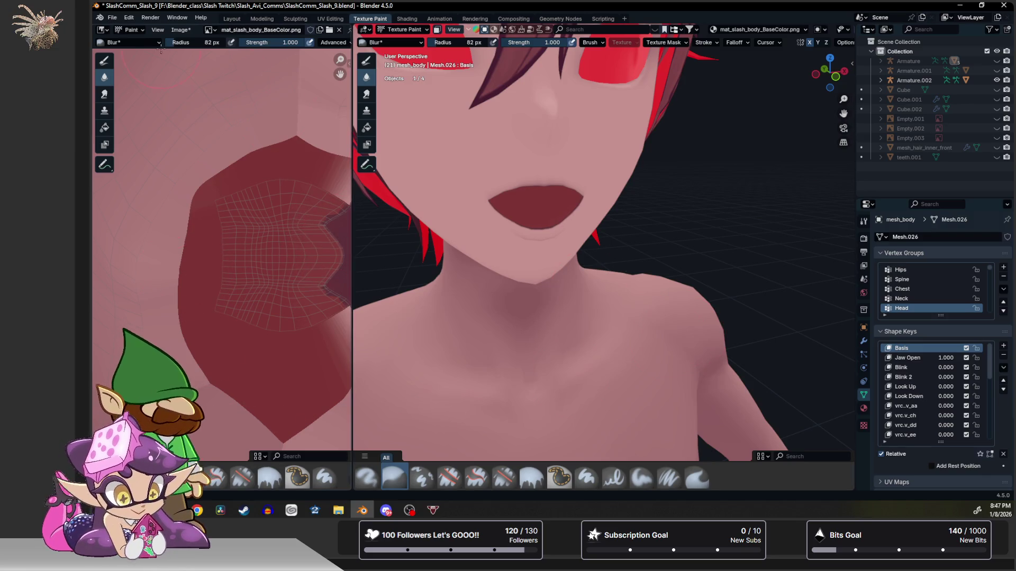
left_click(103, 61)
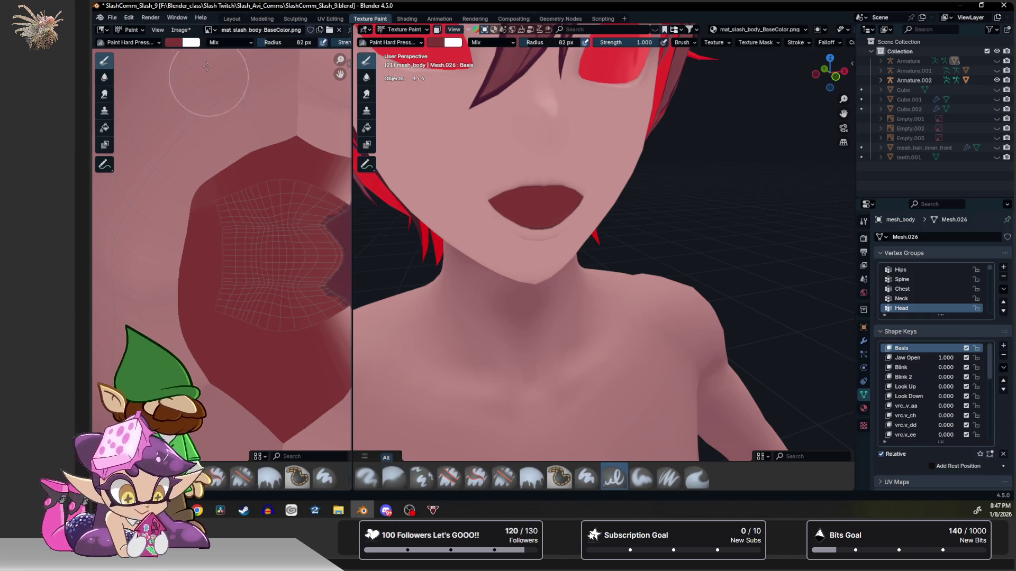
left_click(173, 42)
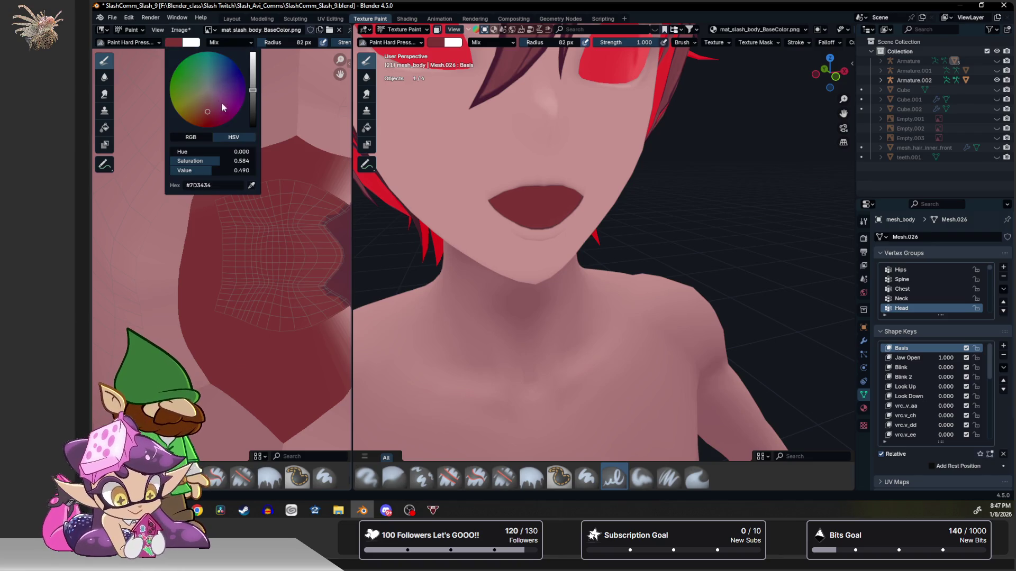
left_click_drag(255, 94, 253, 102)
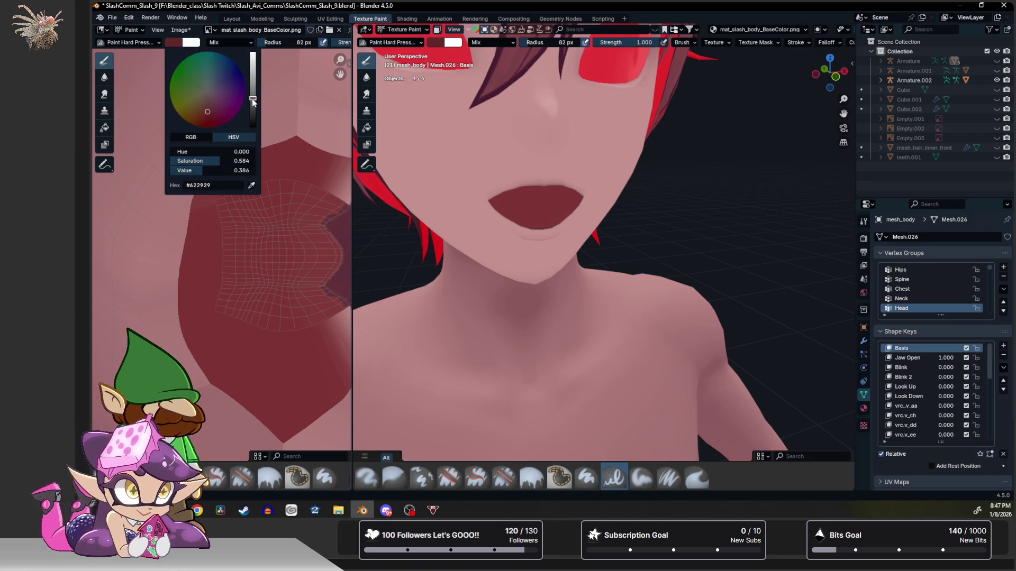
left_click_drag(243, 176, 236, 295)
key("ctrl+z")
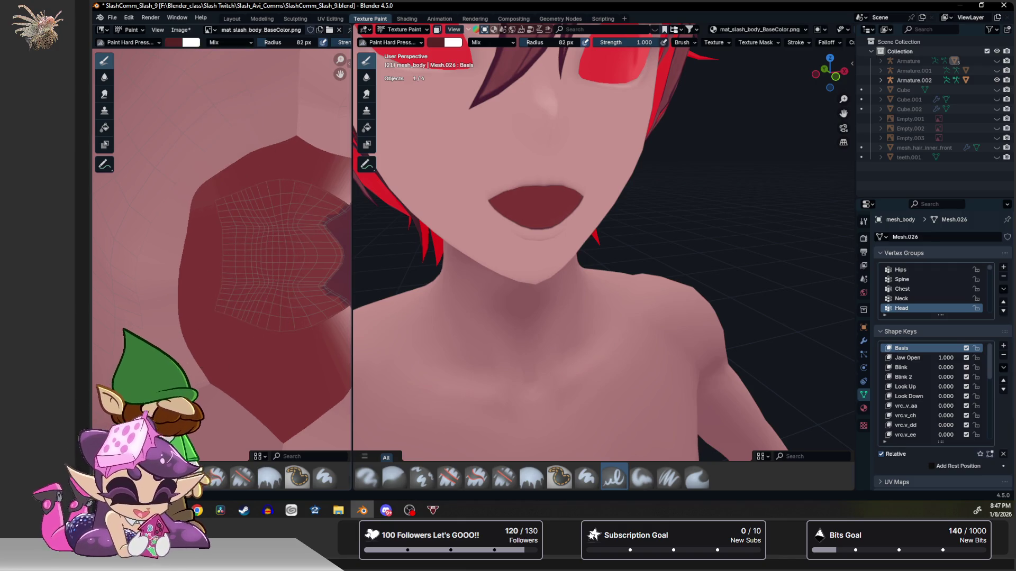
Airbrush an even darker red shadow down the left edge of the UV island.
left_click(366, 477)
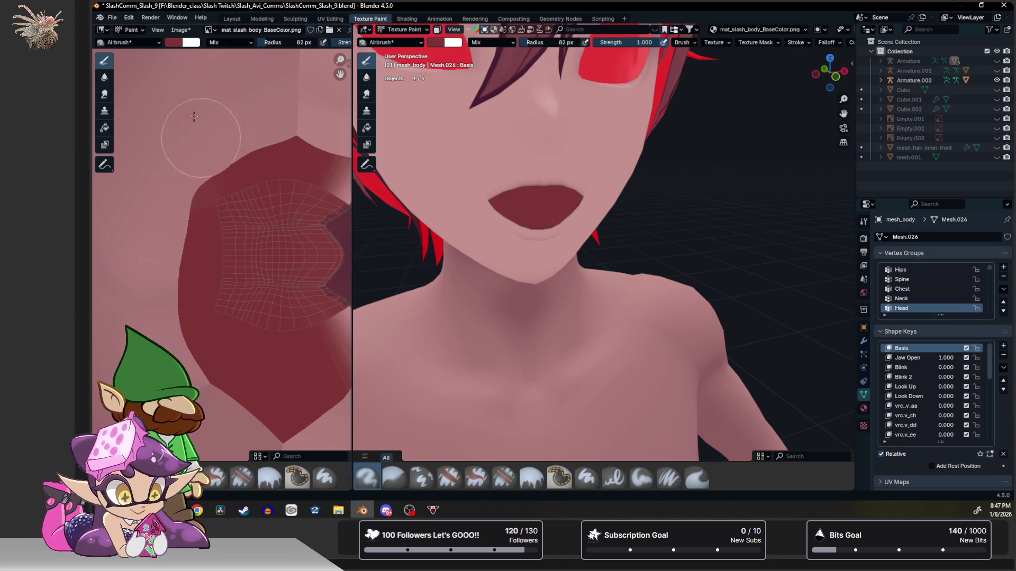
left_click(181, 43)
left_click_drag(250, 100, 250, 111)
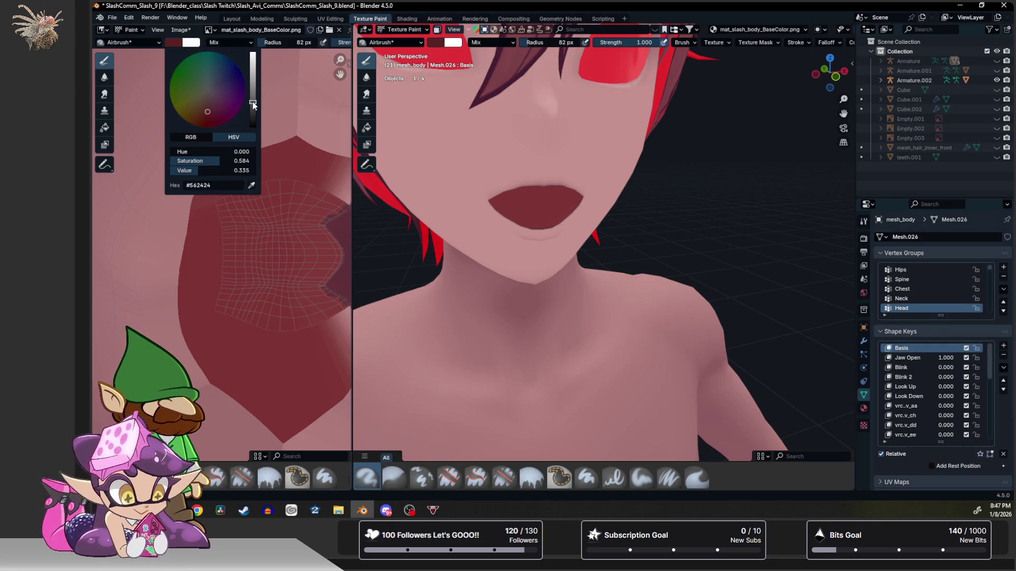
left_click(237, 169)
left_click_drag(237, 171, 224, 205)
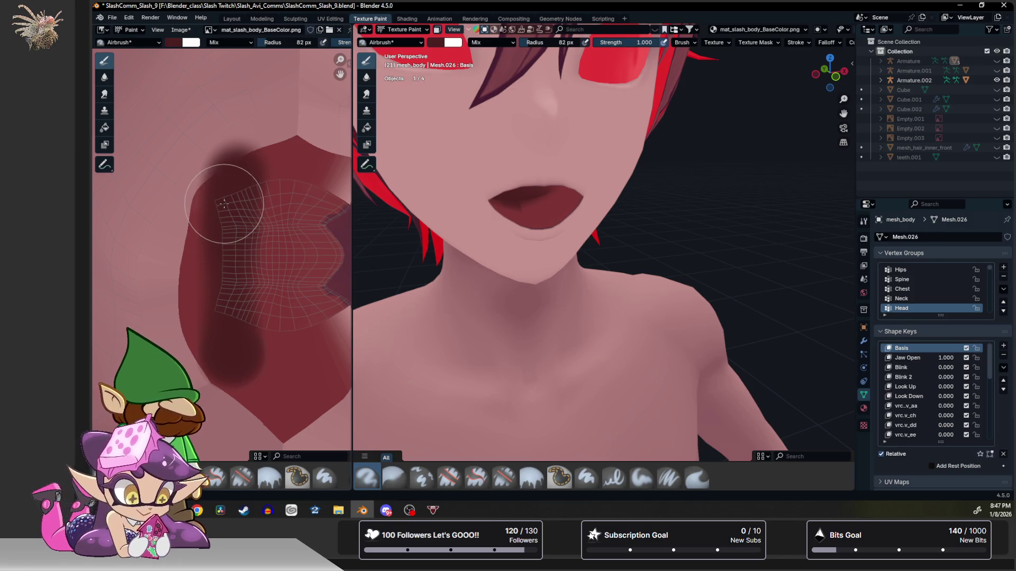
Smear the inner-mouth shading leftward and soften it, toggling between Blur and Smear.
left_click(105, 93)
middle_click_drag(539, 191, 548, 182)
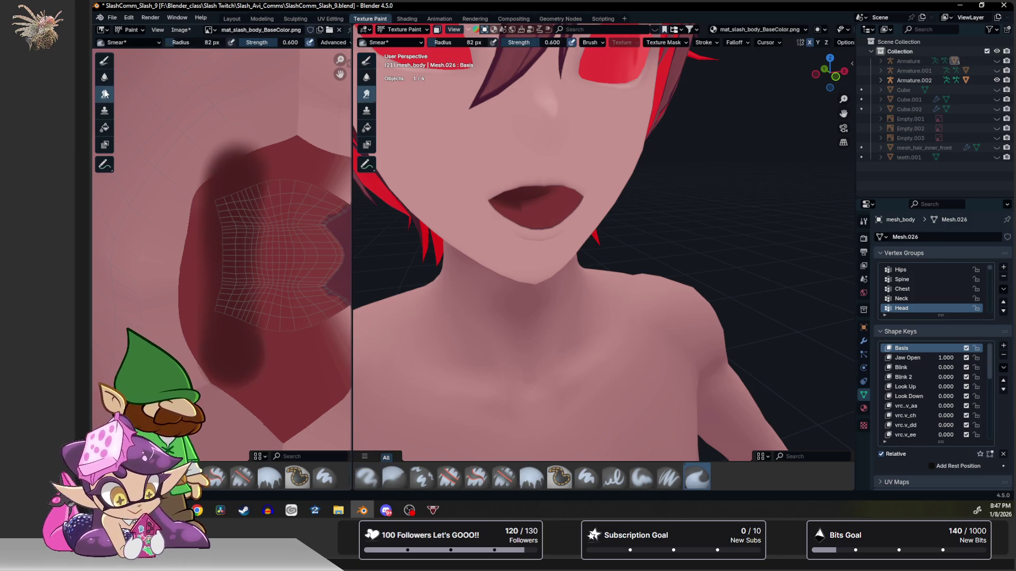
scroll(552, 199, "up", 2)
scroll(560, 222, "up", 2)
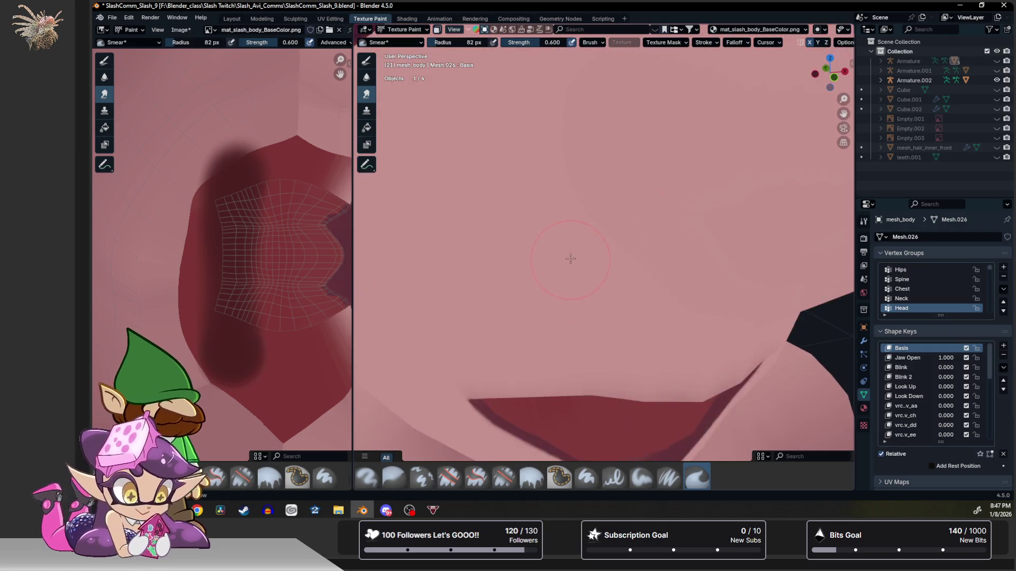
scroll(569, 250, "up", 2)
middle_click_drag(569, 250, 555, 256)
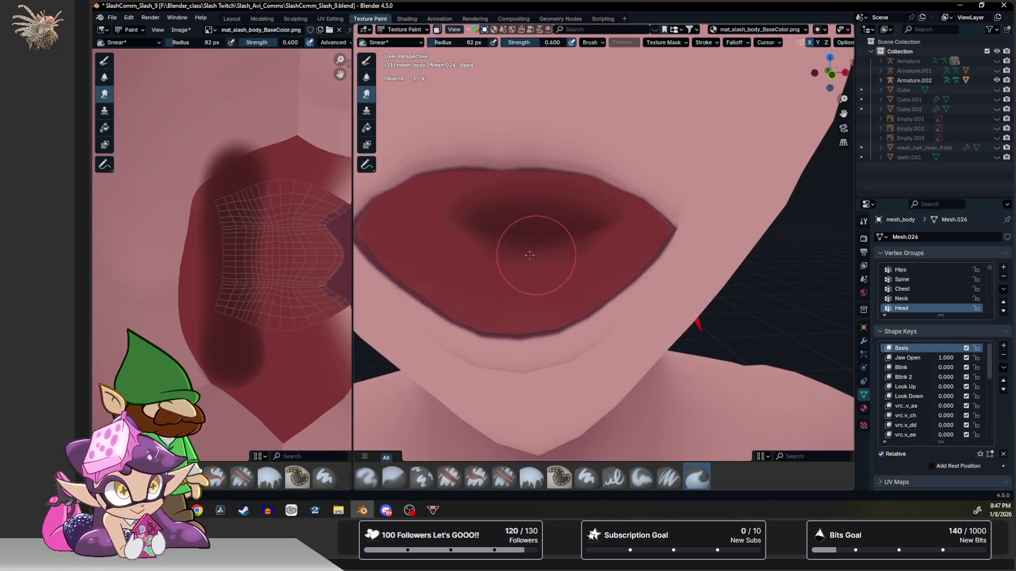
mouse_move(540, 238)
left_mouse_down()
mouse_move(472, 231)
mouse_move(487, 234)
left_mouse_up()
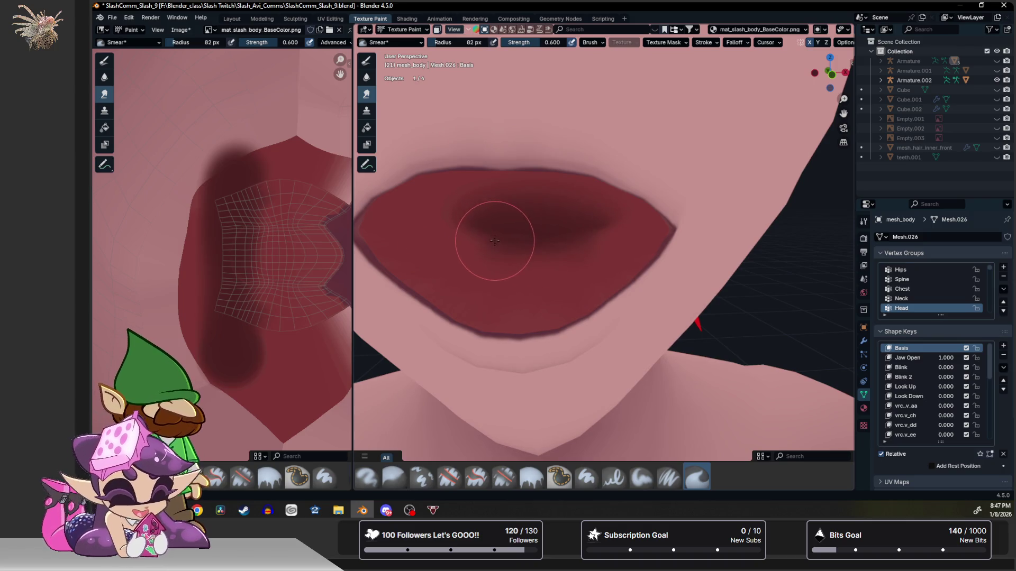
left_click(104, 76)
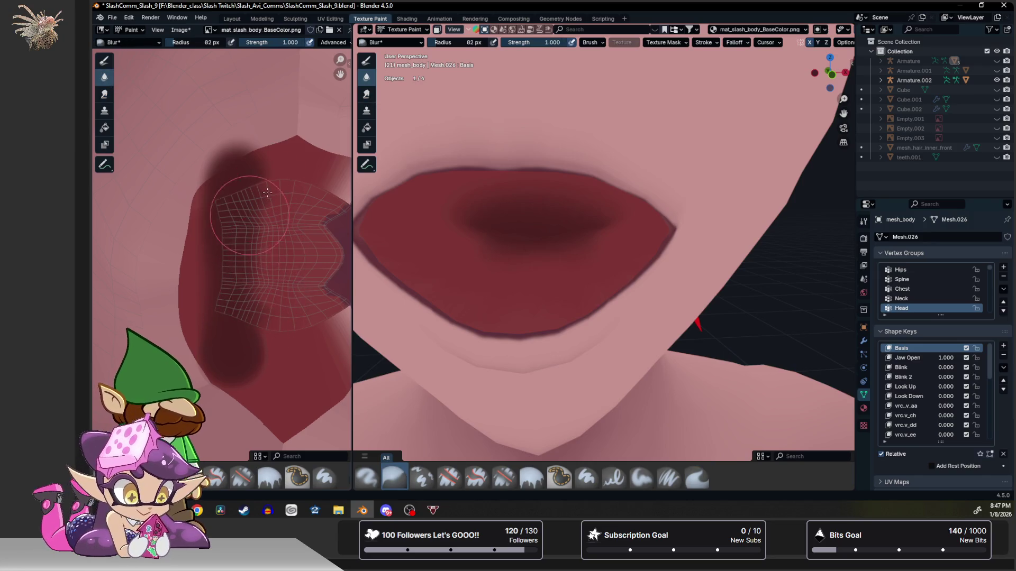
scroll(254, 270, "up", 2)
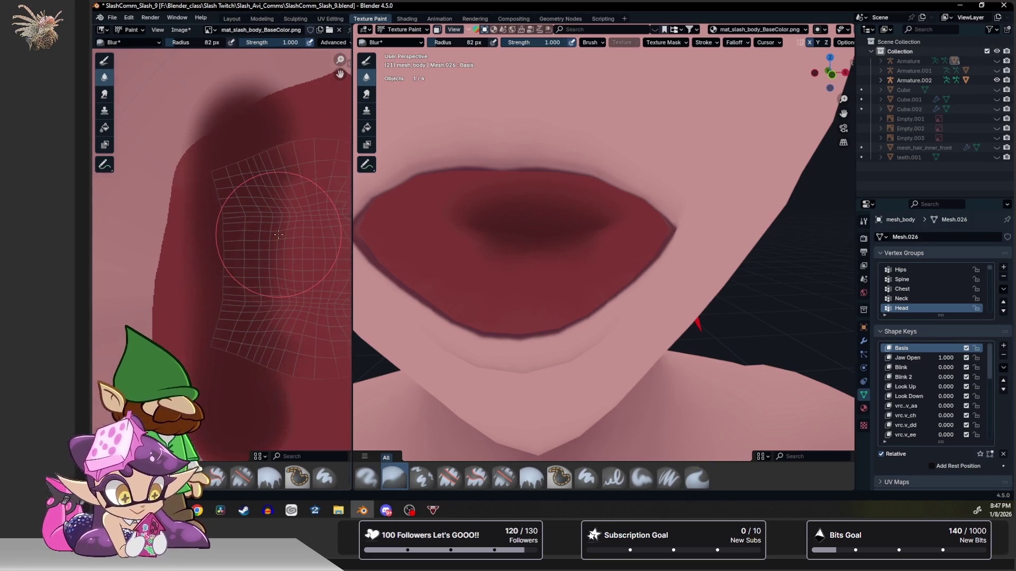
left_click(105, 93)
middle_click_drag(246, 160, 217, 170)
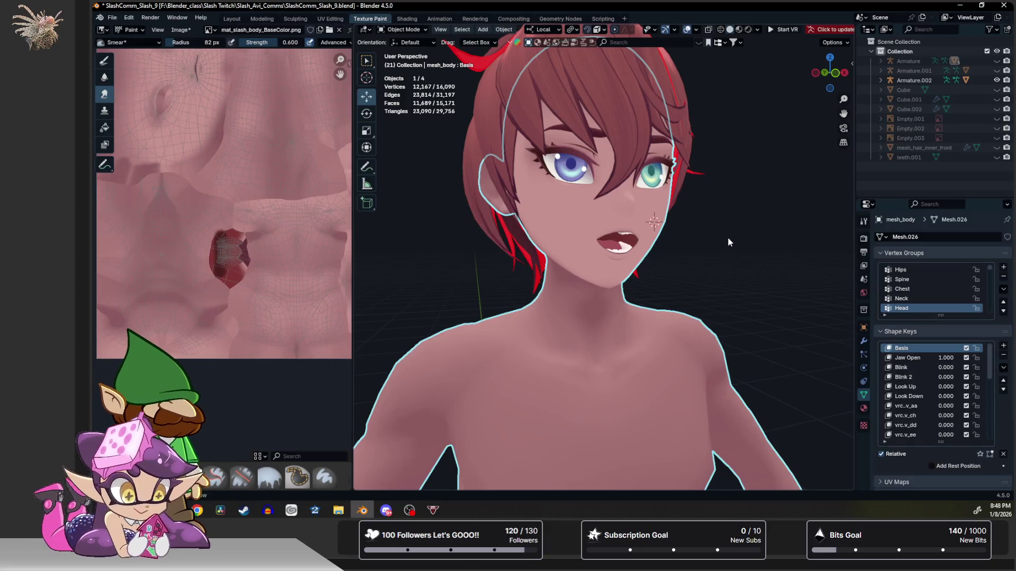
Close the mouth with Jaw Open and the eyes with Blink to test the teeth.
middle_click_drag(728, 238, 690, 236)
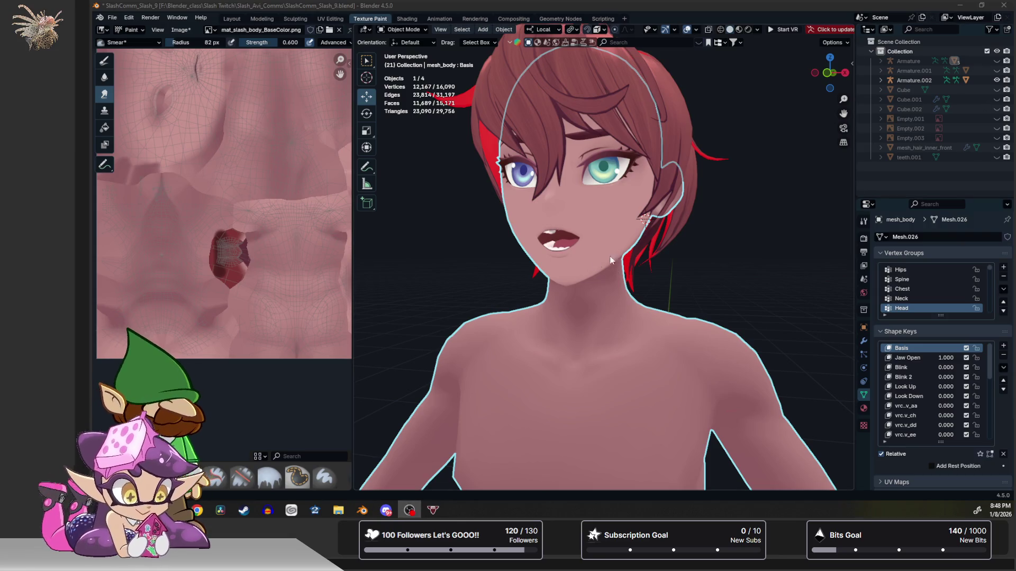
scroll(618, 257, "up", 2)
middle_click_drag(594, 267, 619, 270)
scroll(619, 270, "up", 3)
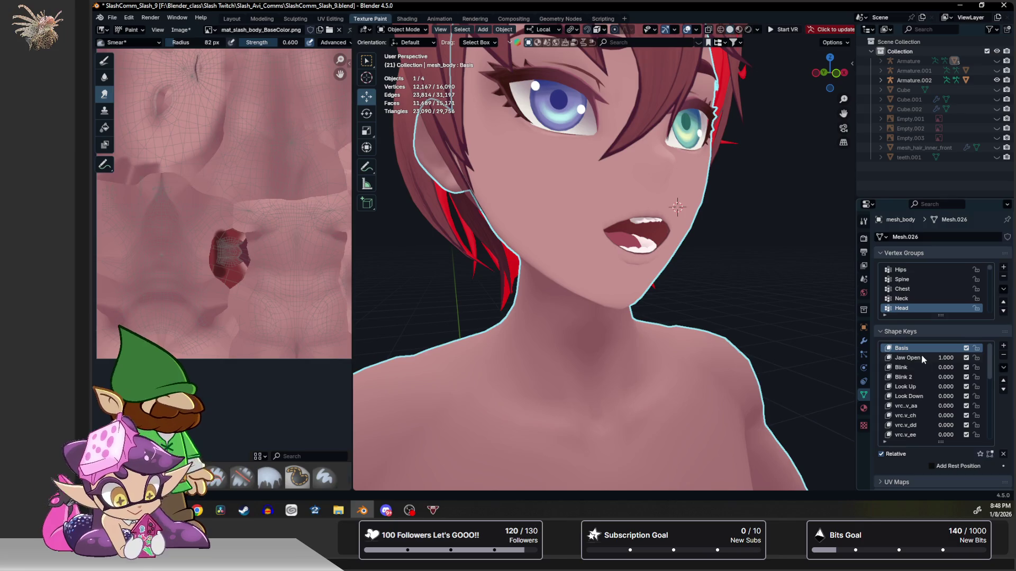
left_click_drag(947, 359, 920, 359)
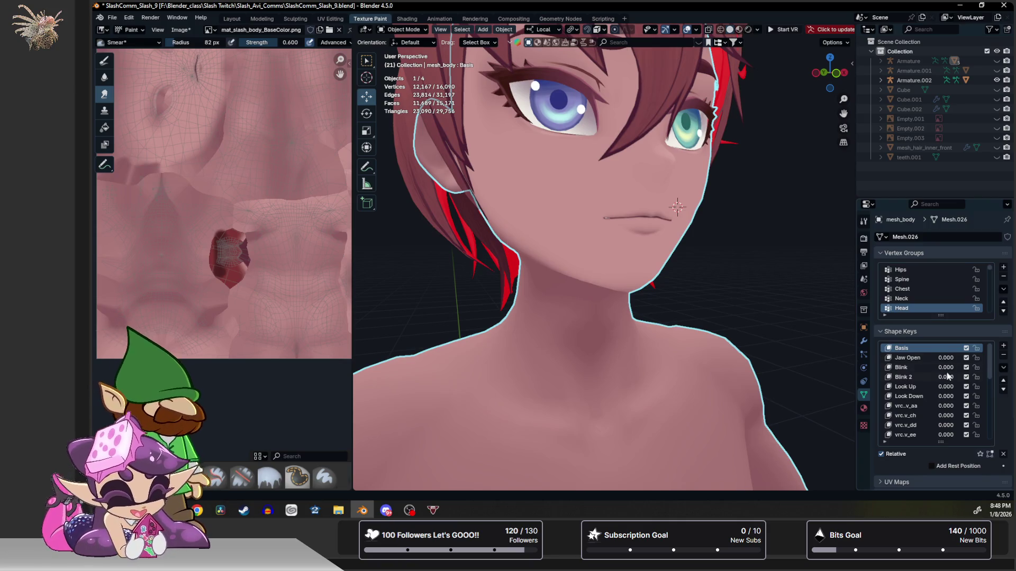
left_click_drag(946, 368, 976, 368)
middle_click_drag(772, 300, 868, 355)
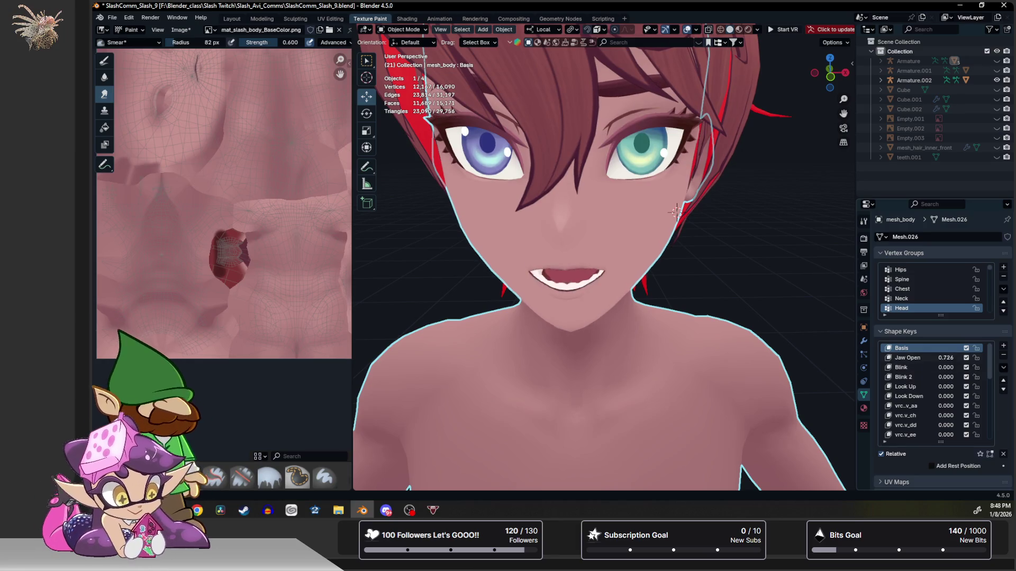
scroll(658, 311, "up", 3)
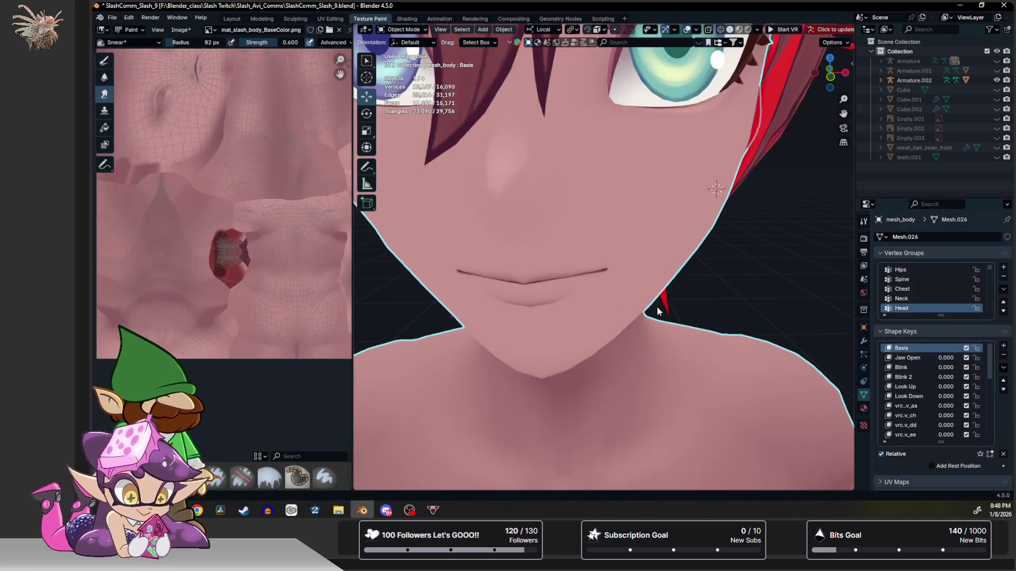
scroll(658, 311, "down", 2)
Set Jaw Open fully on and switch mesh_body into Edit Mode.
left_click_drag(947, 361, 985, 361)
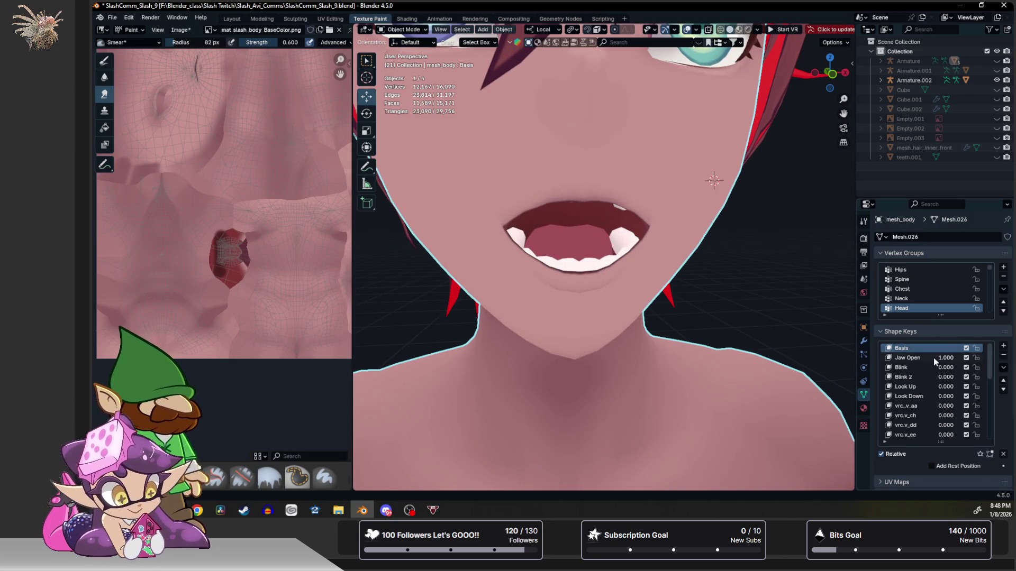
middle_click_drag(657, 290, 654, 279)
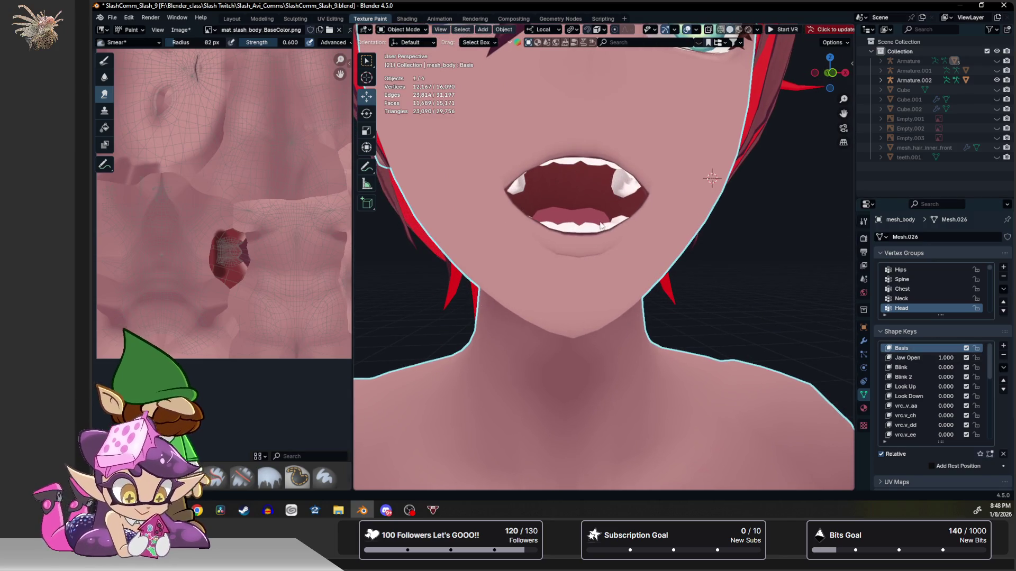
key("Tab")
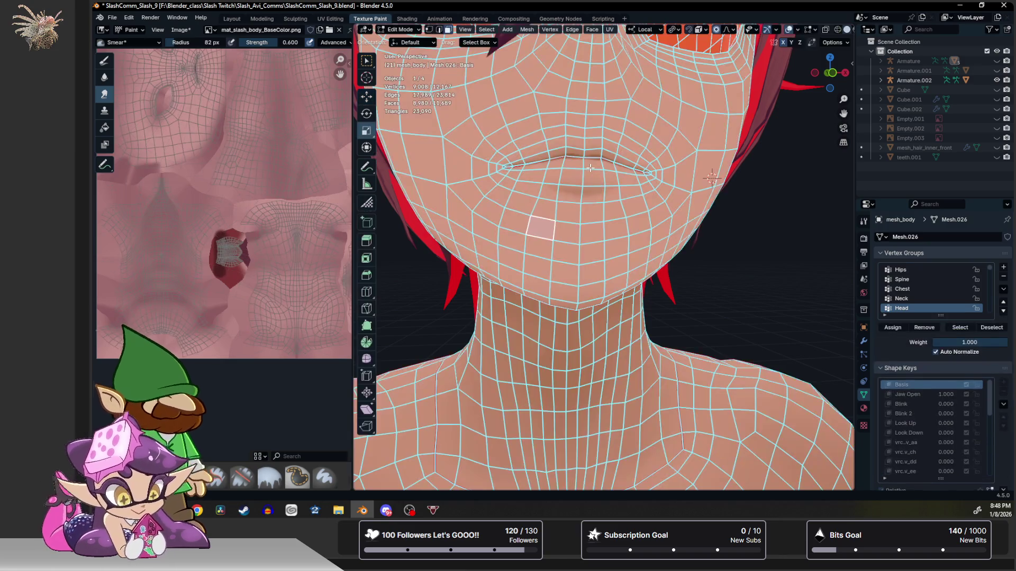
scroll(593, 207, "up", 3)
scroll(595, 207, "up", 3)
scroll(594, 207, "up", 2)
scroll(593, 208, "down", 2)
scroll(593, 209, "up", 2)
Reveal all geometry, select the linked teeth, hide everything else and enter Weight Paint.
middle_click_drag(619, 347, 643, 389)
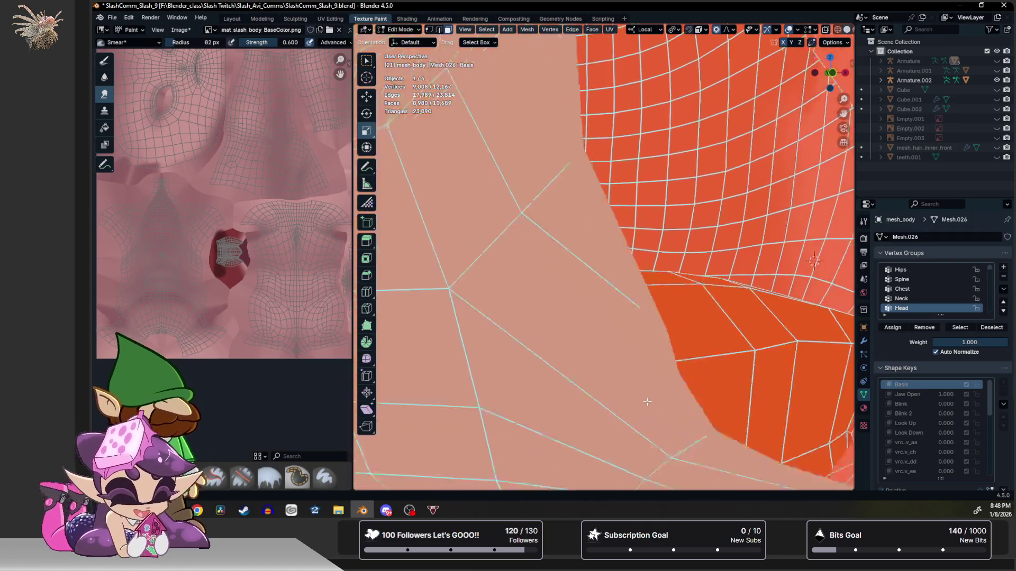
key("alt+h")
scroll(646, 357, "up", 2)
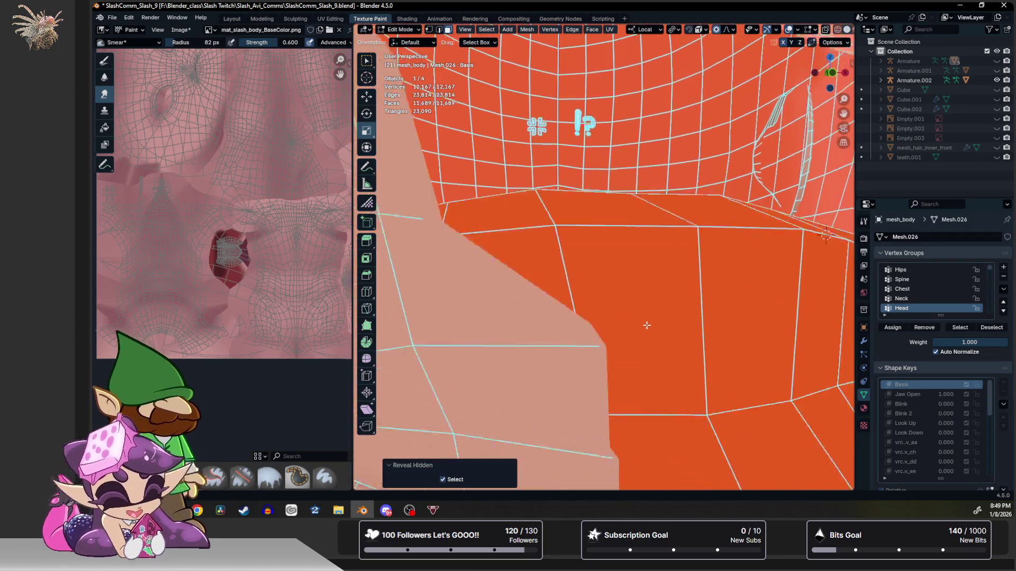
scroll(642, 302, "up", 2)
scroll(649, 301, "up", 2)
scroll(648, 300, "down", 3)
scroll(649, 300, "down", 2)
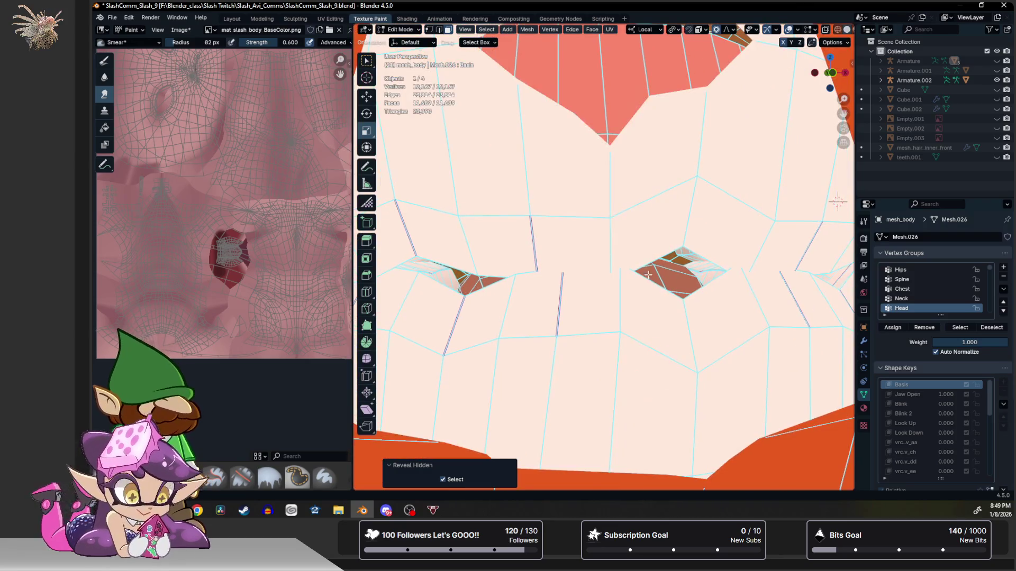
left_click(837, 202)
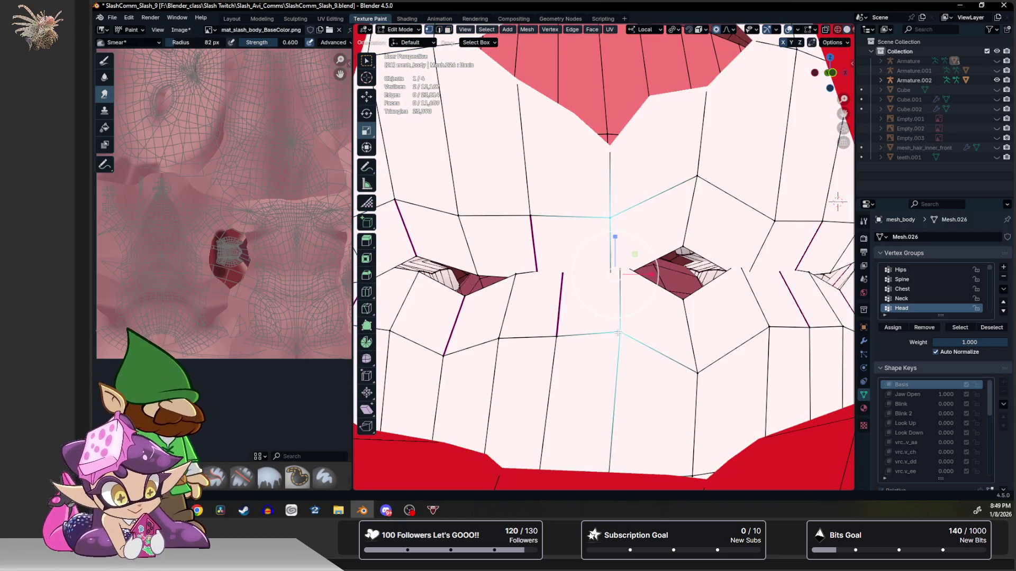
key("ctrl+l")
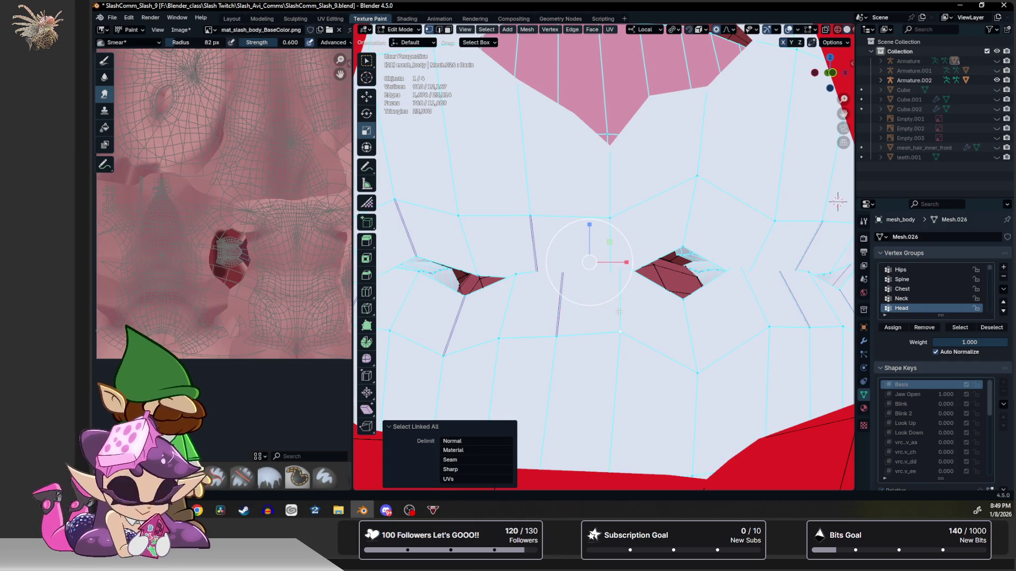
key("shift+h")
scroll(618, 311, "down", 3)
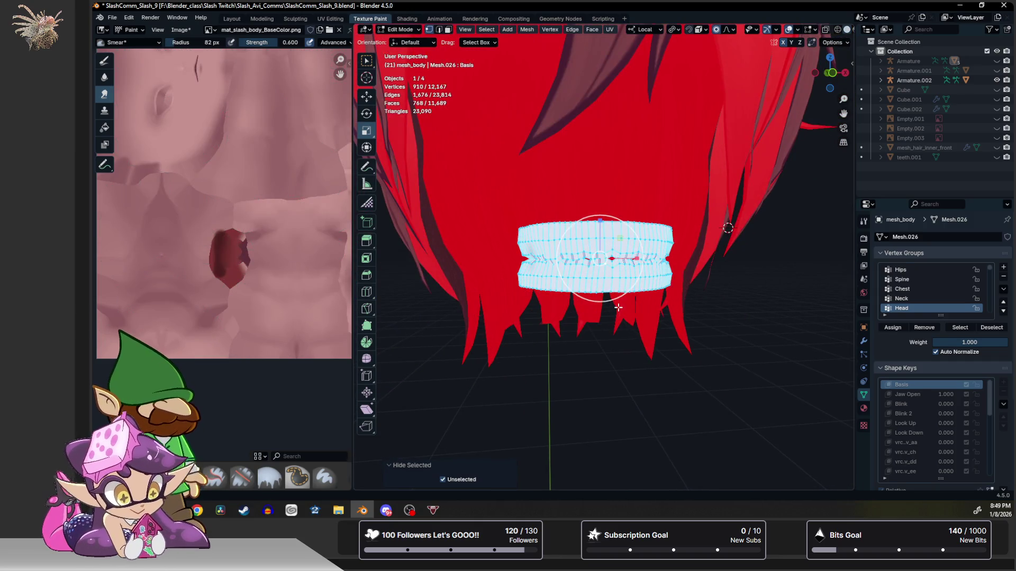
key("ctrl+Tab")
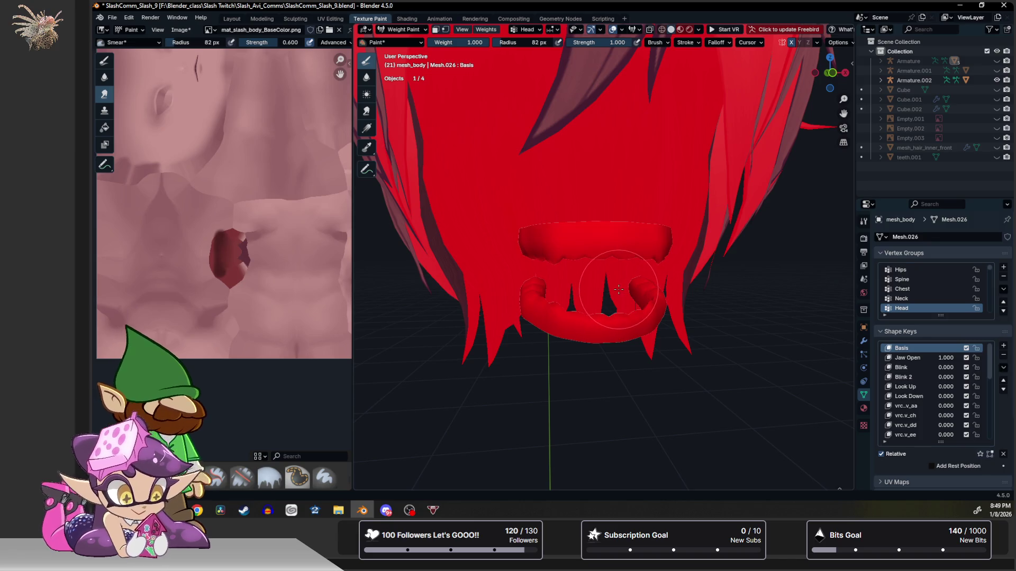
Return mesh_body to Texture Paint mode and frame the teeth strip in the Image Editor.
key("ctrl+Tab")
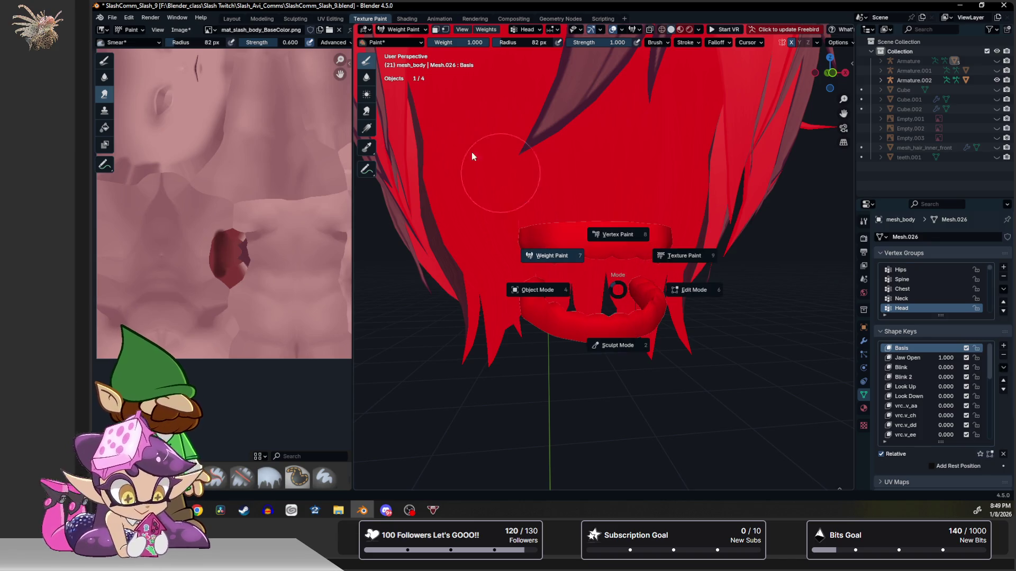
left_click(403, 29)
left_click(406, 96)
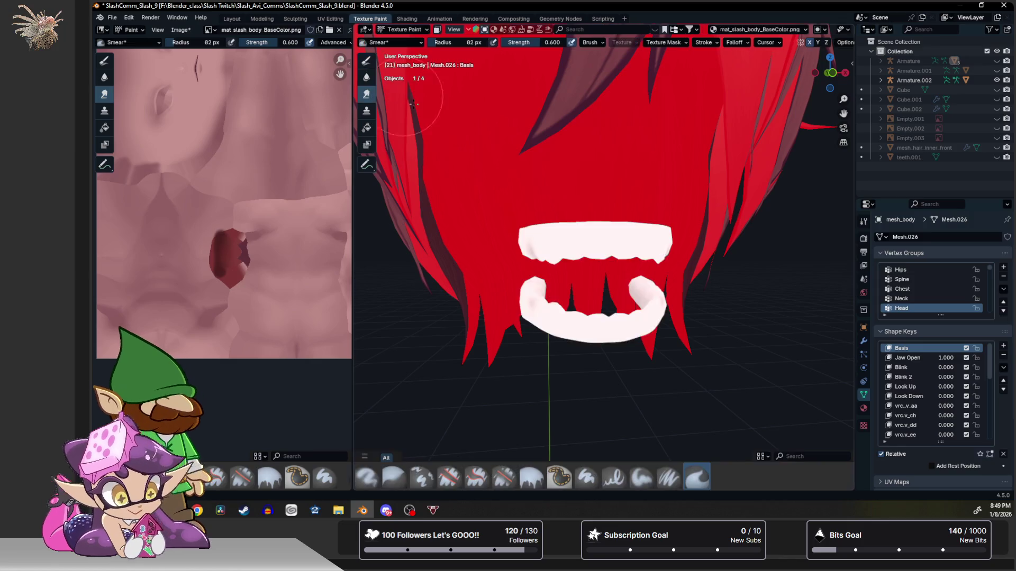
middle_click_drag(619, 311, 595, 294)
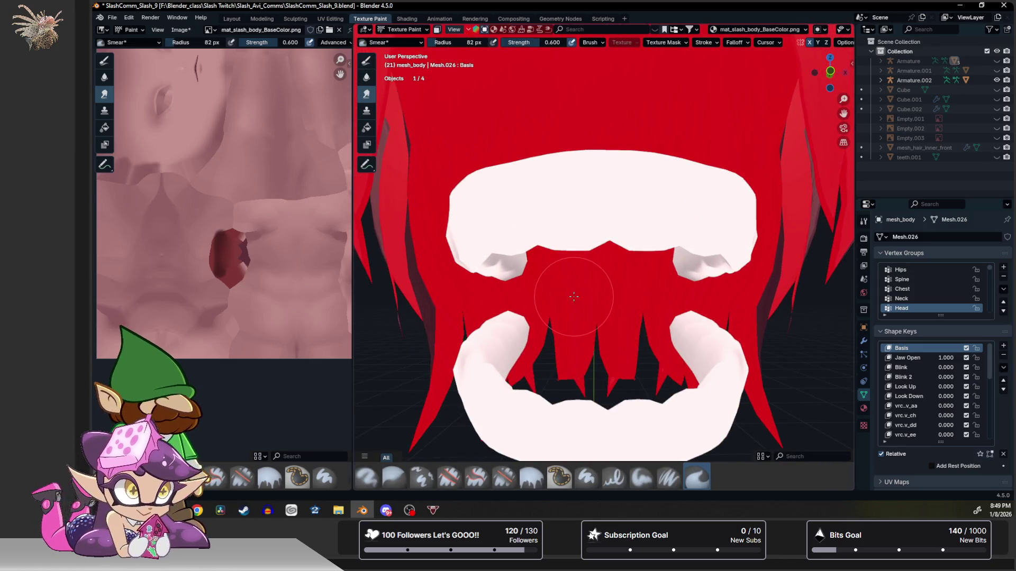
scroll(567, 294, "down", 3)
middle_click_drag(301, 244, 240, 331)
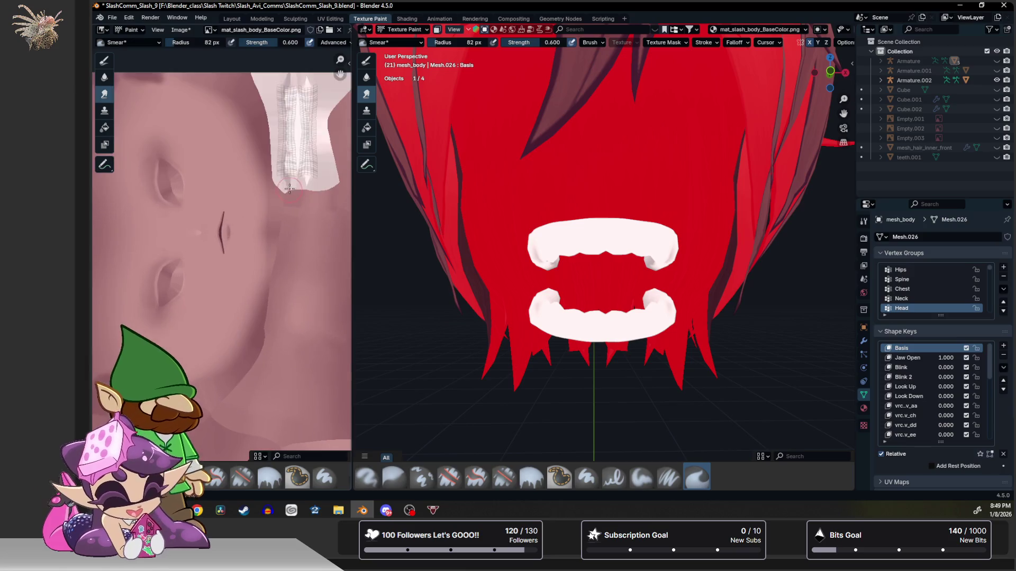
scroll(238, 330, "up", 3)
middle_click_drag(243, 284, 218, 164)
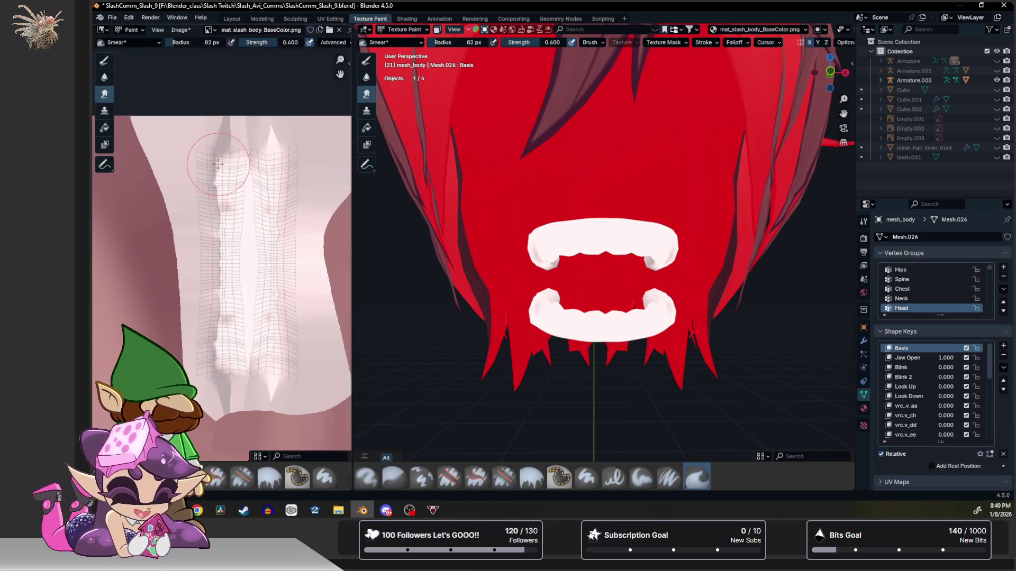
Blur over the teeth texture strip to soften its shading.
left_click(106, 77)
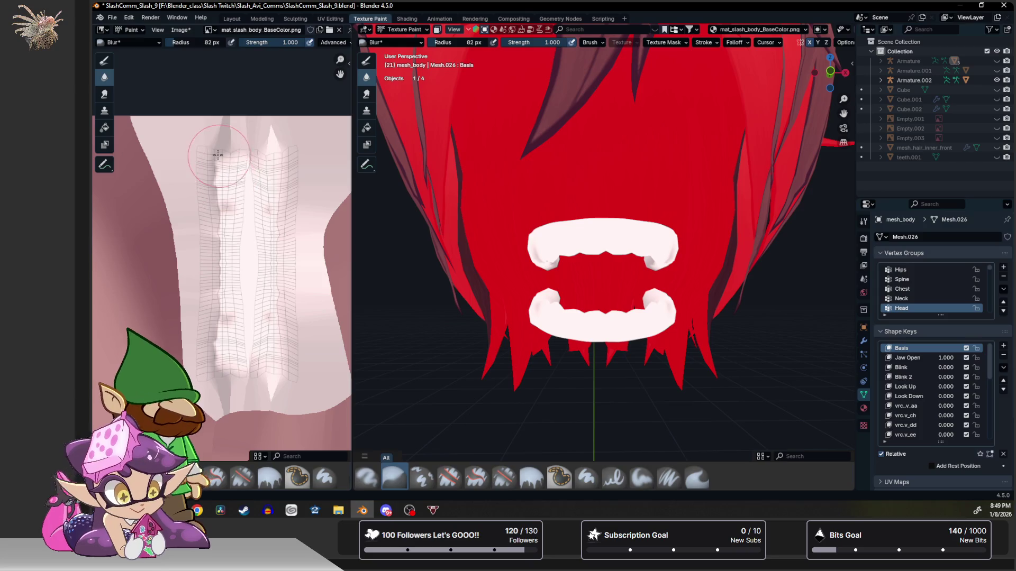
mouse_move(224, 311)
left_mouse_down()
mouse_move(228, 359)
mouse_move(225, 351)
mouse_move(270, 378)
mouse_move(282, 353)
mouse_move(262, 193)
mouse_move(191, 91)
mouse_move(240, 209)
mouse_move(276, 199)
left_mouse_up()
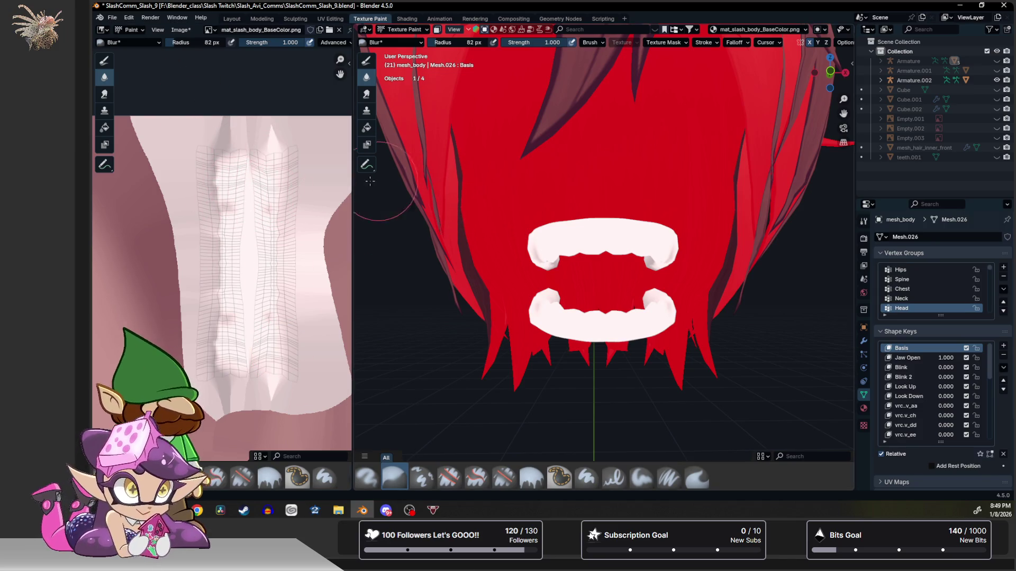
left_click(104, 61)
Try a black airbrush shadow and a hard dark stroke down the teeth strip, undoing both.
left_click(179, 43)
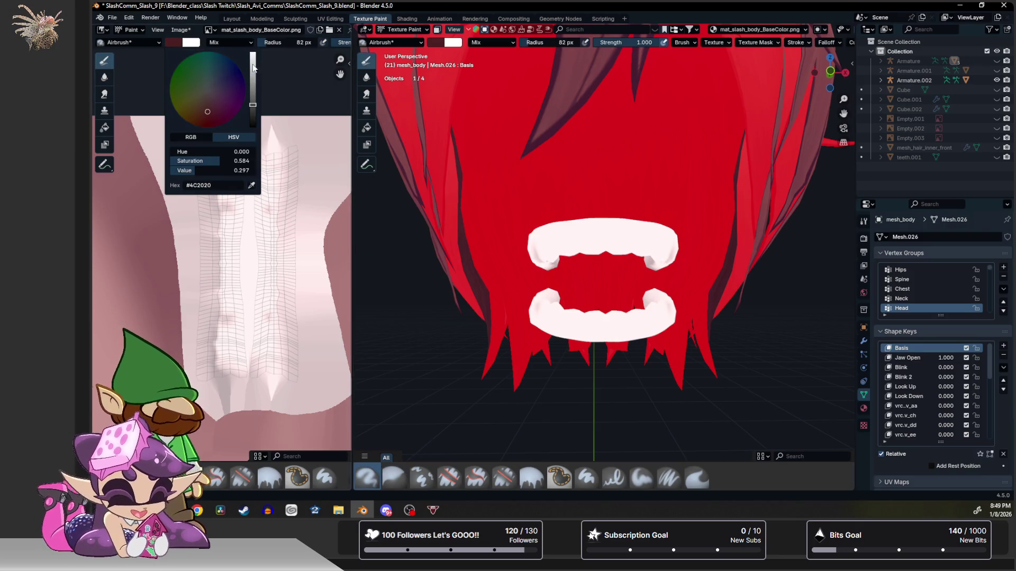
left_click_drag(253, 68, 254, 127)
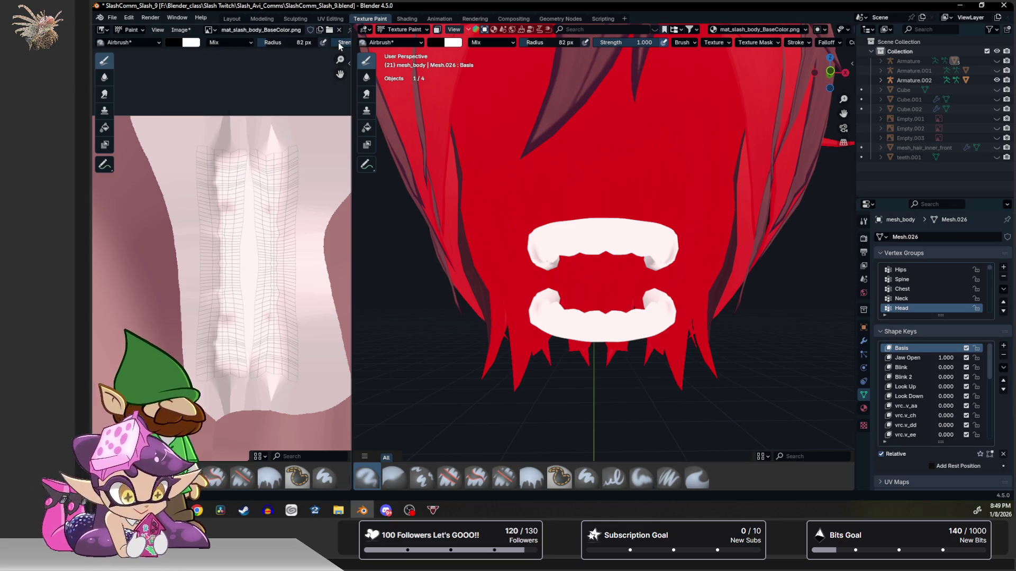
left_click_drag(352, 46, 514, 46)
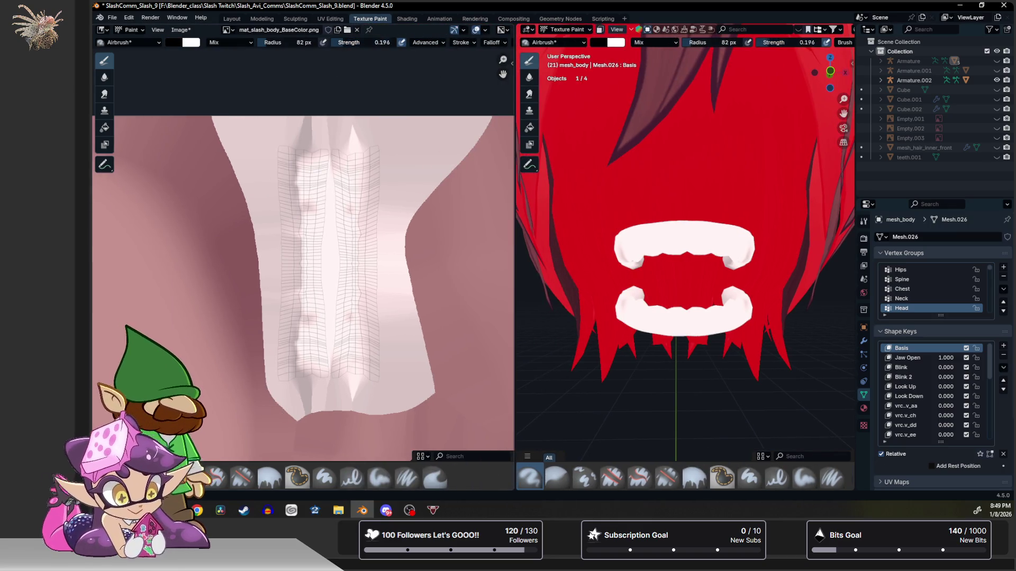
mouse_move(365, 202)
left_mouse_down()
mouse_move(342, 271)
mouse_move(355, 353)
mouse_move(357, 340)
left_mouse_up()
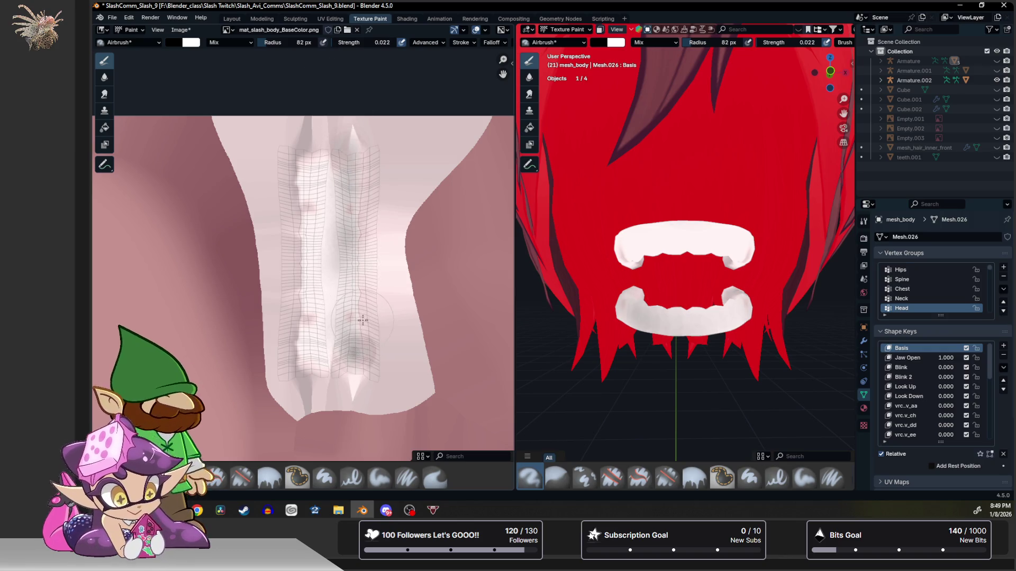
key("ctrl+z")
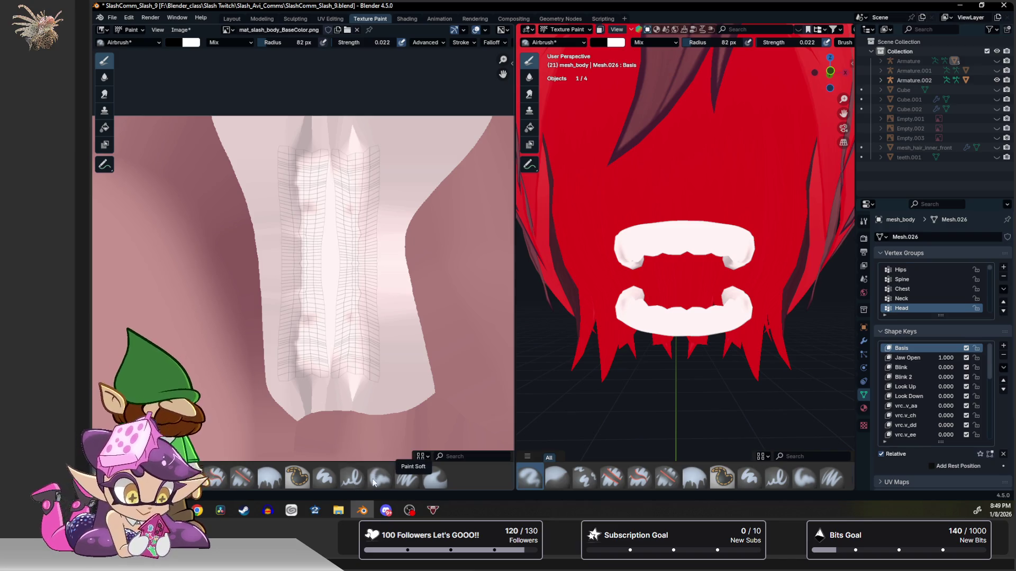
left_click(325, 477)
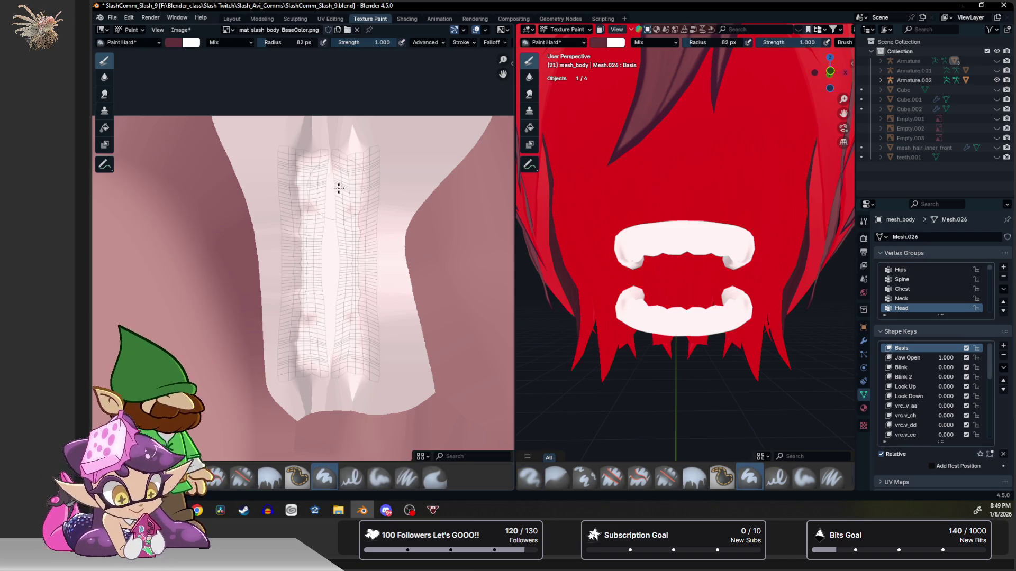
left_click_drag(357, 159, 349, 341)
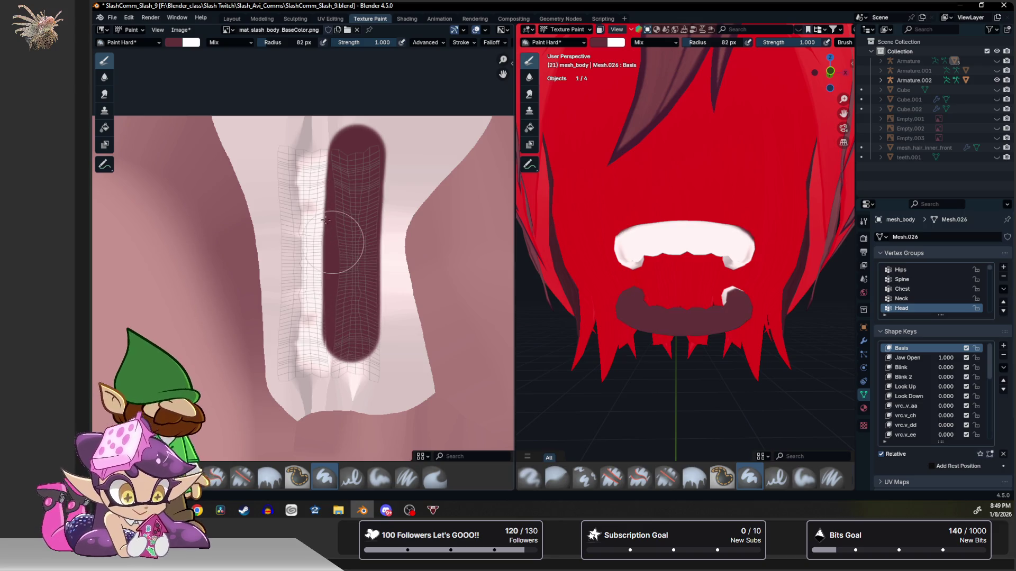
key("ctrl+z")
With black at low strength, paint faint dark shading down the centre, left and right strips.
left_click(178, 44)
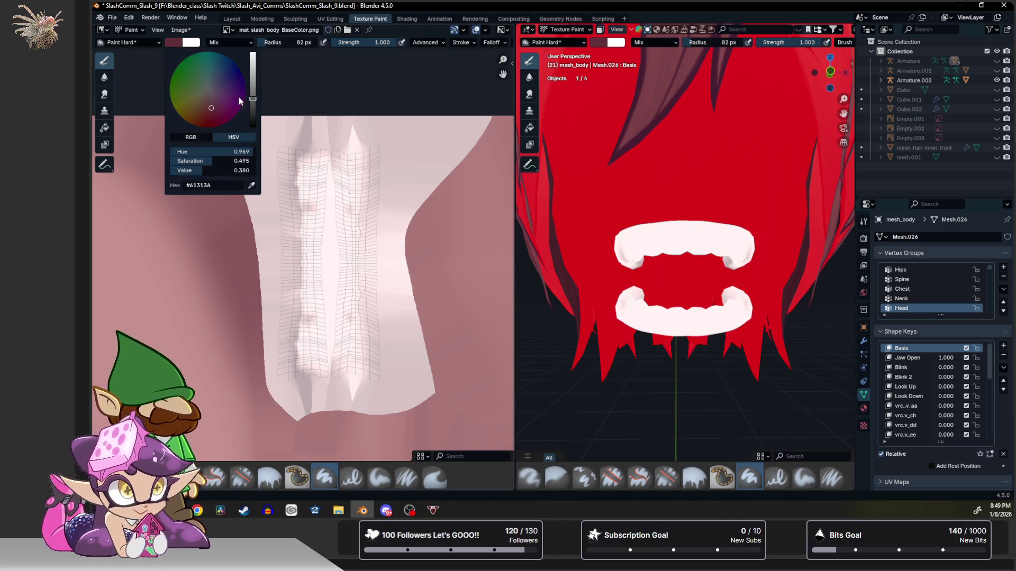
left_click(253, 126)
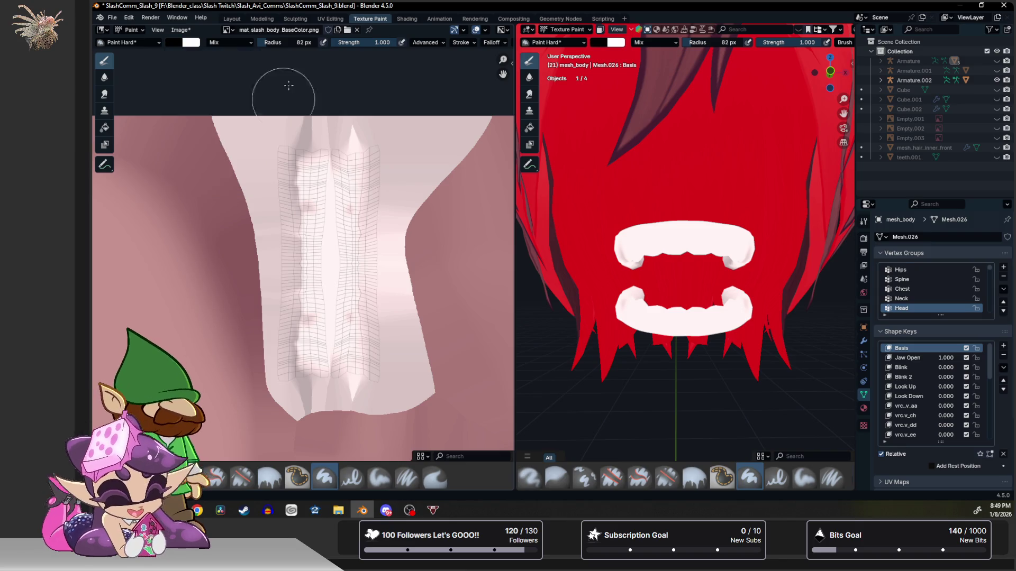
key("Return")
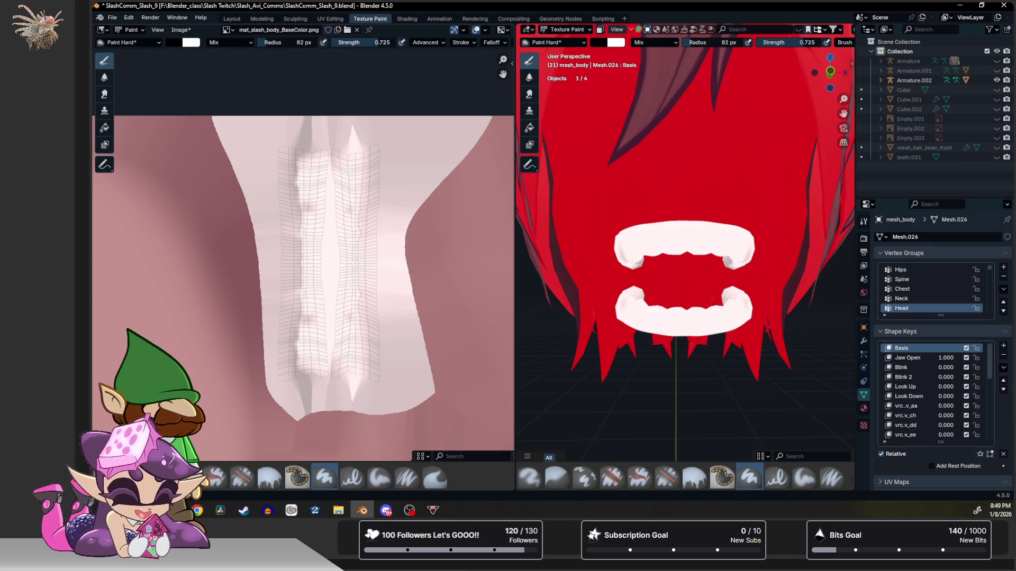
left_click_drag(365, 43, 318, 43)
left_click_drag(363, 162, 354, 401)
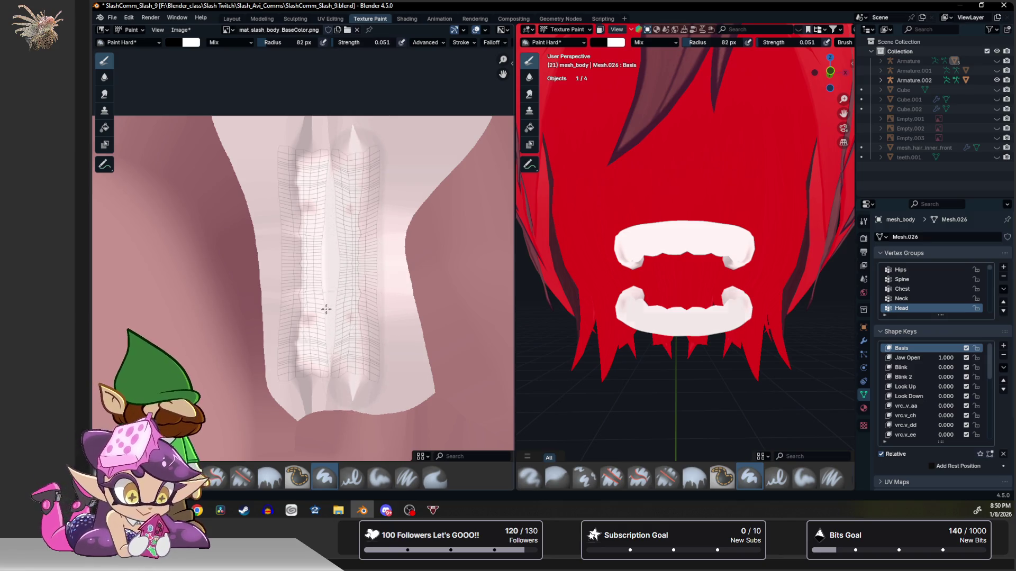
left_click_drag(314, 135, 312, 374)
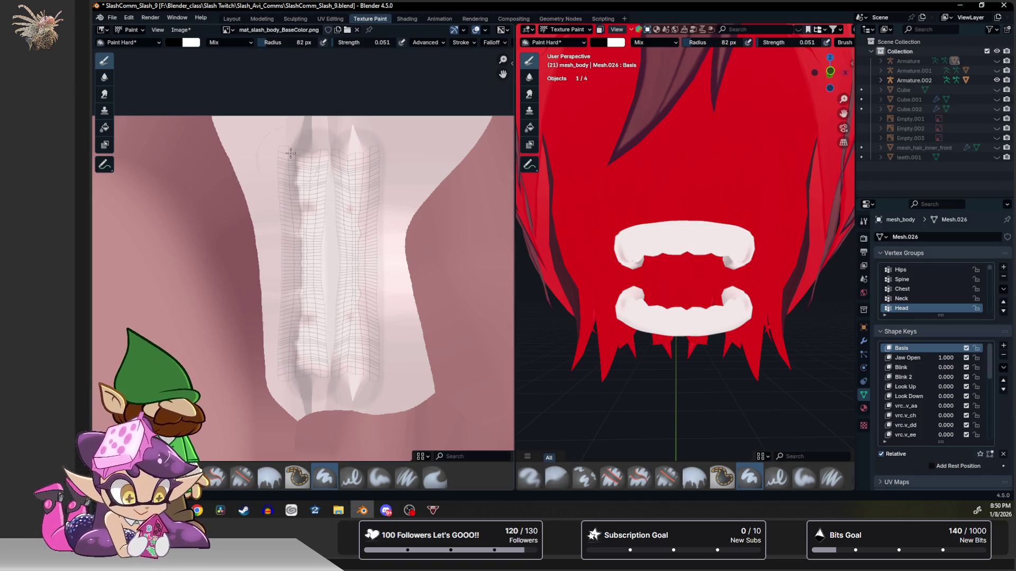
left_click_drag(289, 156, 314, 377)
mouse_move(353, 137)
left_mouse_down()
mouse_move(360, 306)
mouse_move(349, 393)
left_mouse_up()
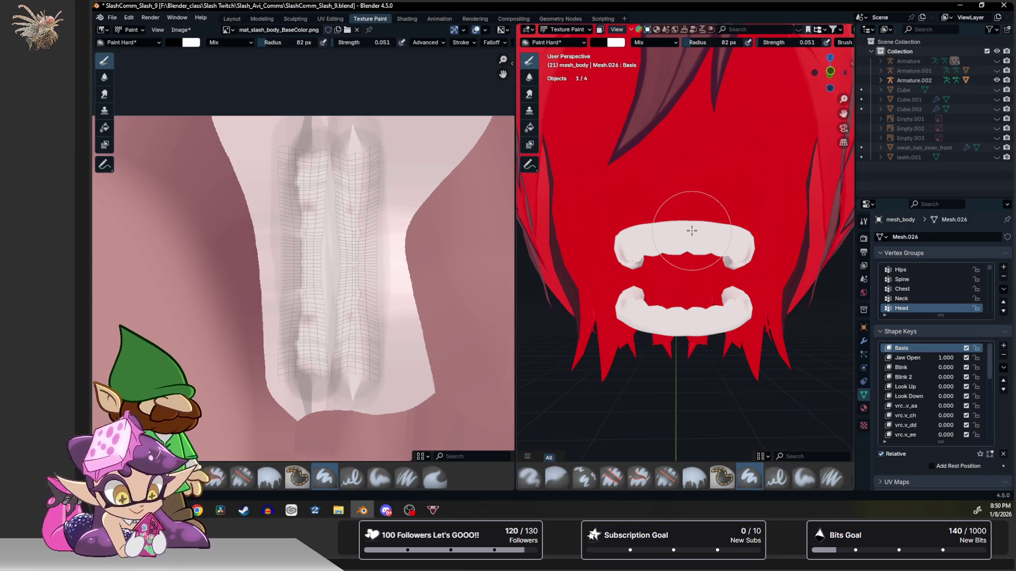
scroll(691, 230, "up", 2)
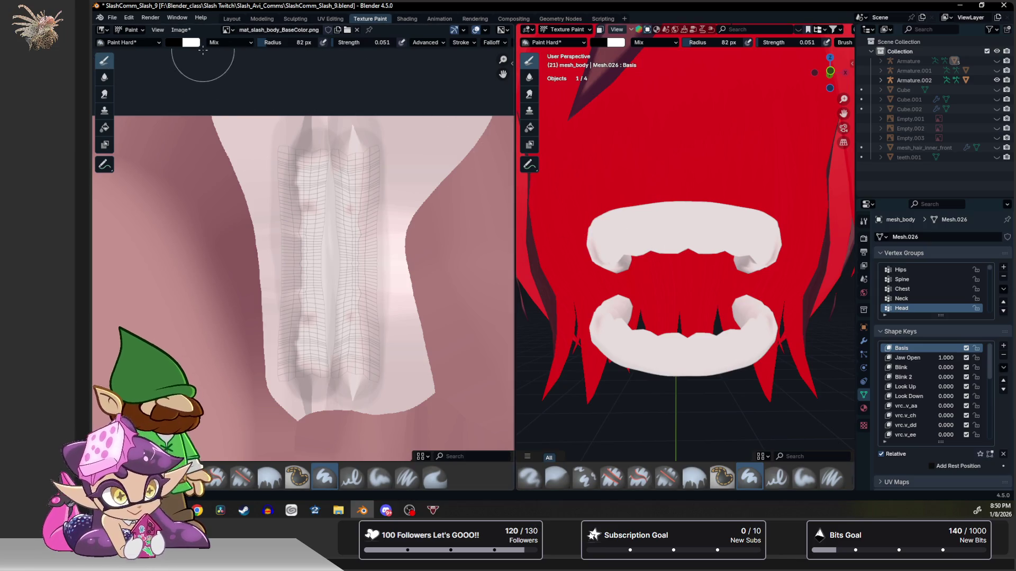
left_click(104, 478)
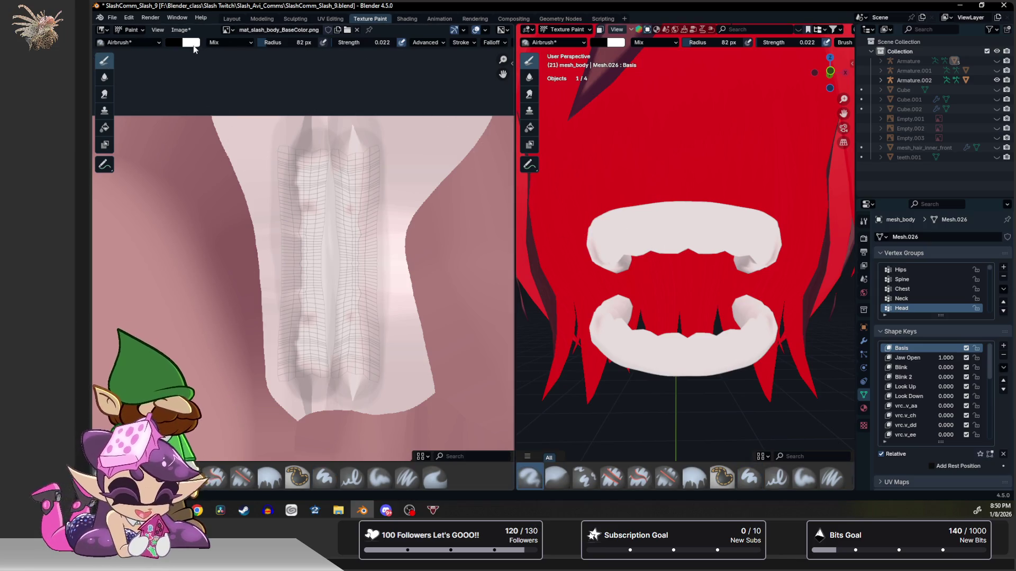
With white at strength 0.63, airbrush highlights onto the upper teeth in the viewport.
left_click(194, 46)
left_click_drag(251, 98, 254, 54)
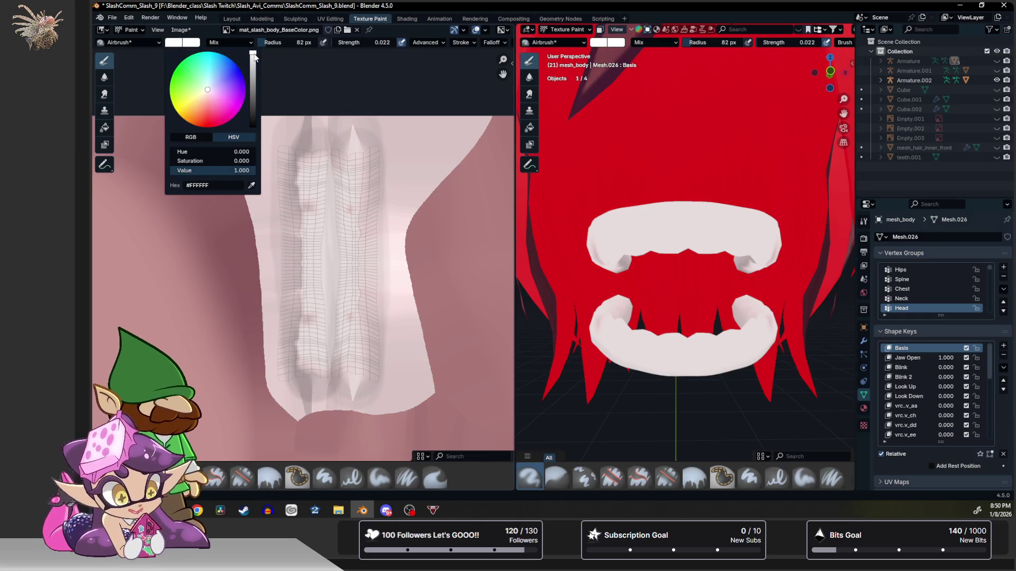
left_click_drag(794, 43, 818, 42)
scroll(681, 233, "up", 1)
scroll(689, 237, "up", 1)
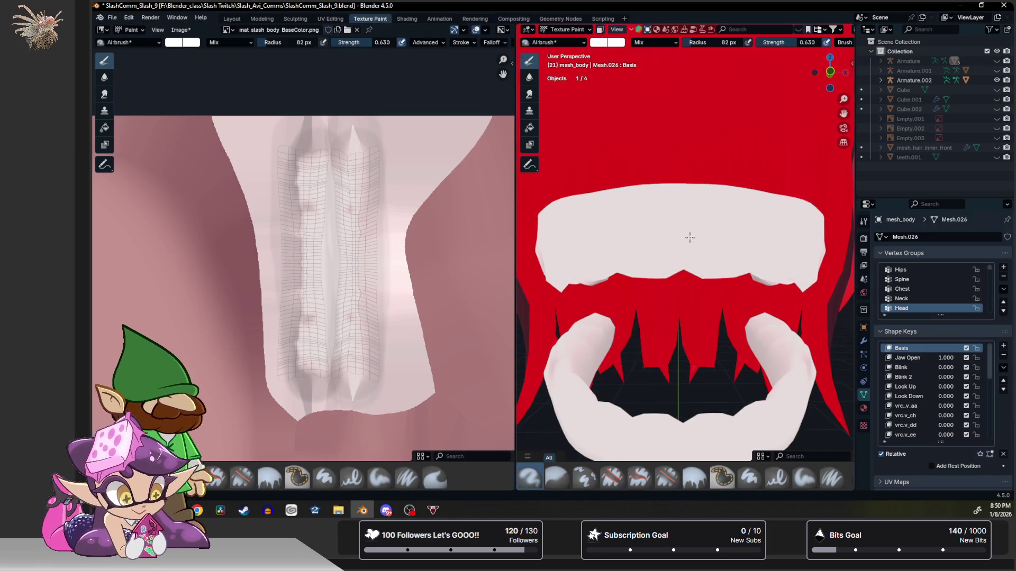
left_click_drag(721, 243, 721, 212)
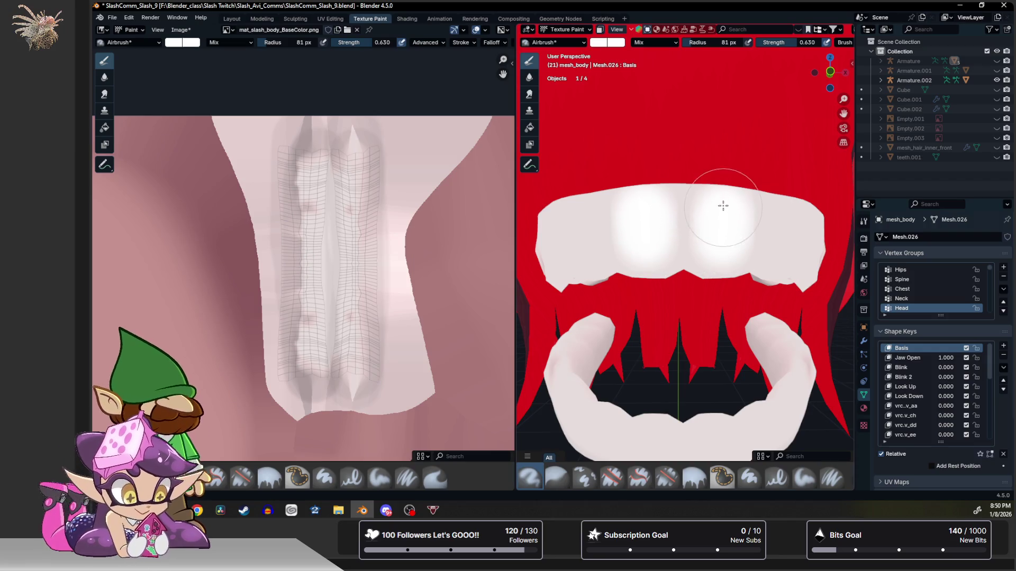
middle_click_drag(748, 237, 697, 233)
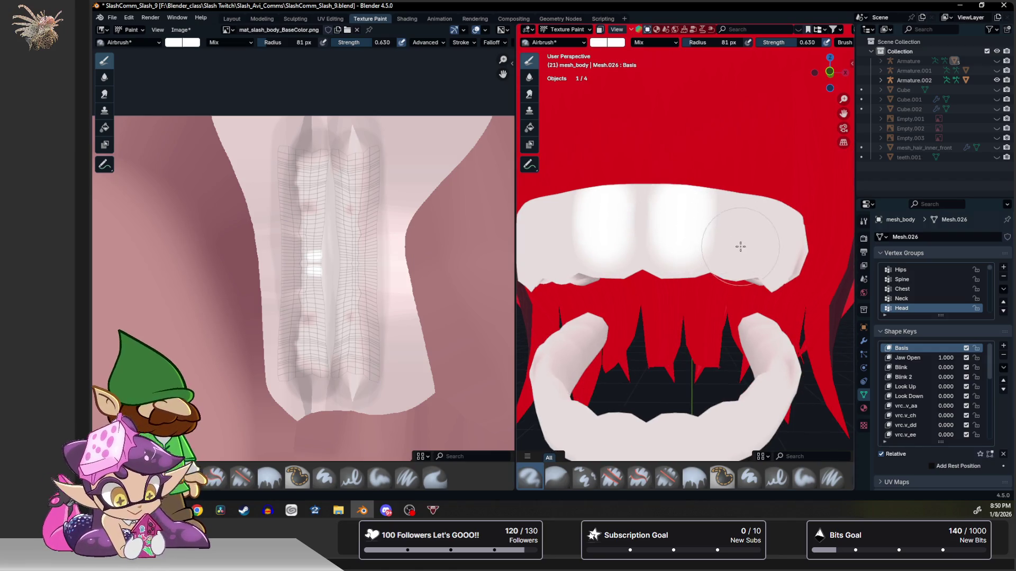
left_click_drag(739, 247, 744, 211)
middle_click_drag(743, 212, 668, 236)
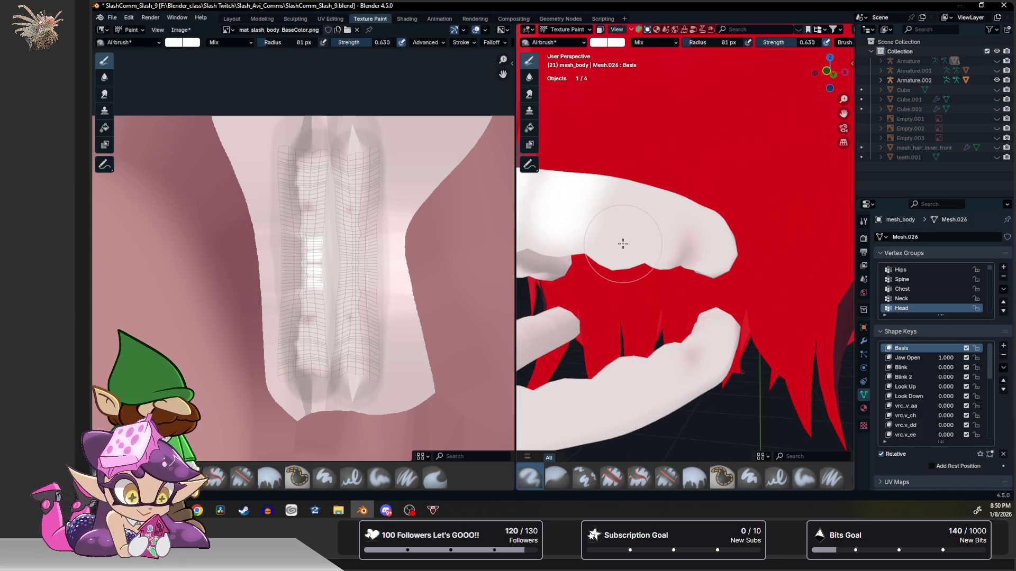
middle_click_drag(635, 170, 611, 273)
scroll(685, 279, "up", 3)
scroll(686, 278, "down", 3)
left_click_drag(623, 283, 651, 257)
middle_click_drag(651, 258, 677, 270)
scroll(677, 270, "down", 2)
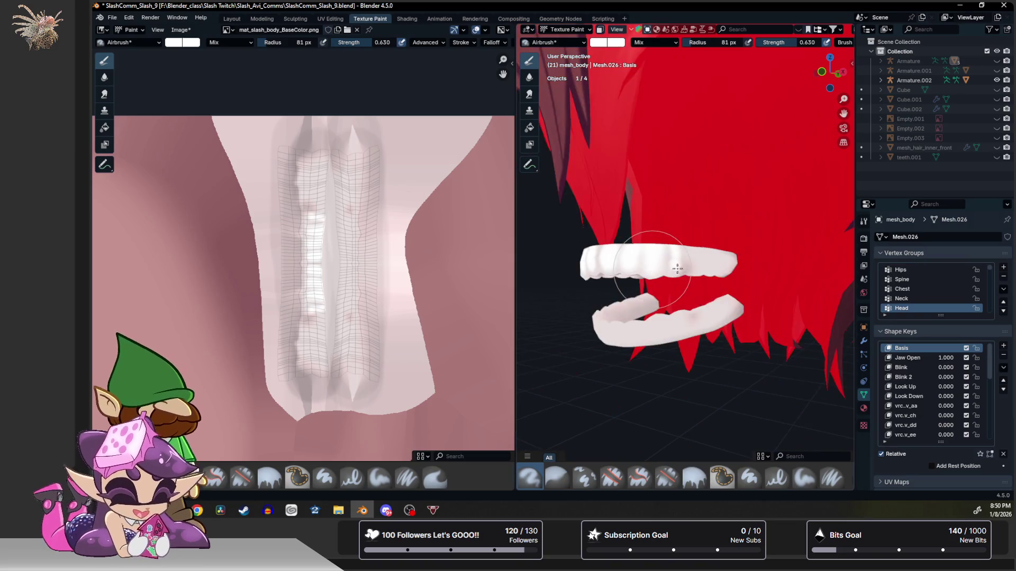
scroll(677, 271, "up", 2)
mouse_move(658, 204)
left_mouse_down()
mouse_move(708, 268)
mouse_move(734, 265)
left_mouse_up()
Whiten the lower teeth, shrinking the brush radius for their ends.
middle_click_drag(689, 271, 699, 277)
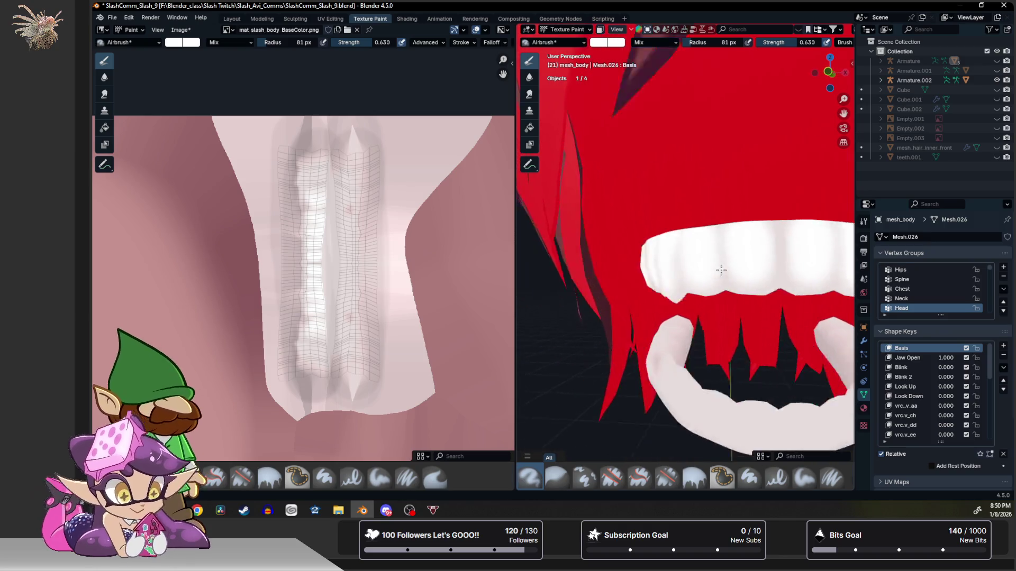
left_click_drag(699, 277, 692, 294)
left_click_drag(746, 272, 756, 328)
middle_click_drag(757, 328, 736, 328)
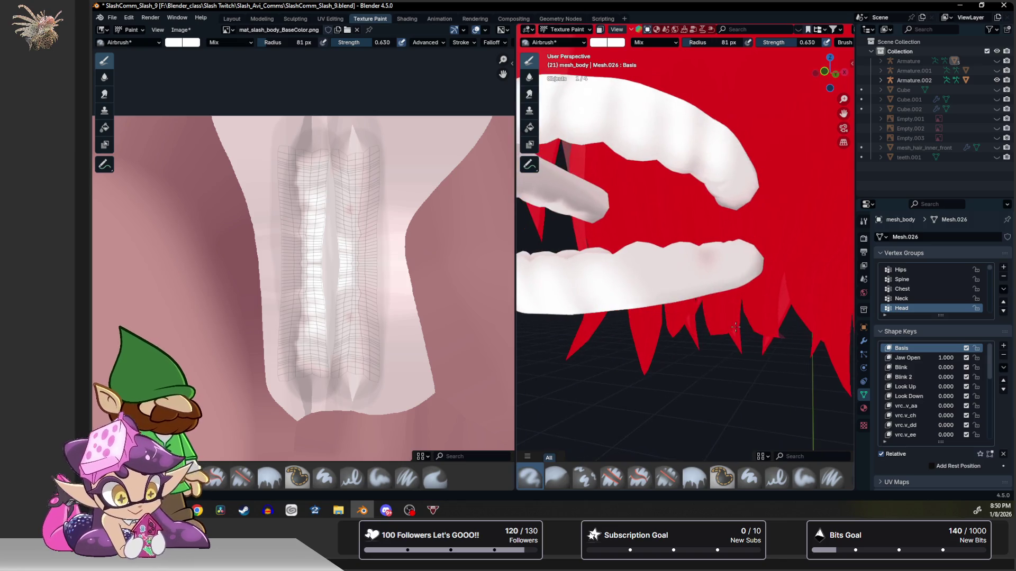
left_click_drag(652, 275, 712, 273)
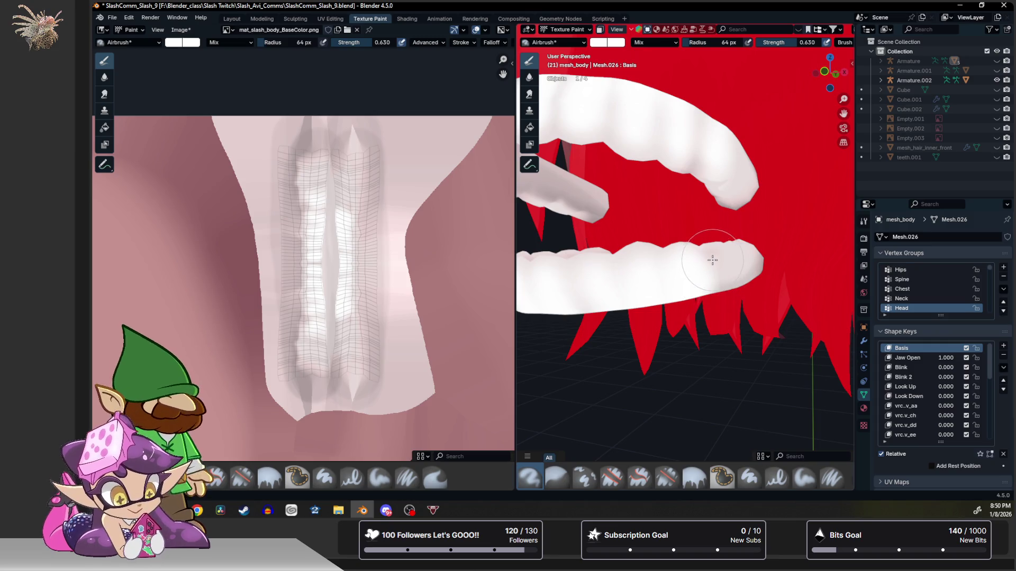
key("f")
left_click(743, 258)
left_click_drag(738, 253, 734, 276)
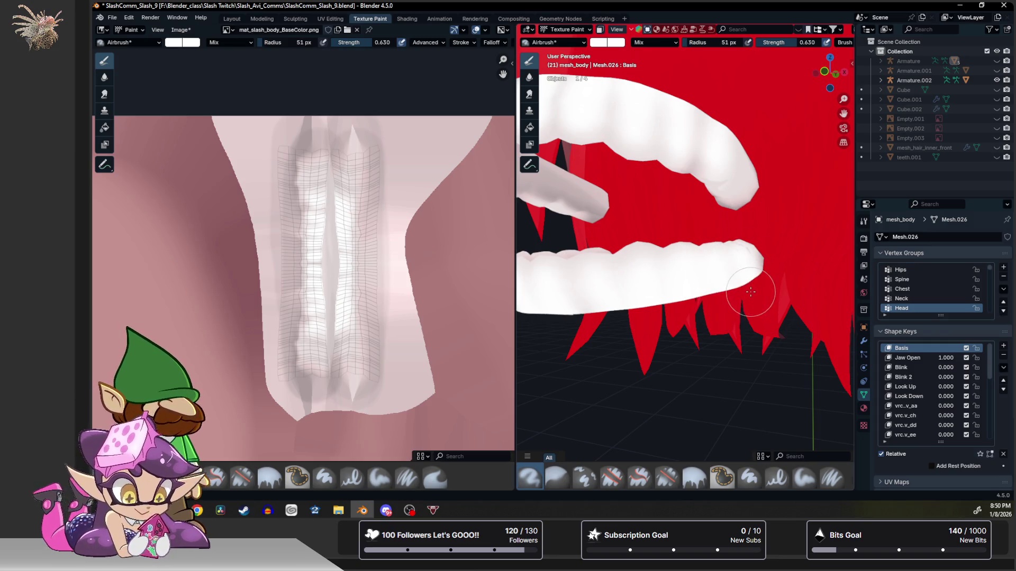
middle_click_drag(614, 170, 685, 206)
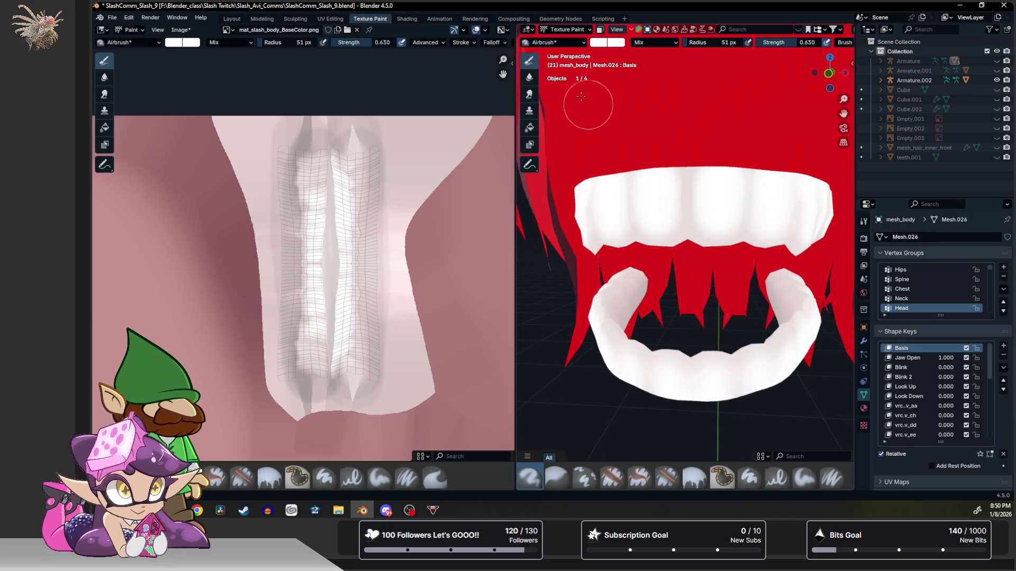
Select the Blur tool and inspect the teeth from several angles.
left_click(529, 76)
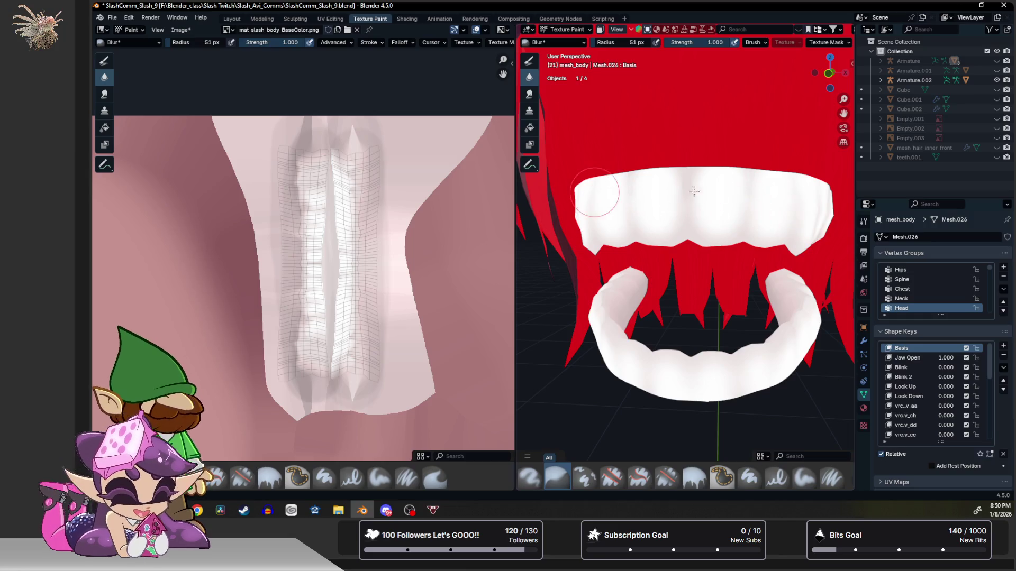
middle_click_drag(771, 204, 537, 203)
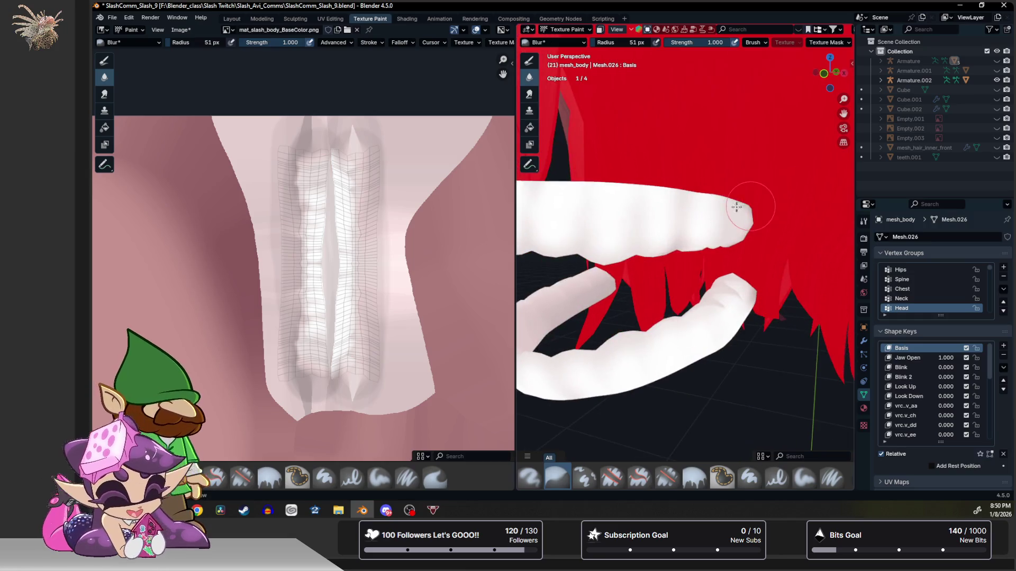
middle_click_drag(630, 215, 658, 227)
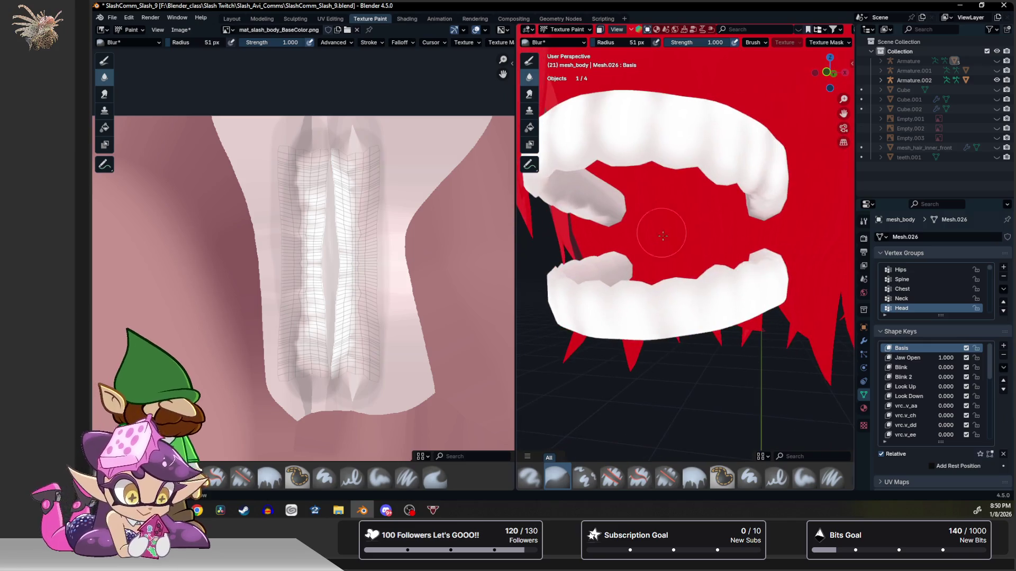
middle_click_drag(578, 295, 598, 308)
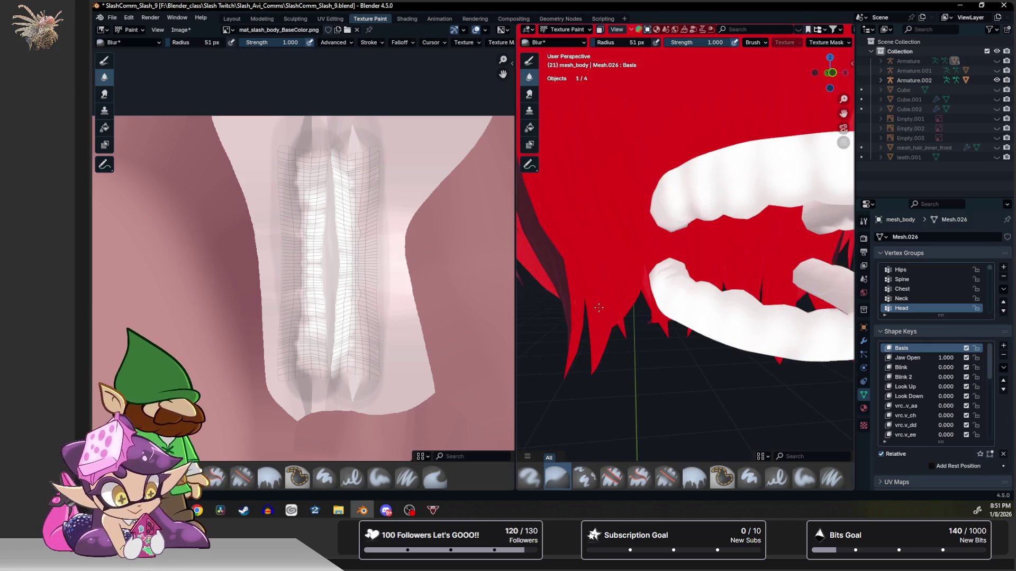
middle_click_drag(697, 310, 735, 301)
mouse_move(643, 283)
middle_mouse_down()
mouse_move(635, 275)
mouse_move(665, 283)
mouse_move(644, 274)
middle_mouse_up()
In Object Mode, test the mouth with Jaw Open and vrc.v_ch shape keys, returning both to 0.
key("ctrl+Tab")
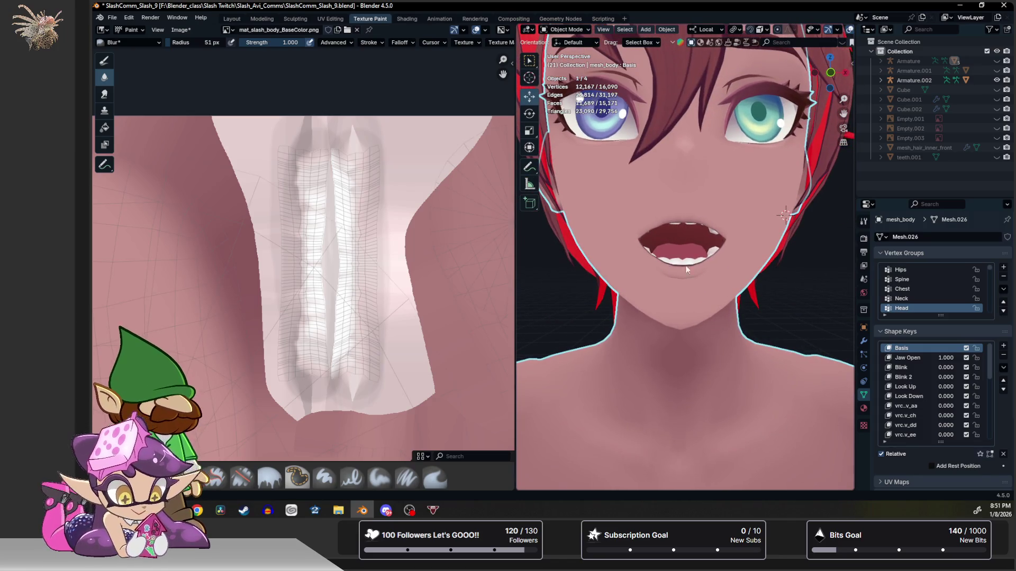
left_click_drag(947, 359, 914, 359)
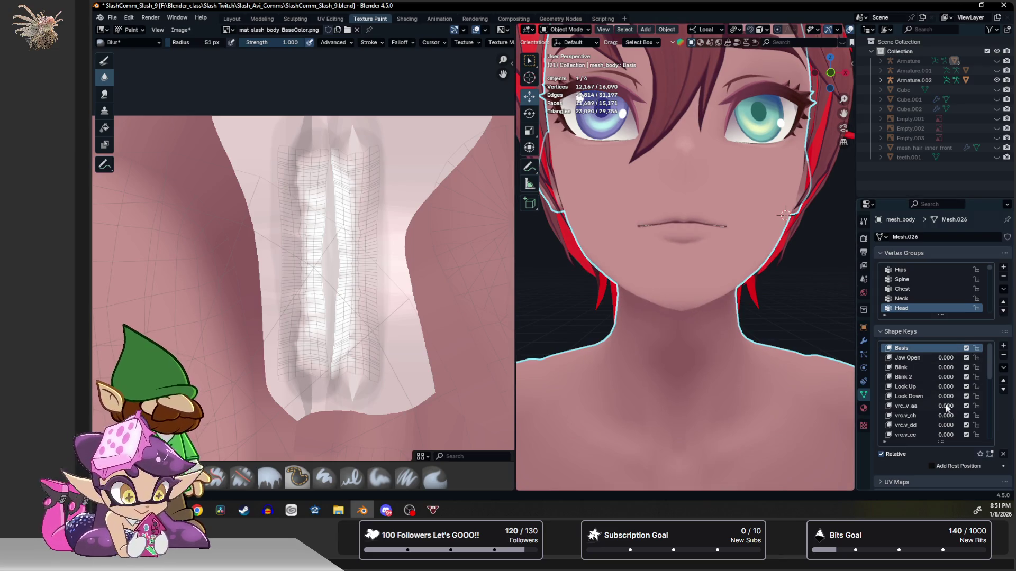
scroll(946, 407, "down", 3)
mouse_move(947, 388)
left_mouse_down()
mouse_move(985, 388)
mouse_move(952, 387)
mouse_move(962, 358)
left_mouse_up()
scroll(950, 383, "up", 3)
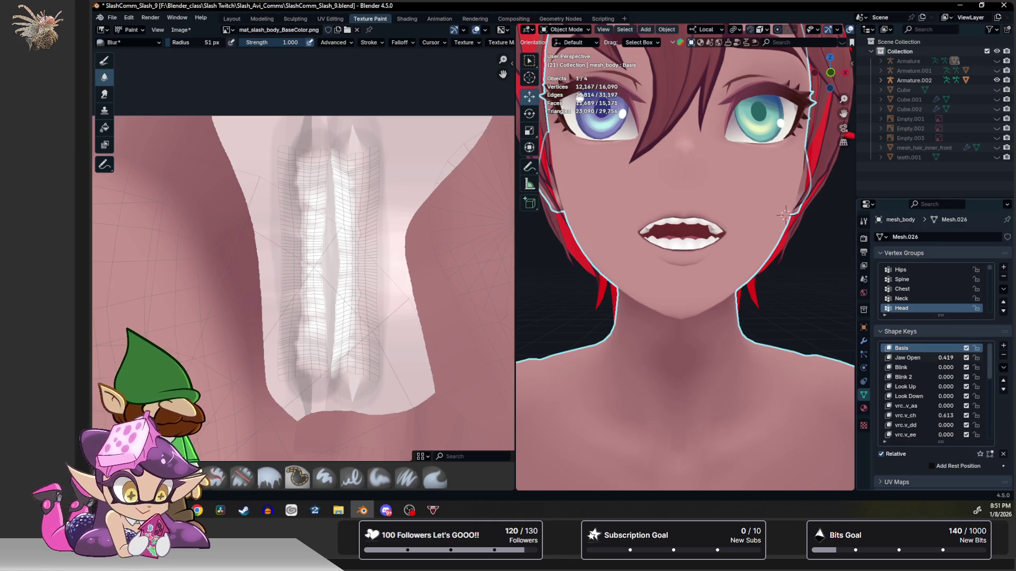
mouse_move(963, 359)
left_mouse_down()
mouse_move(937, 358)
mouse_move(977, 358)
mouse_move(937, 359)
left_mouse_up()
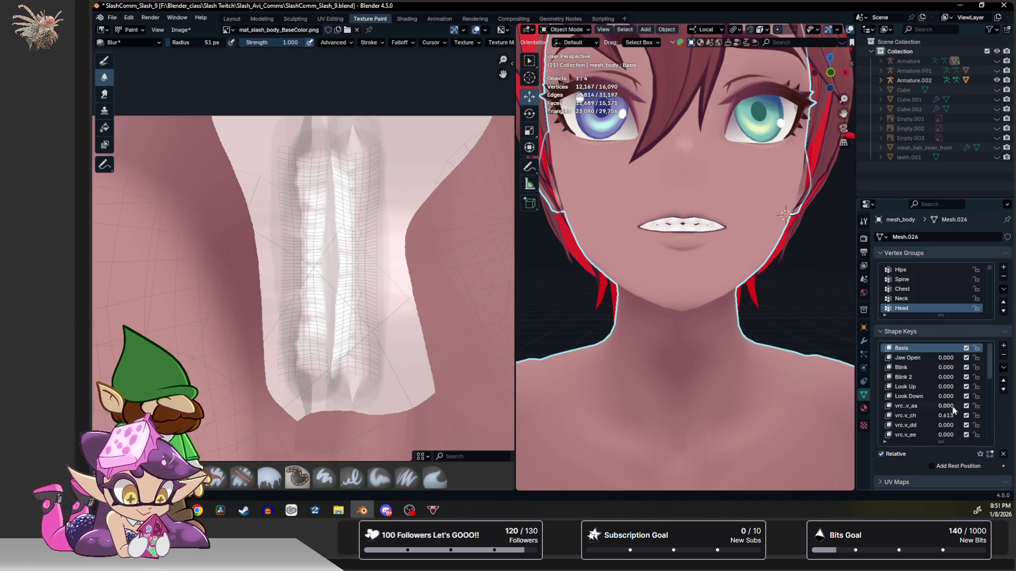
left_click_drag(947, 415, 929, 415)
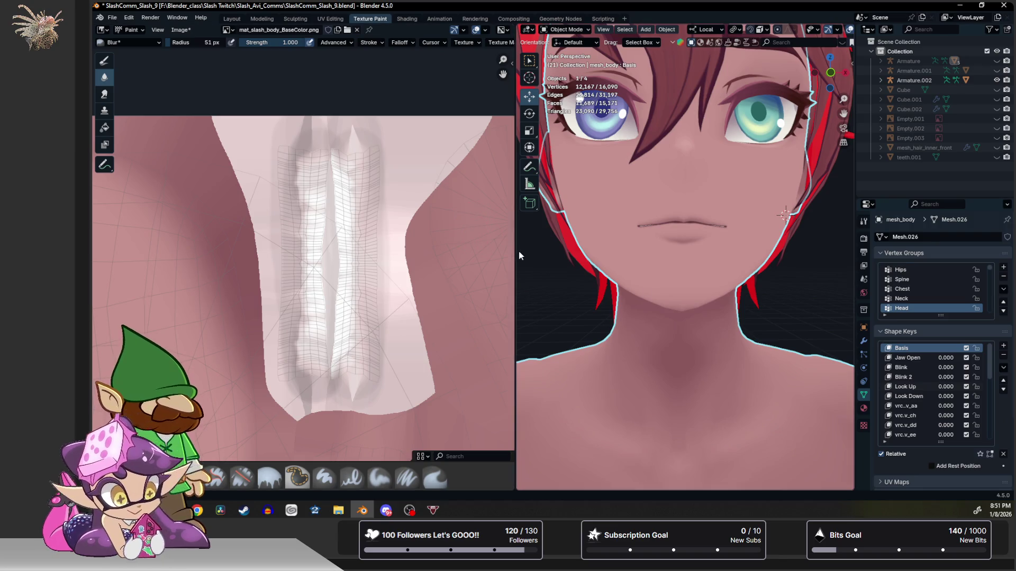
left_click_drag(503, 251, 384, 251)
mouse_move(571, 174)
middle_mouse_down()
mouse_move(563, 189)
mouse_move(637, 184)
mouse_move(546, 162)
mouse_move(561, 249)
middle_mouse_up()
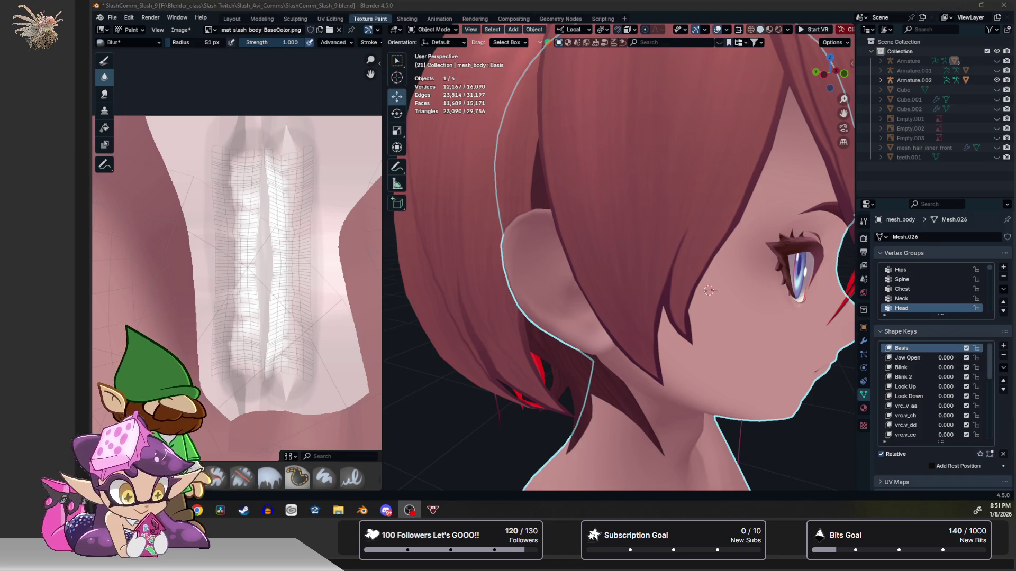
scroll(260, 293, "down", 2)
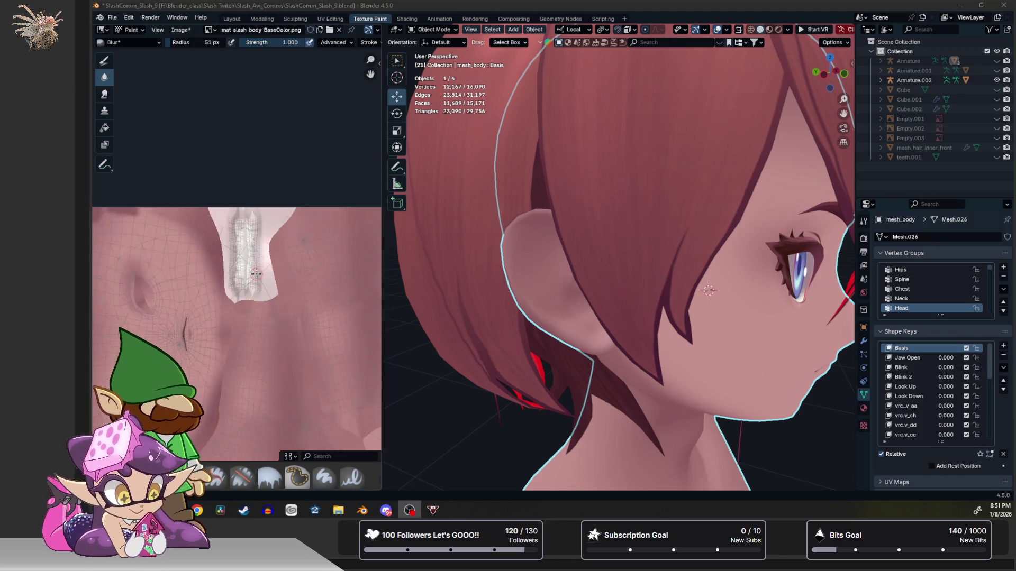
scroll(260, 293, "down", 2)
scroll(260, 293, "up", 1)
scroll(246, 295, "up", 1)
scroll(234, 299, "up", 1)
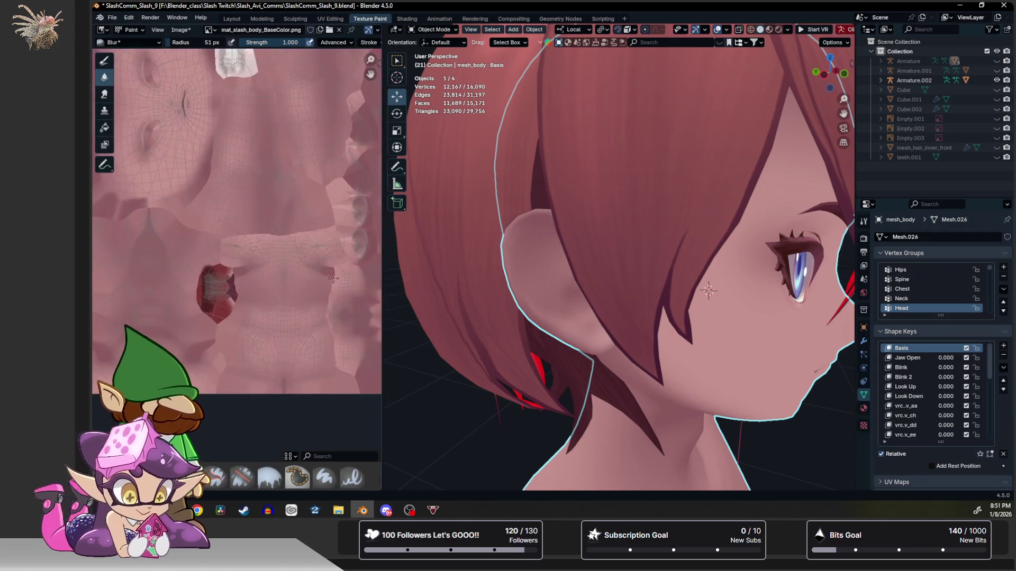
scroll(218, 304, "up", 1)
scroll(217, 305, "up", 1)
scroll(225, 308, "up", 1)
scroll(234, 312, "up", 1)
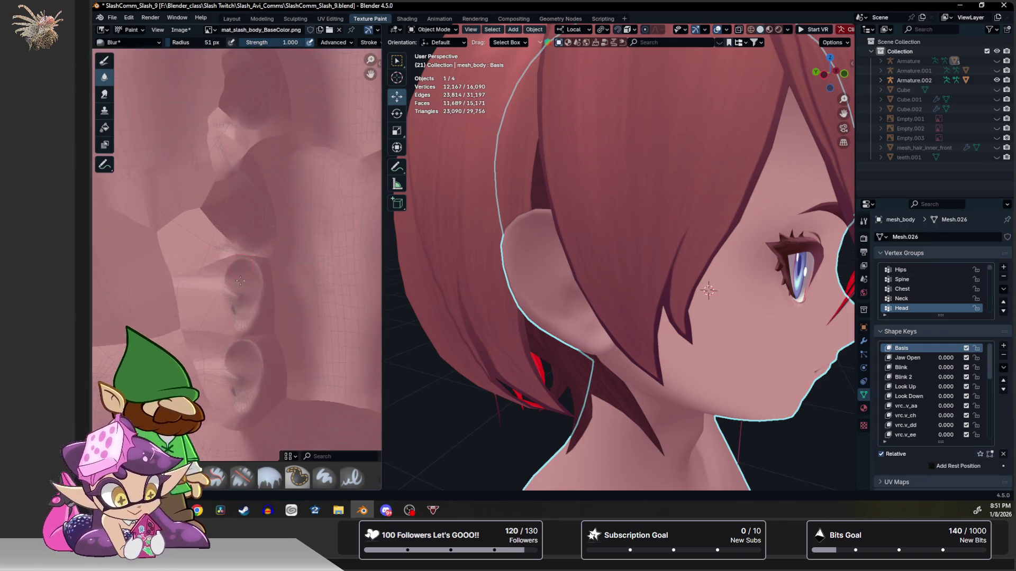
scroll(249, 320, "up", 1)
scroll(250, 319, "down", 1)
scroll(635, 238, "up", 2)
In Edit Mode, select the ear's connected geometry and hide everything else.
key("Tab")
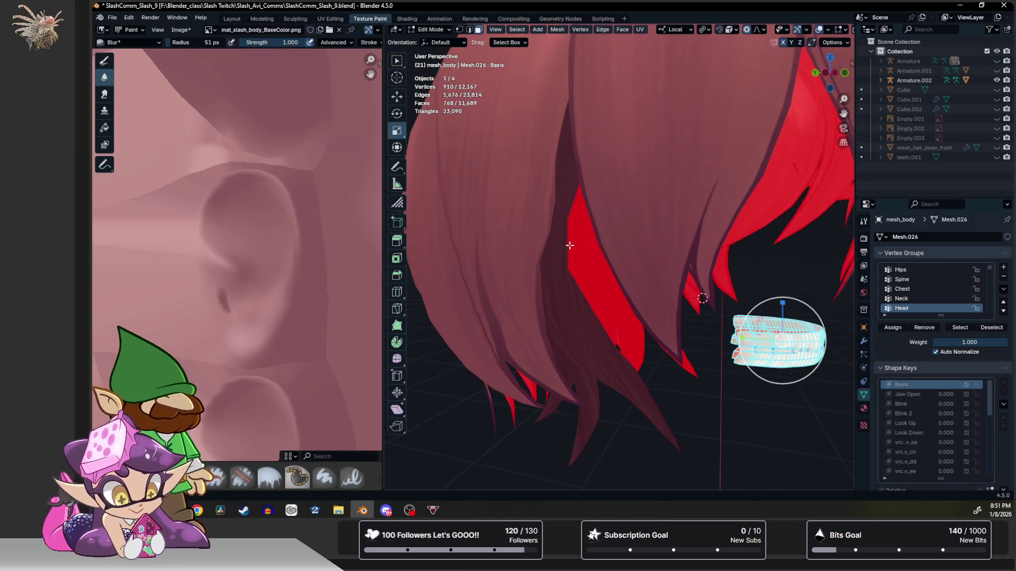
scroll(569, 246, "down", 3)
left_click(571, 233)
scroll(635, 261, "up", 2)
middle_click_drag(635, 261, 488, 251)
left_click(526, 230, "shift")
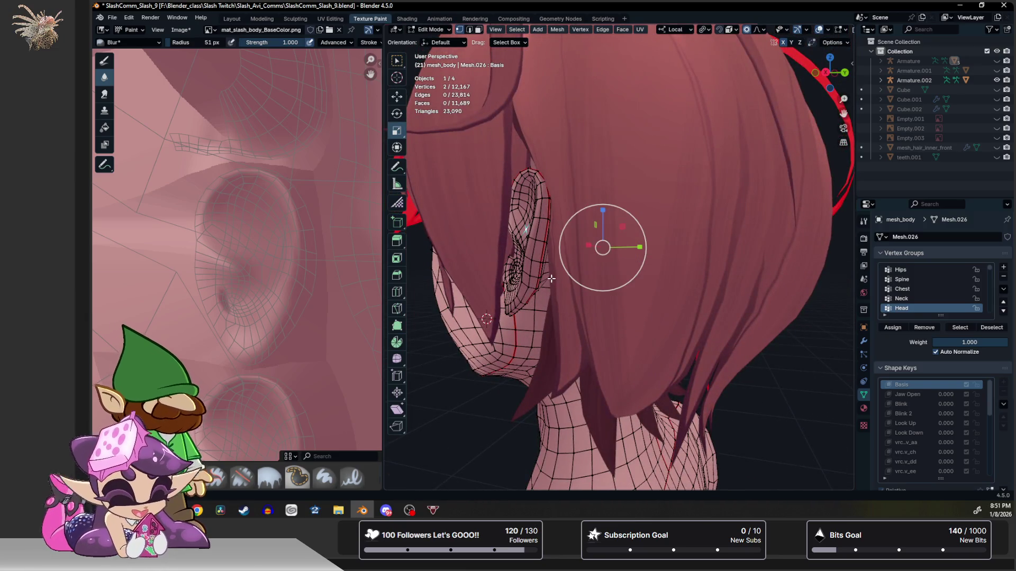
key("ctrl+l")
key("shift+h")
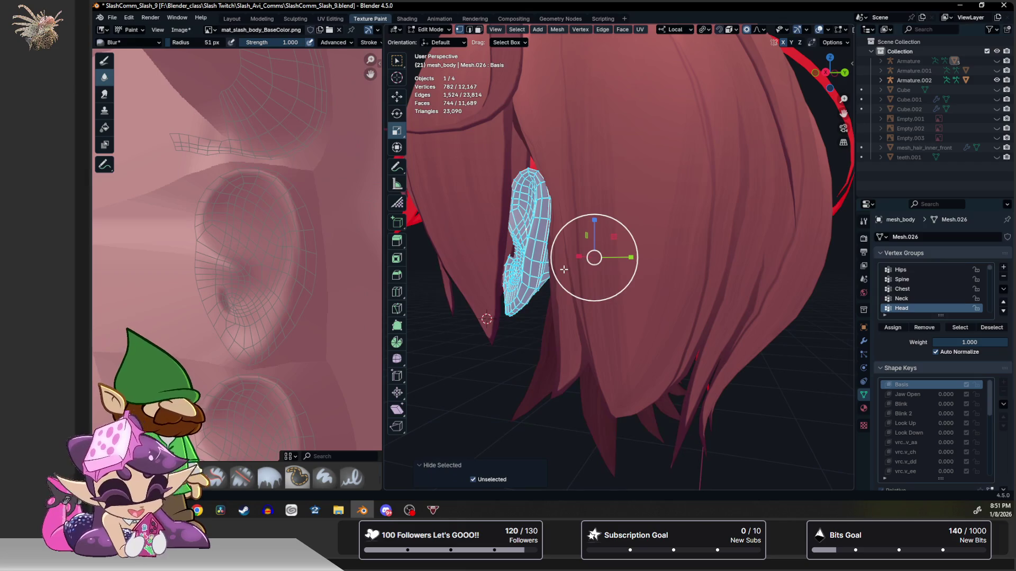
scroll(563, 268, "up", 1)
Make mesh_hair active and hide it in the Outliner so the ear is uncovered.
key("Tab")
left_click(798, 163)
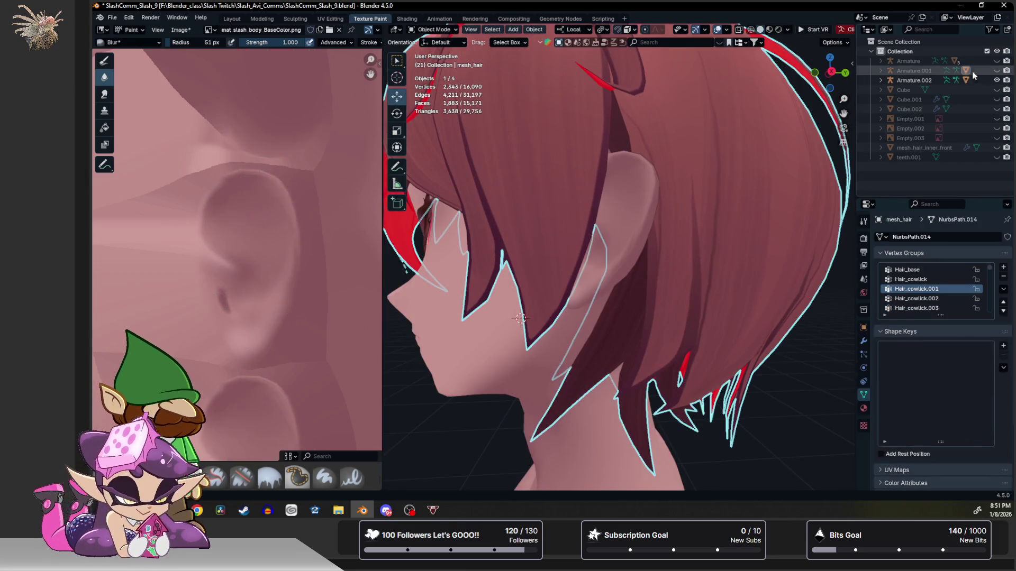
left_click(882, 71)
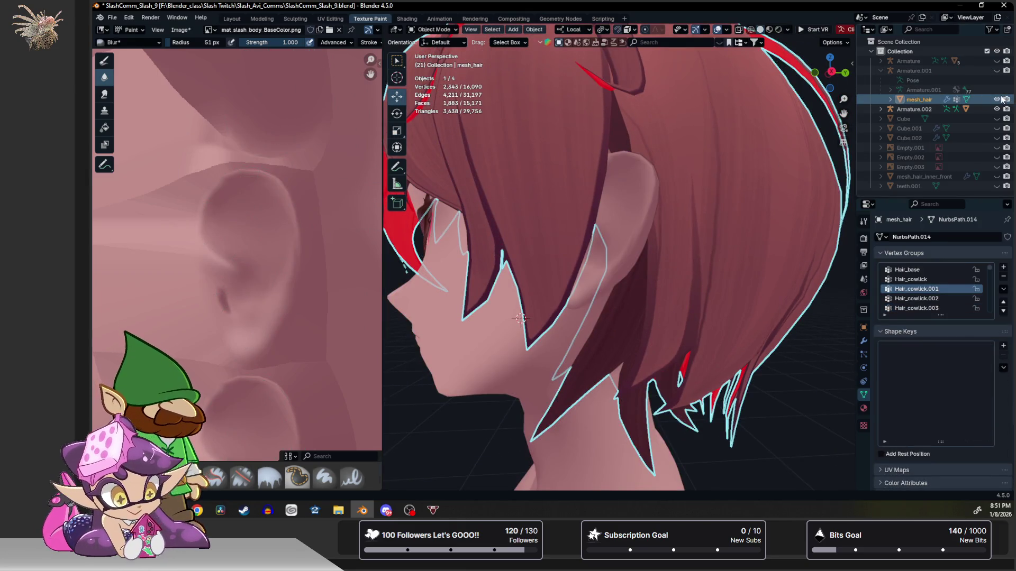
left_click(997, 100)
middle_click_drag(613, 208, 621, 209)
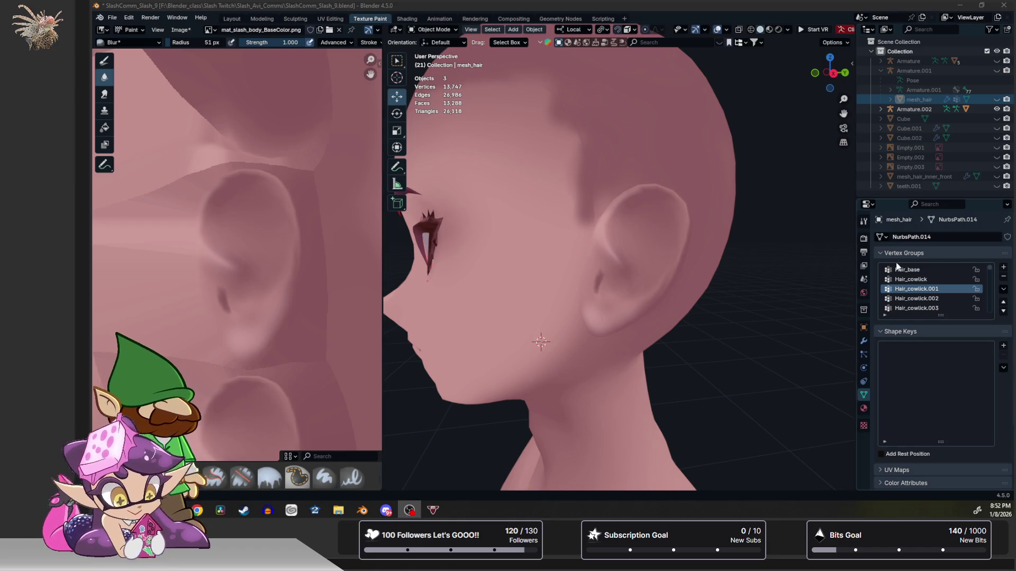
mouse_move(608, 10)
left_mouse_down()
mouse_move(611, 38)
mouse_move(610, 4)
left_mouse_up()
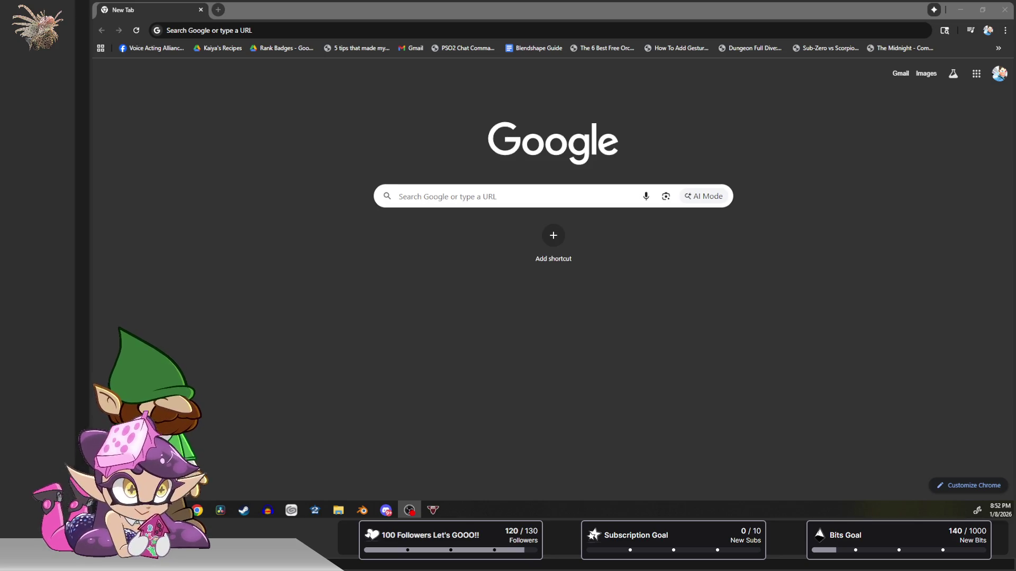
key("alt+Tab")
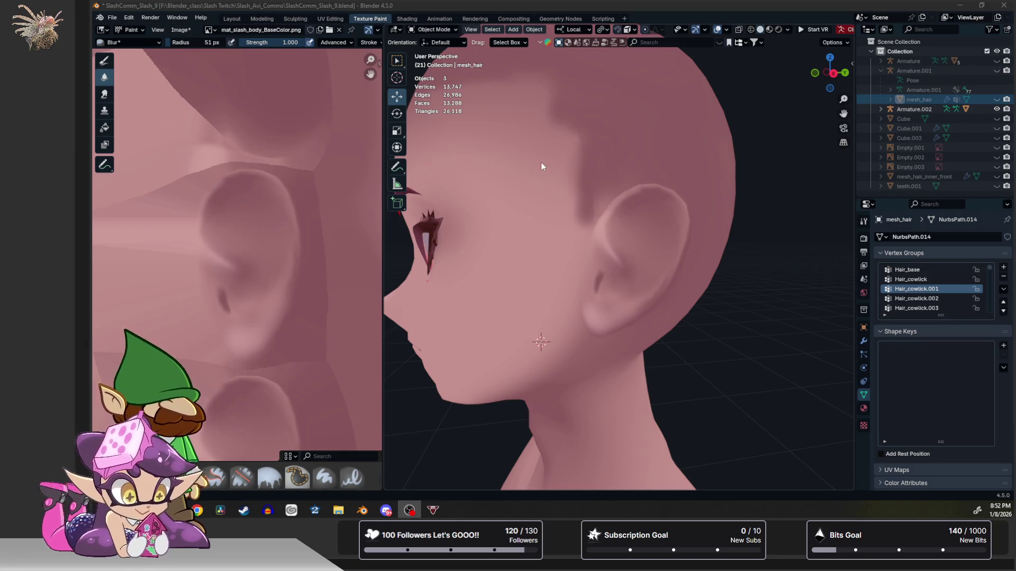
Soften the ear shading, then select mesh_body and put it into Texture Paint with the paint brush.
middle_click_drag(509, 228, 545, 225)
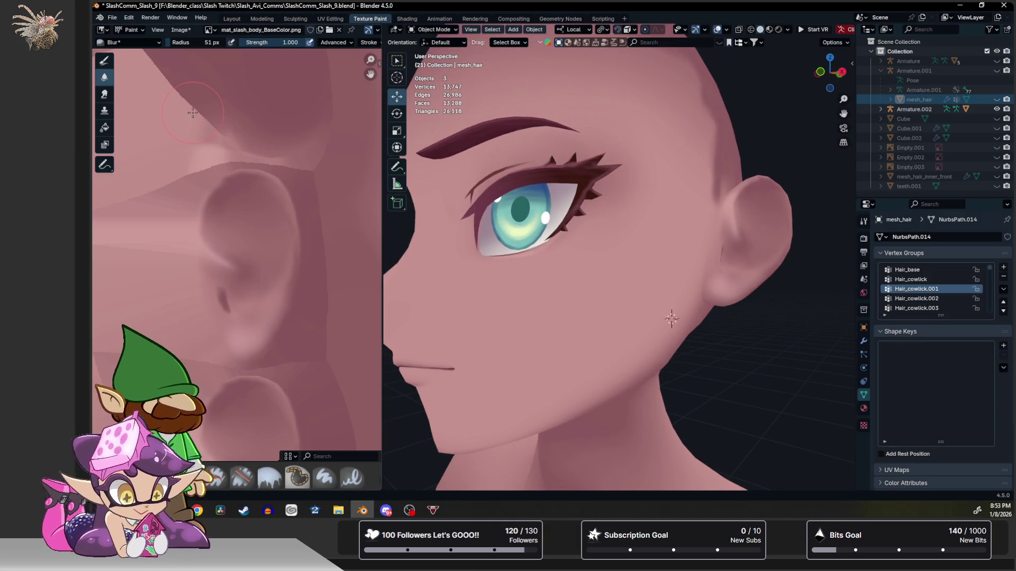
left_click_drag(199, 183, 278, 341)
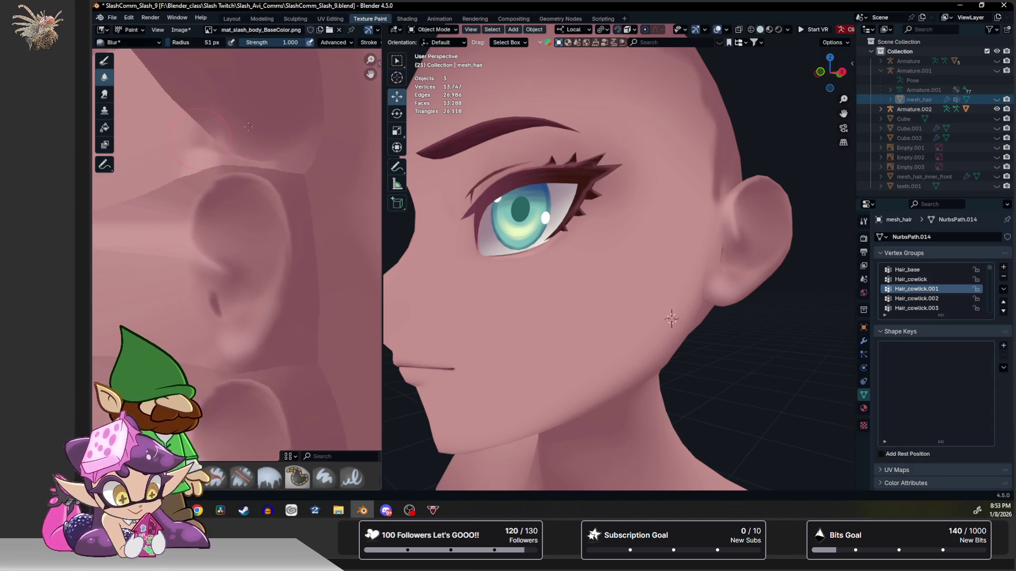
mouse_move(577, 242)
middle_mouse_down()
mouse_move(555, 253)
mouse_move(603, 252)
mouse_move(557, 268)
middle_mouse_up()
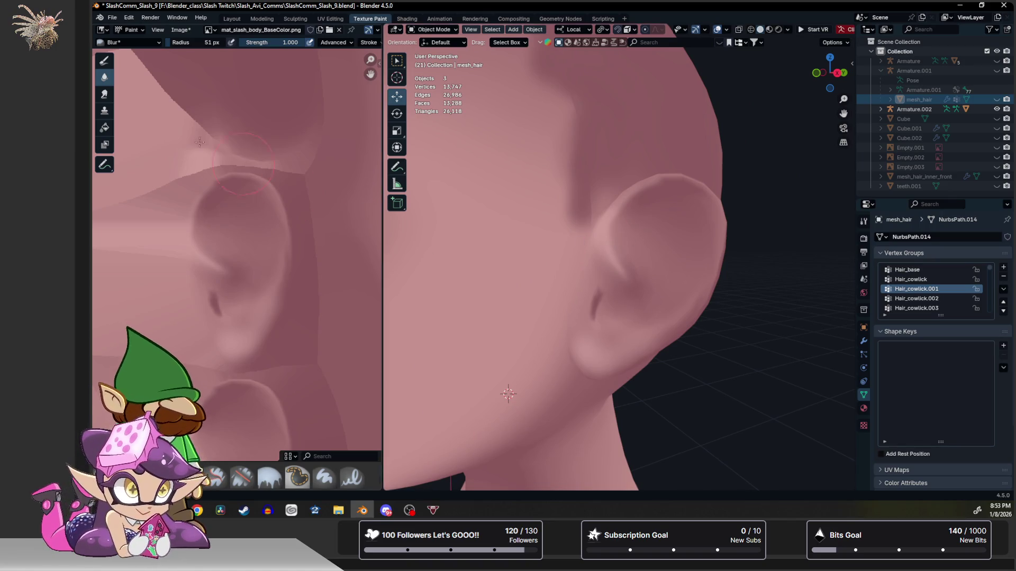
left_click(103, 59)
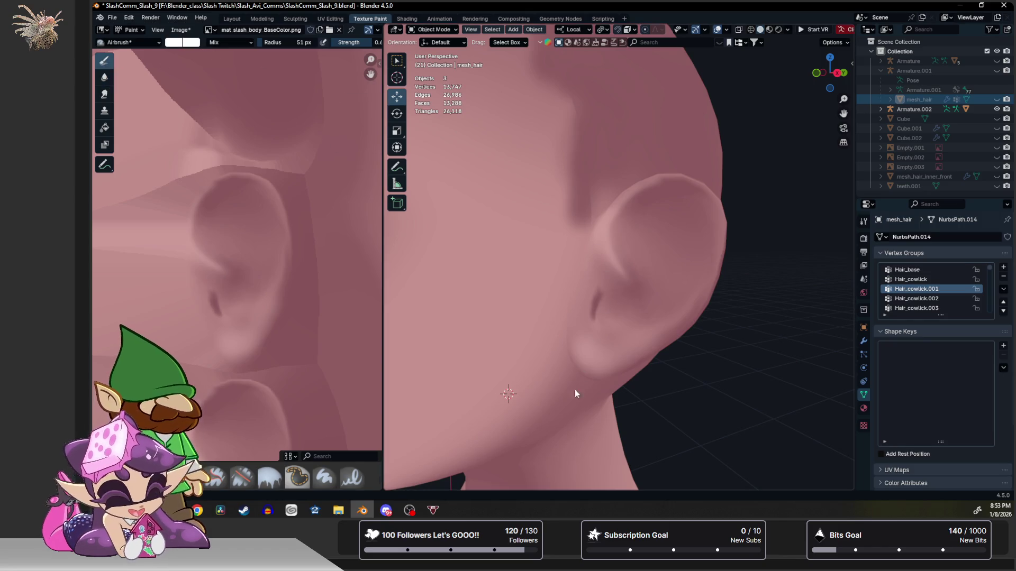
left_click(604, 239)
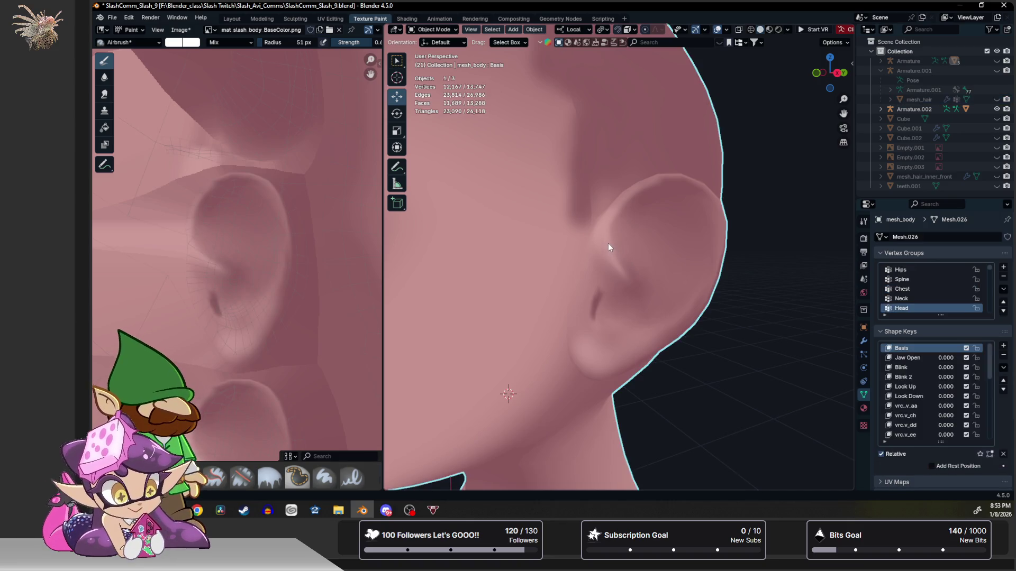
left_click(434, 29)
left_click(438, 94)
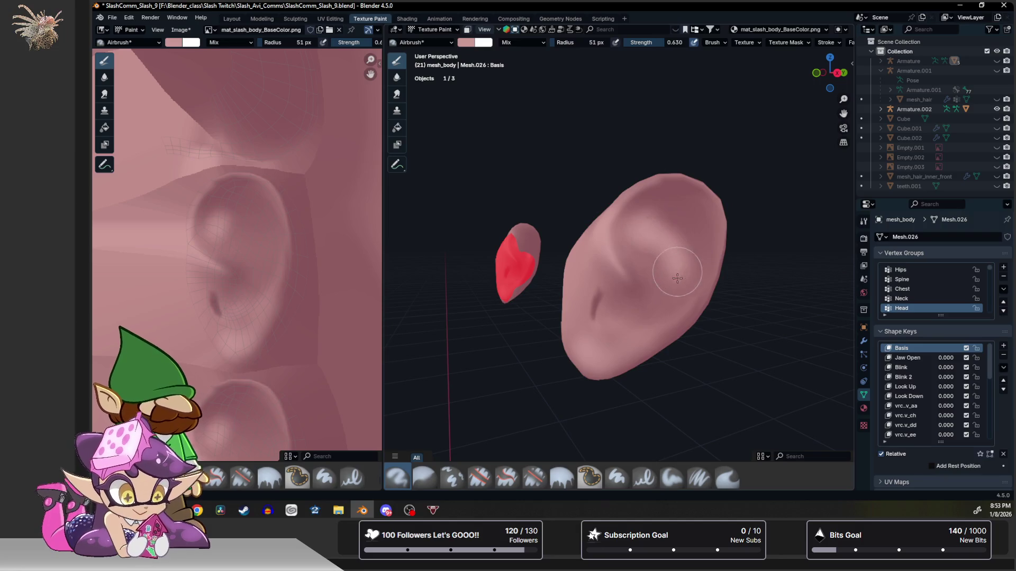
scroll(759, 283, "up", 3)
scroll(714, 272, "down", 1)
scroll(688, 264, "up", 1)
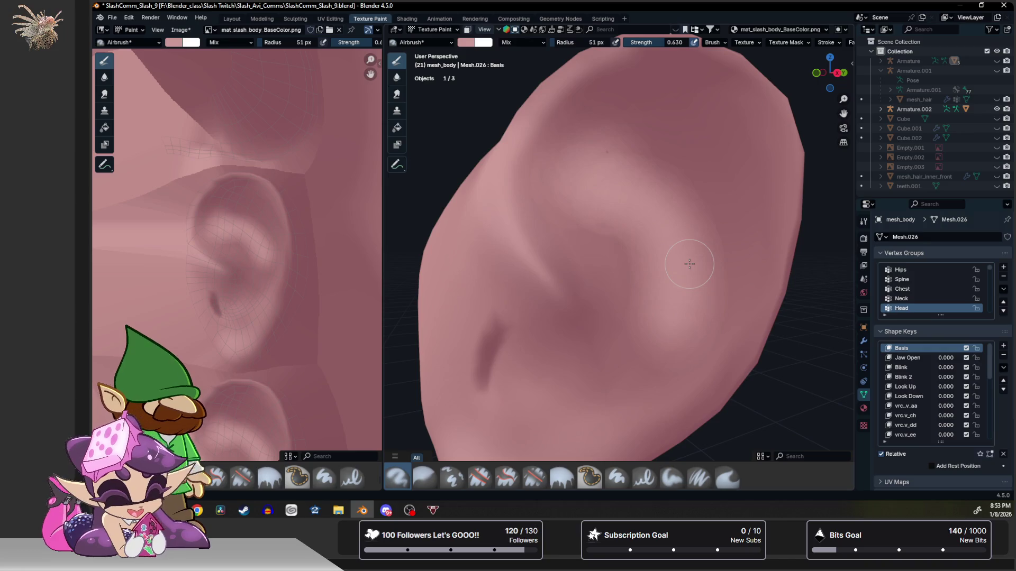
Undo test highlights on the ear ridge, then set the brush to 105 px radius and 0.087 strength.
key("ctrl+z")
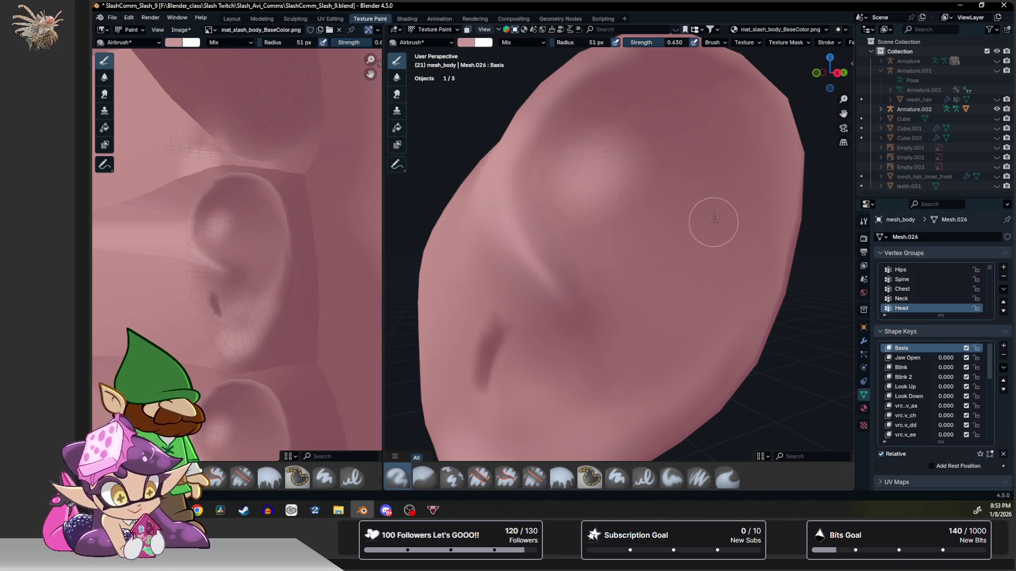
left_click_drag(594, 171, 675, 264)
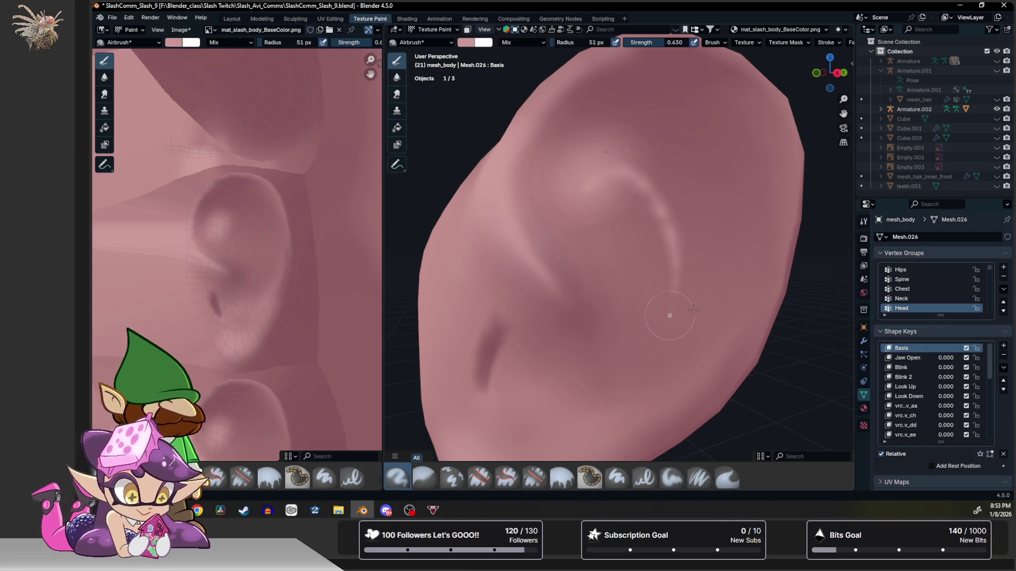
key("ctrl+z")
key("f")
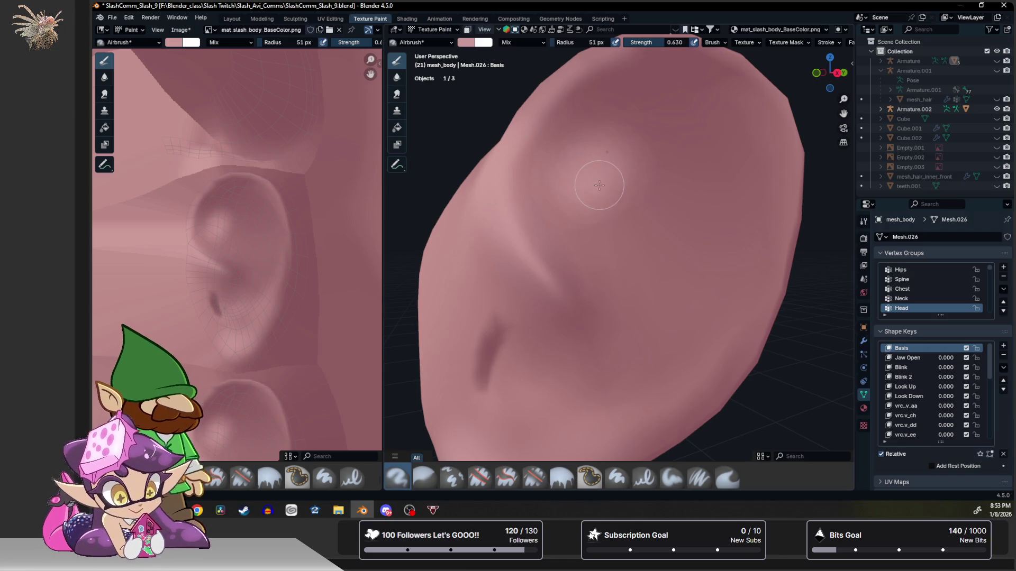
left_click(608, 193)
key("f")
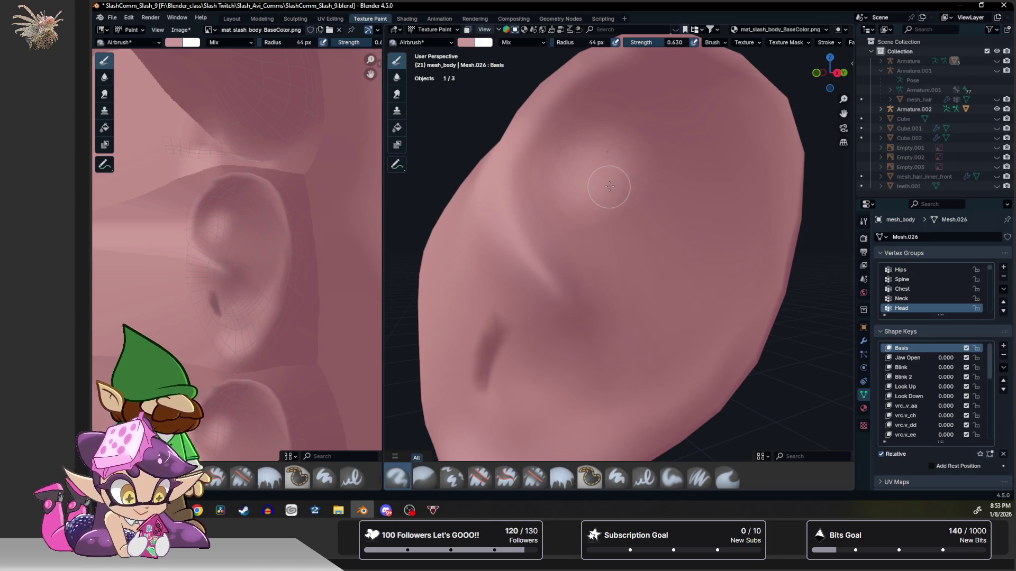
left_click_drag(649, 43, 630, 46)
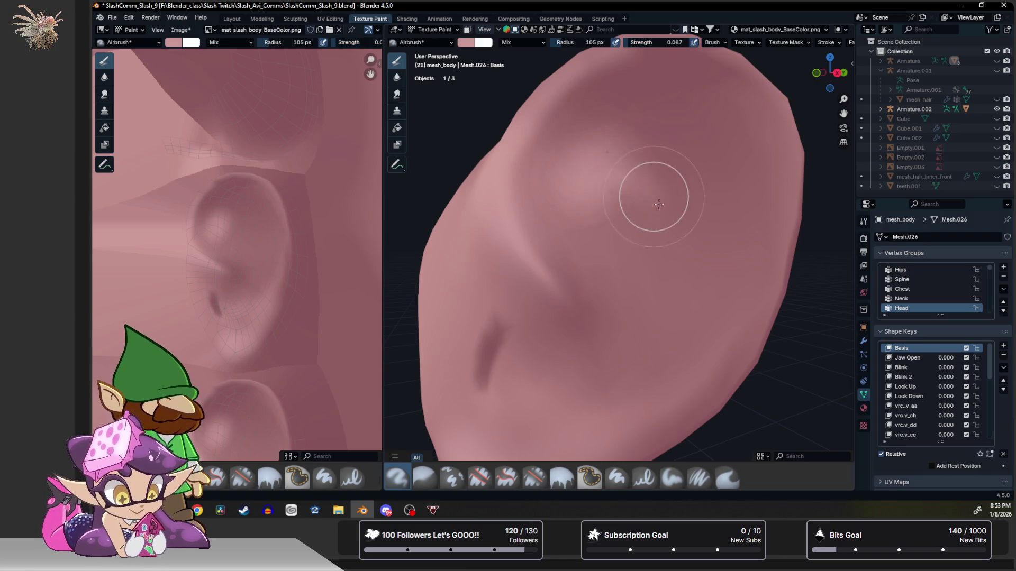
Airbrush soft shading over the ear and its upper part.
mouse_move(604, 189)
left_mouse_down()
mouse_move(631, 205)
mouse_move(678, 276)
mouse_move(671, 229)
mouse_move(585, 135)
mouse_move(618, 183)
mouse_move(642, 182)
mouse_move(669, 215)
mouse_move(669, 258)
left_mouse_up()
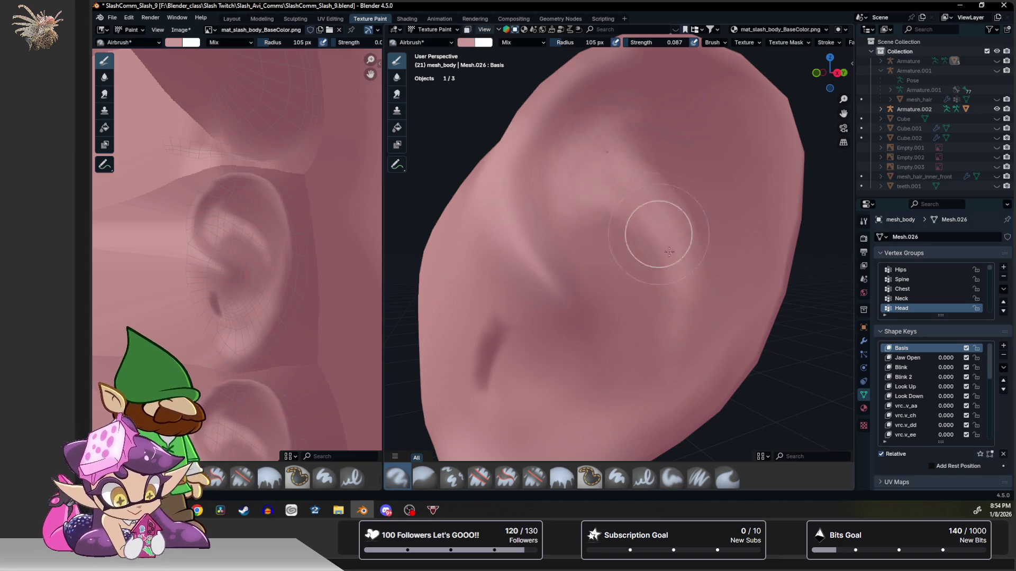
mouse_move(680, 340)
left_mouse_down()
mouse_move(648, 376)
mouse_move(605, 151)
mouse_move(594, 148)
left_mouse_up()
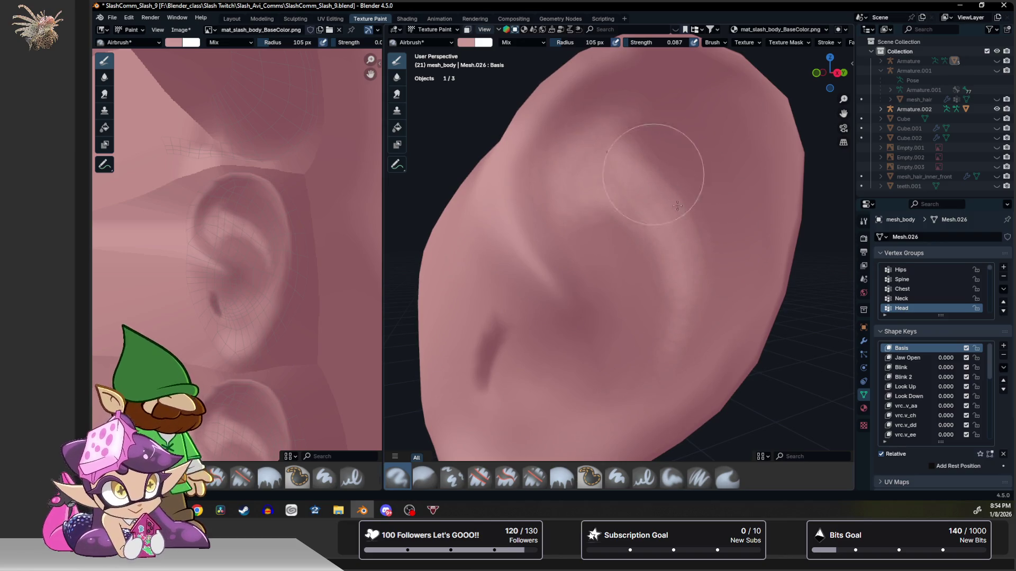
left_click(397, 76)
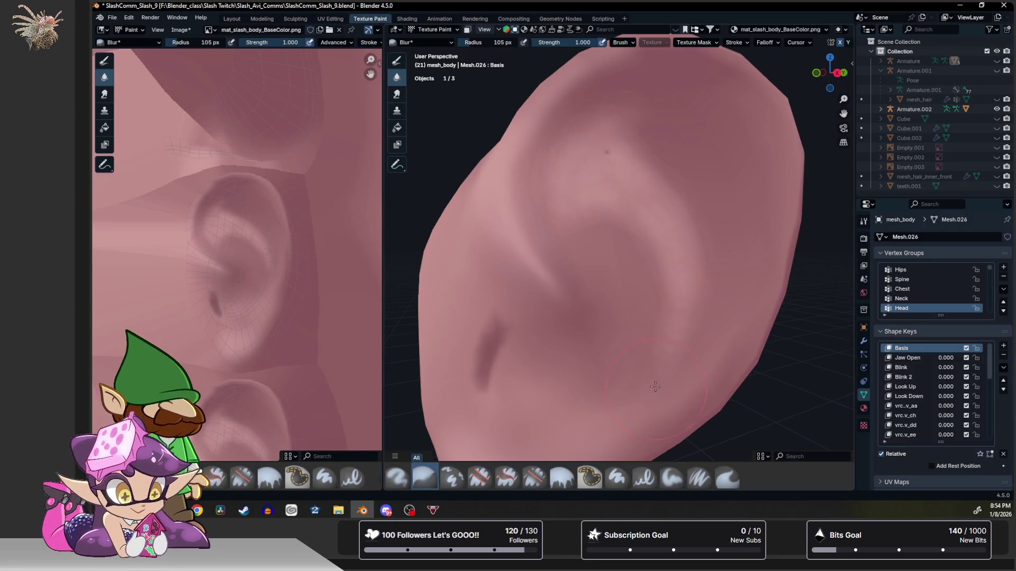
Smear the upper and inner ear shading into smooth gradients.
left_click(397, 94)
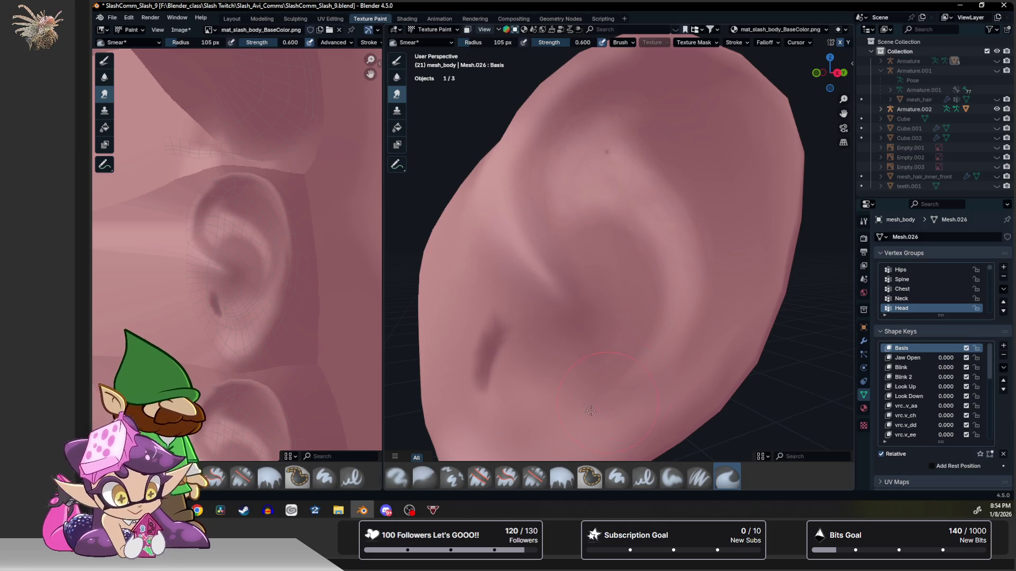
mouse_move(572, 166)
left_mouse_down()
mouse_move(589, 163)
mouse_move(623, 308)
left_mouse_up()
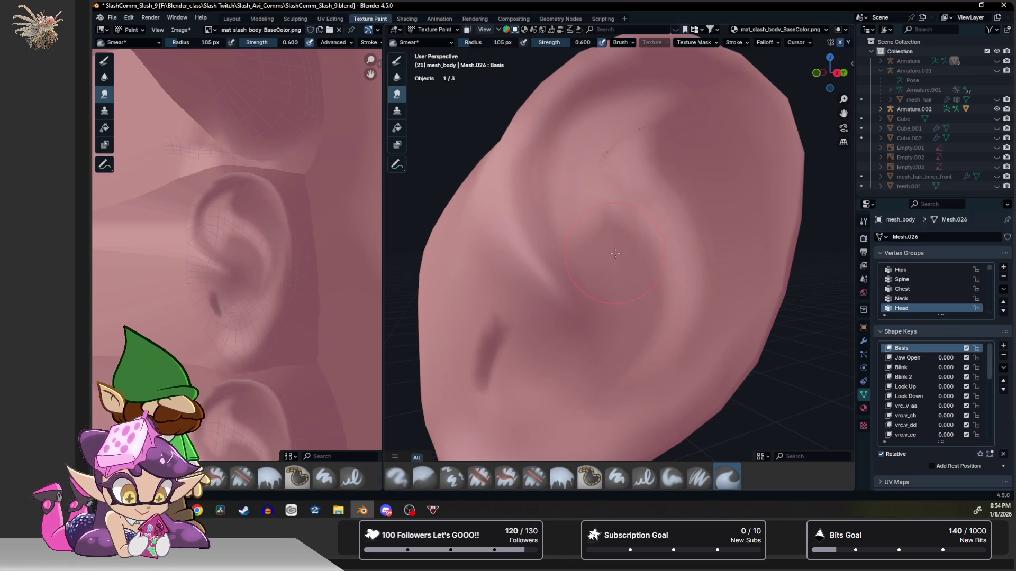
left_click_drag(622, 260, 651, 264)
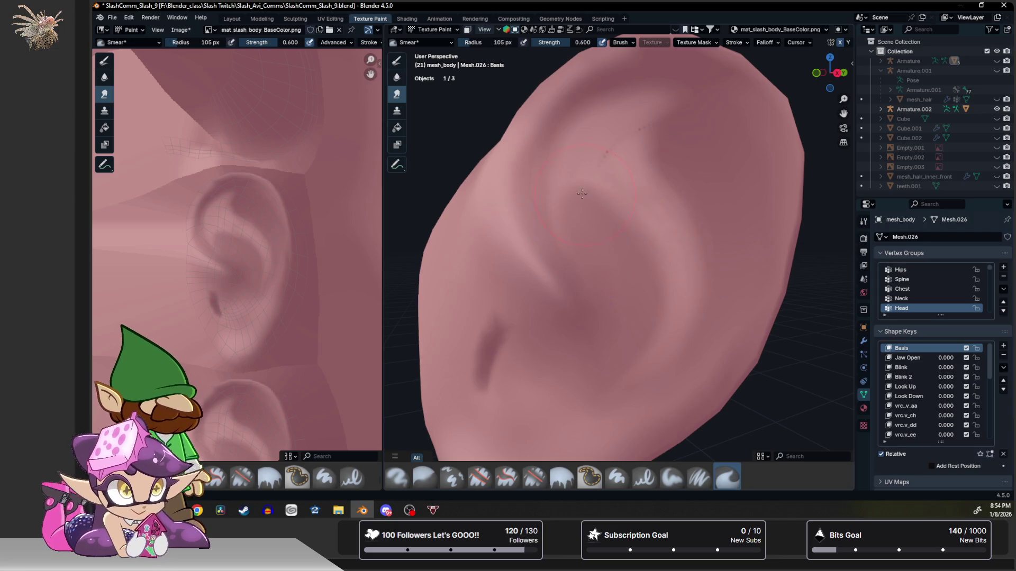
left_click_drag(605, 254, 692, 218)
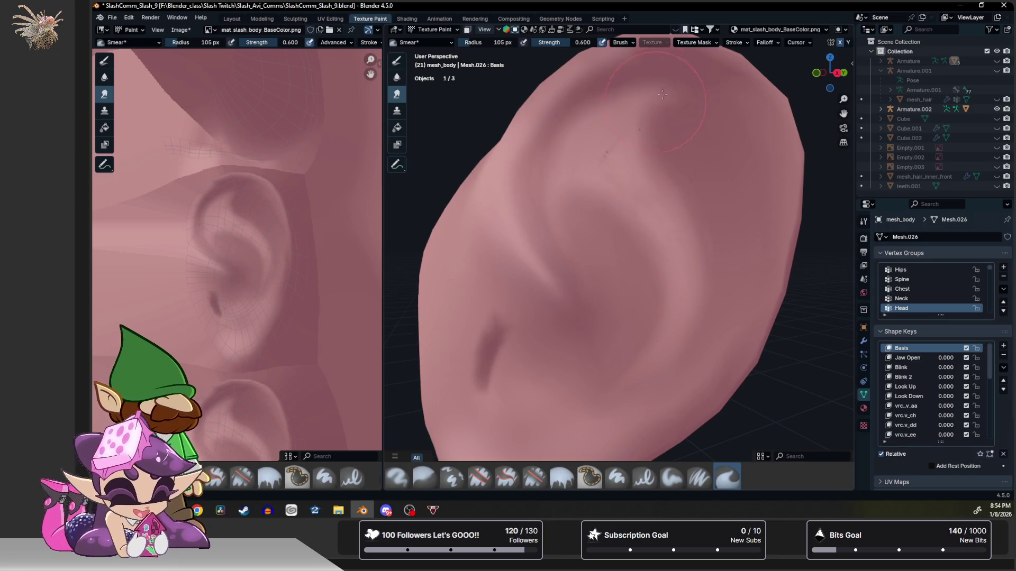
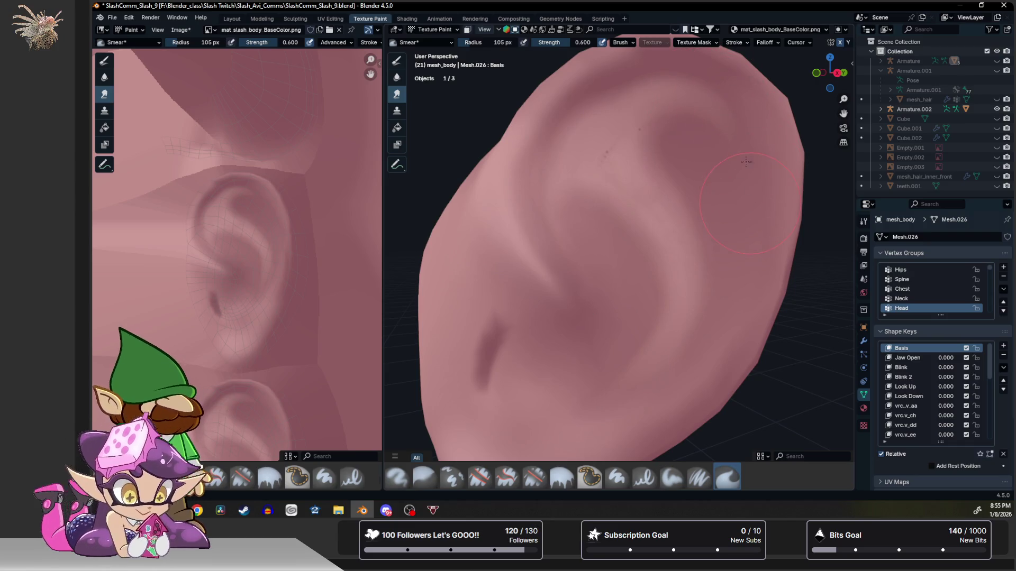
Switch from Blur to the Airbrush with a sampled darker skin colour and a 128 px radius.
left_click(105, 77)
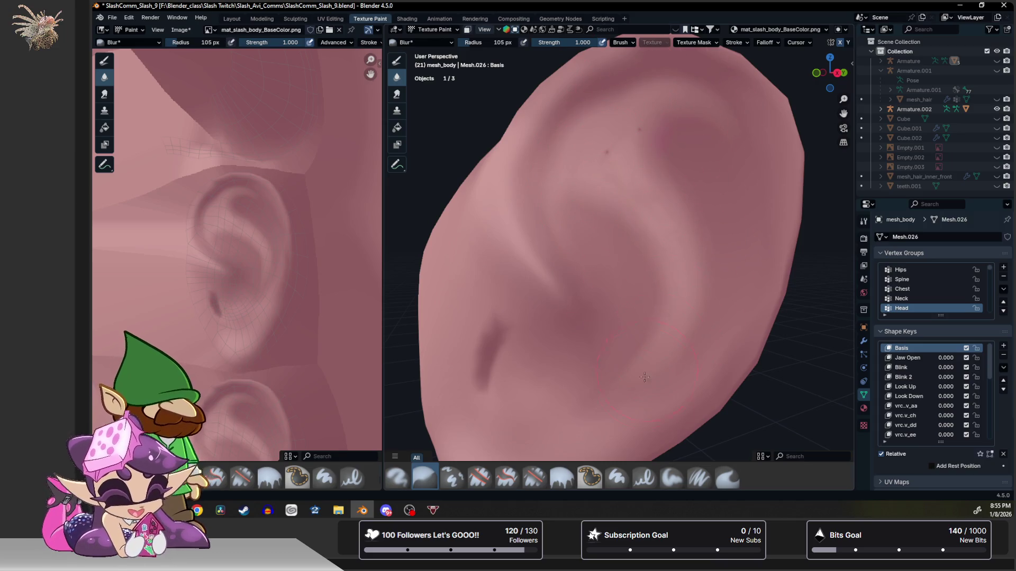
scroll(714, 259, "down", 5)
scroll(698, 254, "down", 2)
scroll(656, 249, "up", 6)
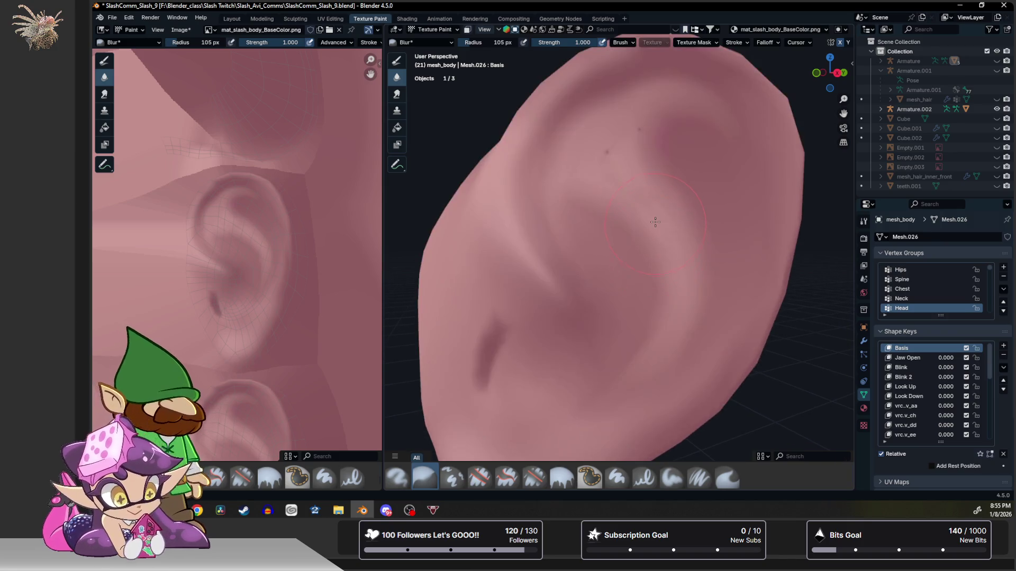
left_click(397, 477)
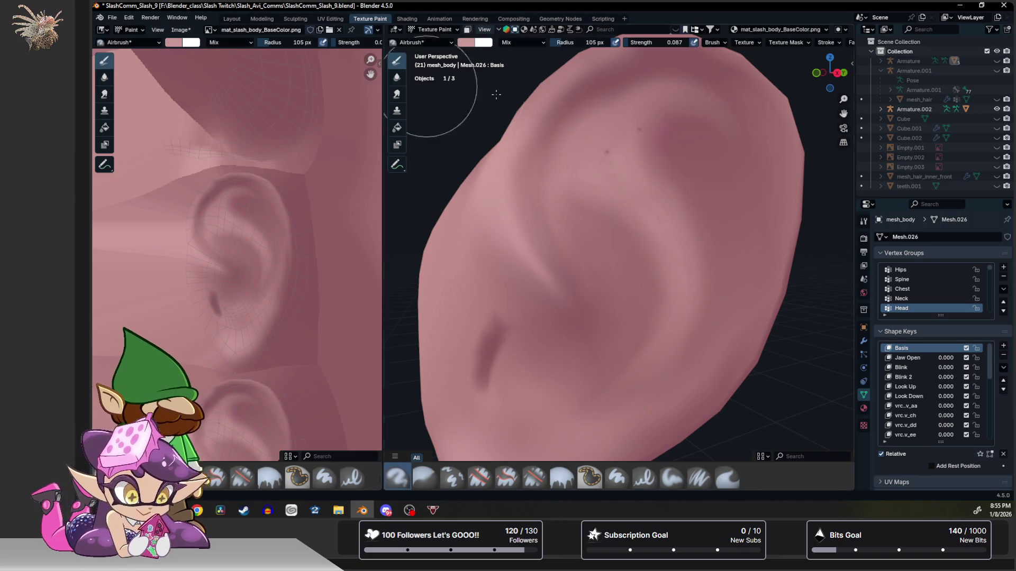
key("s")
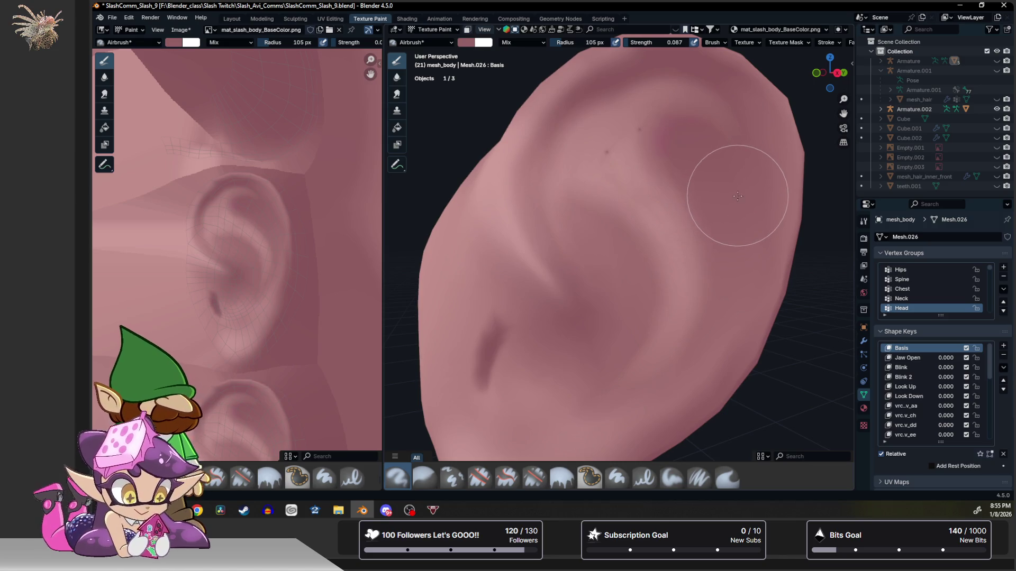
key("f")
left_click(748, 170)
Airbrush darker shading onto the upper ear, then raise brush strength to 0.464.
mouse_move(696, 101)
left_mouse_down()
mouse_move(725, 167)
mouse_move(671, 97)
left_mouse_up()
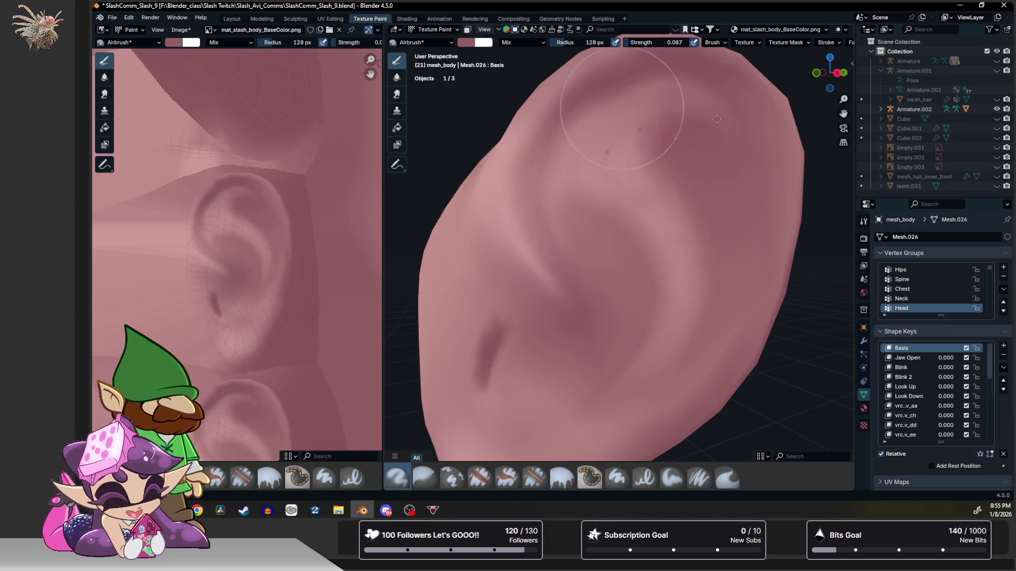
key("shift+f")
left_click(719, 99)
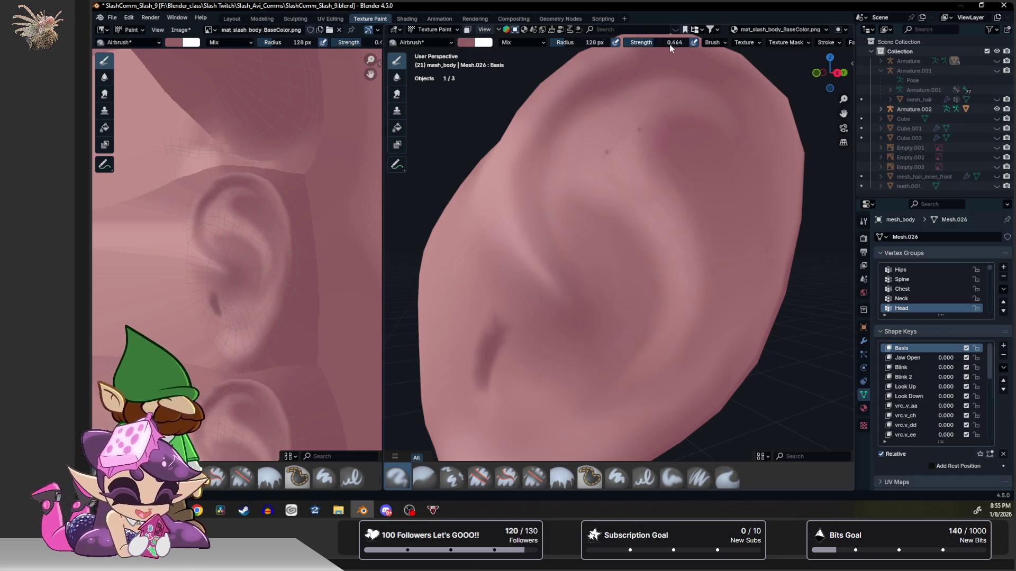
key("shift+f")
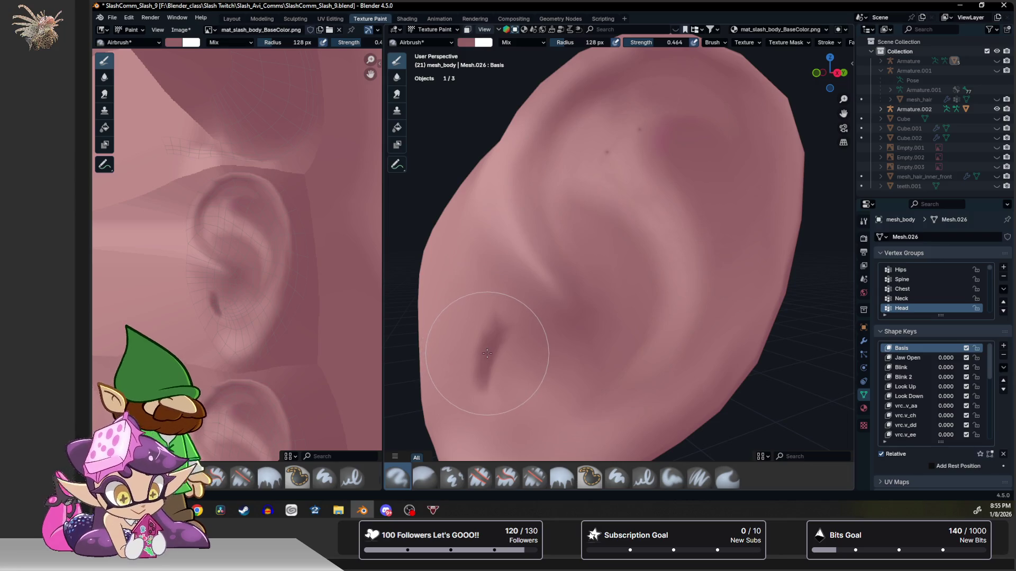
left_click(671, 484)
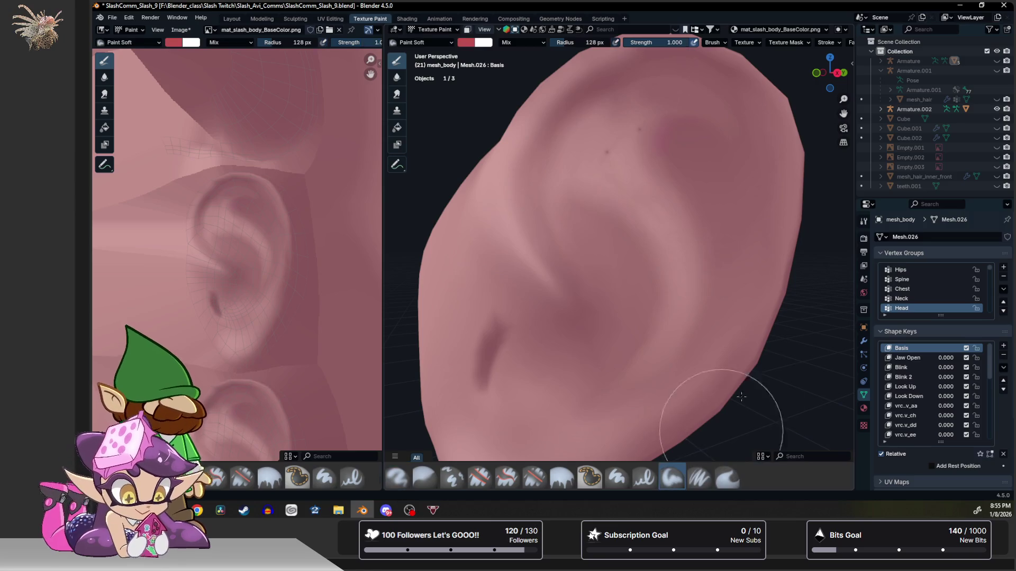
Undo a stray red stroke, sample skin pink, stroke the ear's right edge and shrink the brush to 52 px.
left_click_drag(707, 83, 745, 249)
key("ctrl+z")
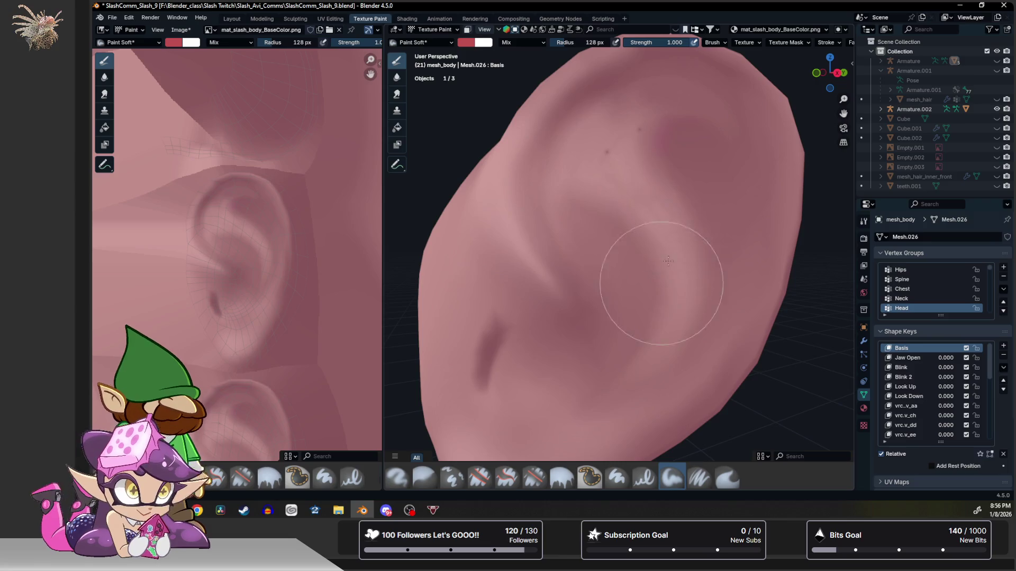
key("s")
mouse_move(696, 92)
left_mouse_down()
mouse_move(723, 341)
mouse_move(707, 226)
left_mouse_up()
key("bracketleft")
key("bracketleft")
key("bracketleft")
key("bracketleft")
key("bracketleft")
key("bracketleft")
mouse_move(595, 95)
left_mouse_down()
mouse_move(680, 93)
mouse_move(753, 154)
mouse_move(754, 263)
mouse_move(685, 382)
mouse_move(633, 433)
left_mouse_up()
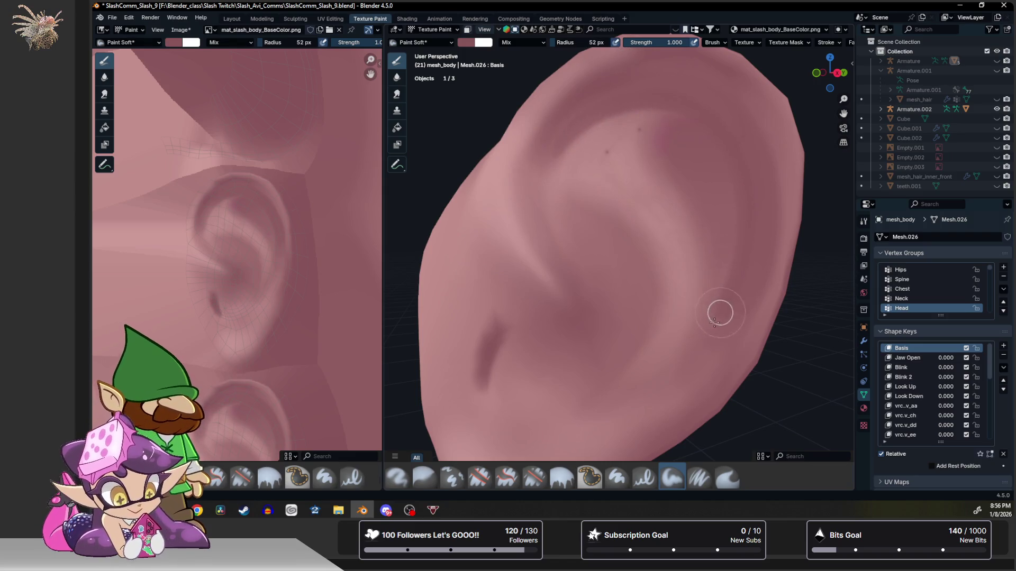
Repaint skin pink along the ear's right edge up to its top, then switch to Blur.
left_click_drag(721, 310, 769, 196)
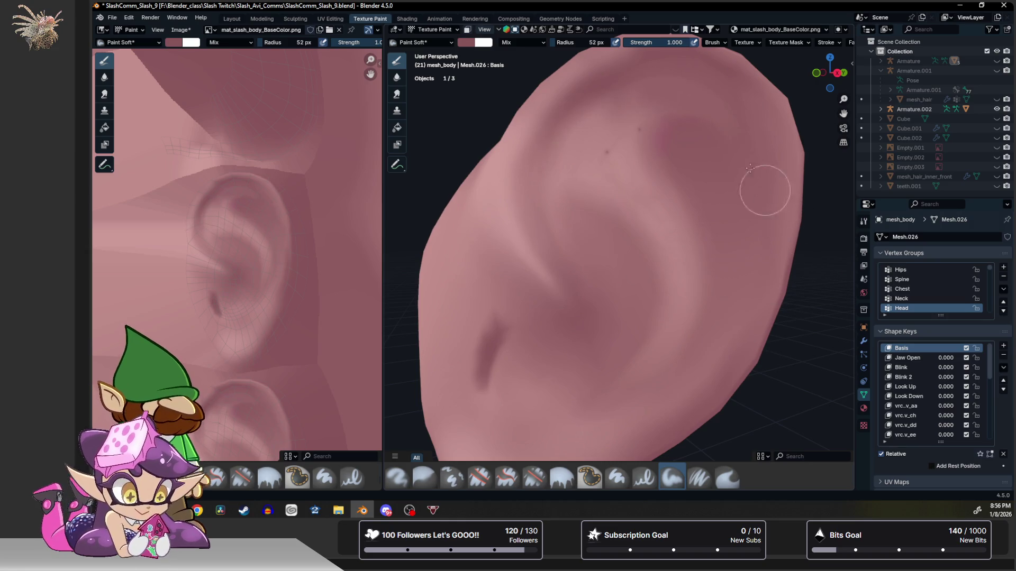
mouse_move(572, 119)
left_mouse_down()
mouse_move(638, 84)
mouse_move(689, 371)
left_mouse_up()
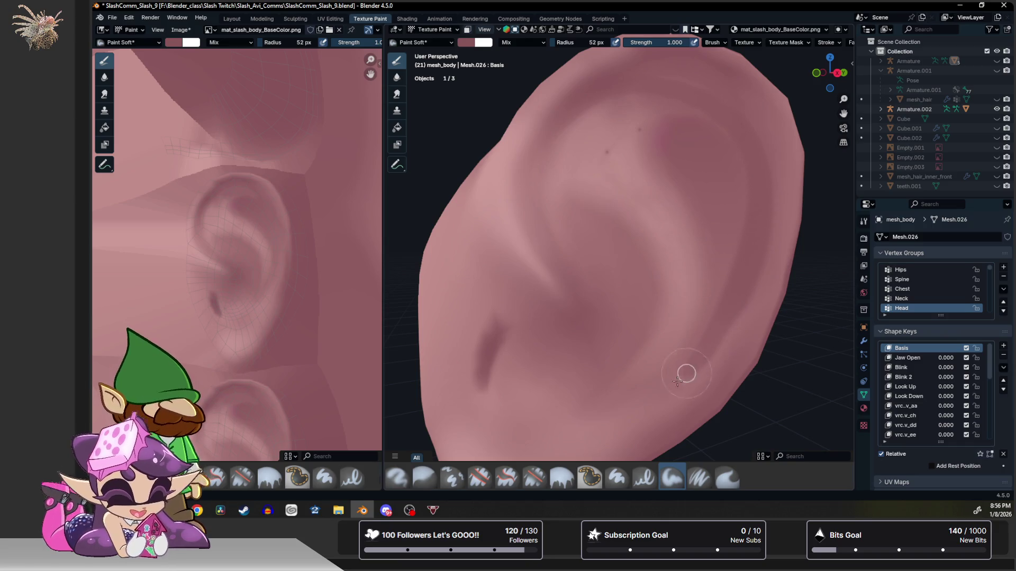
mouse_move(689, 371)
left_mouse_down()
mouse_move(565, 116)
mouse_move(721, 84)
mouse_move(760, 199)
mouse_move(730, 321)
mouse_move(662, 421)
mouse_move(624, 435)
left_mouse_up()
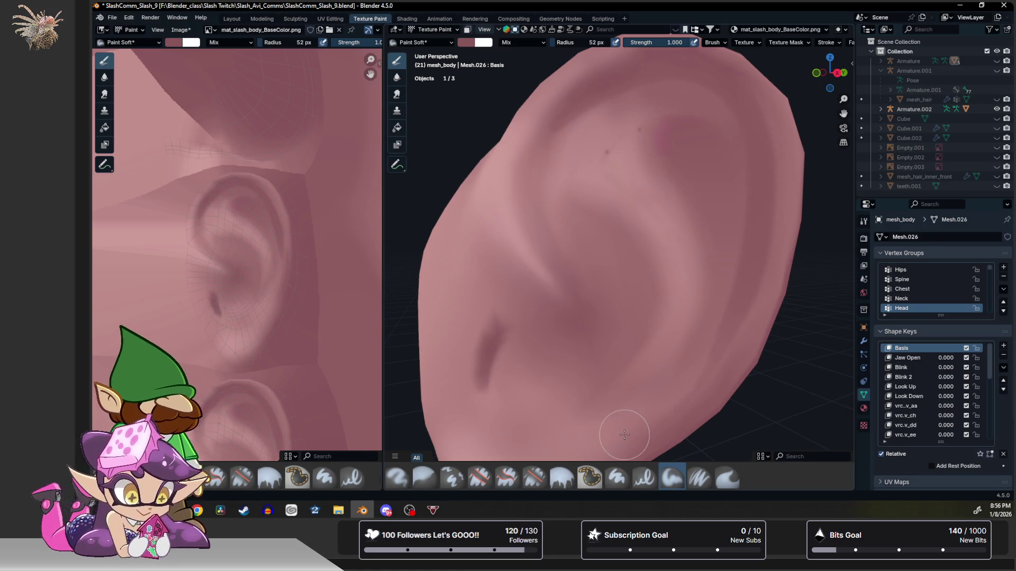
key("2")
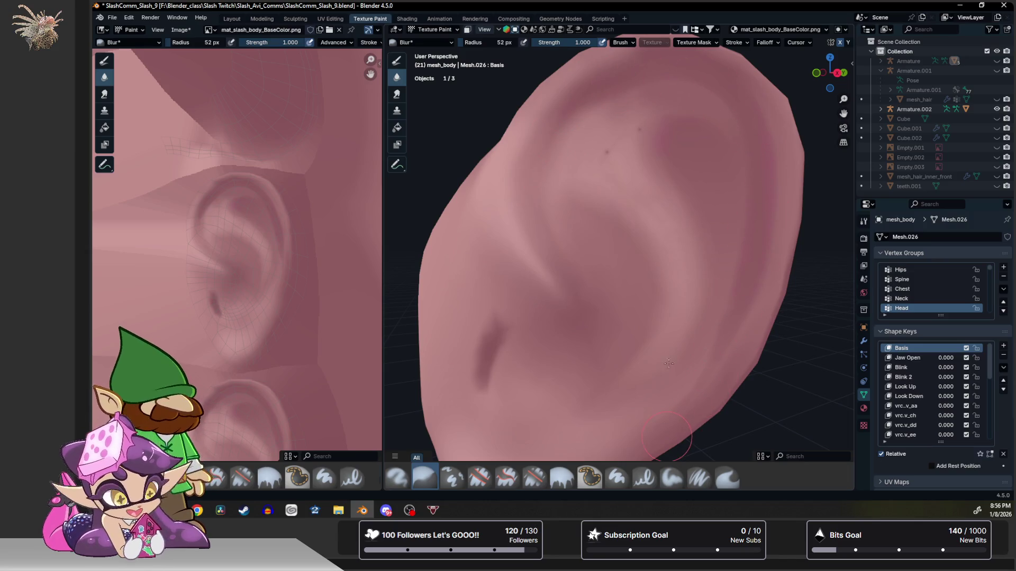
Smear the darker upper-ear shading into the surrounding skin and view the ear from another angle.
left_click(110, 93)
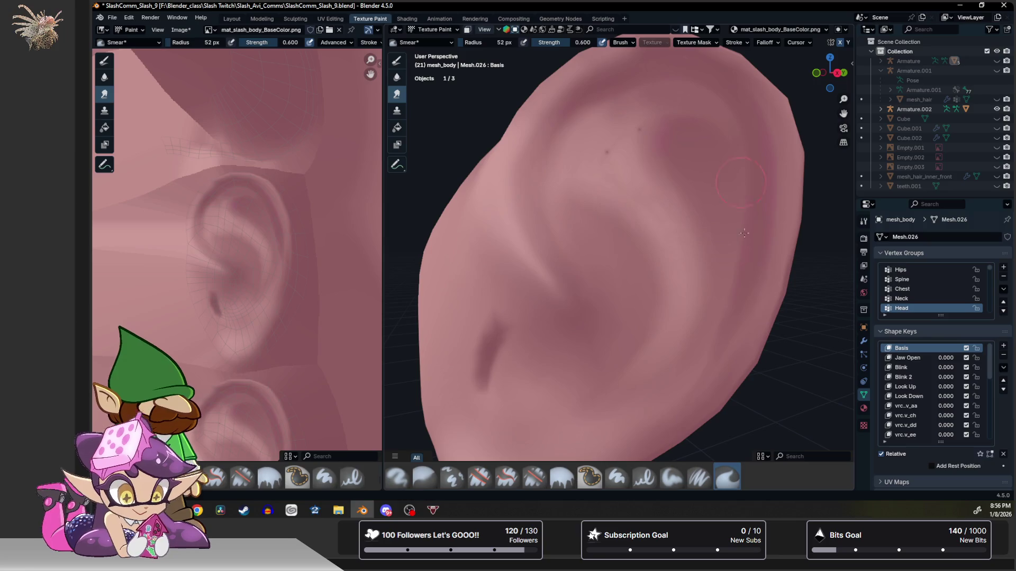
left_click_drag(720, 266, 667, 159)
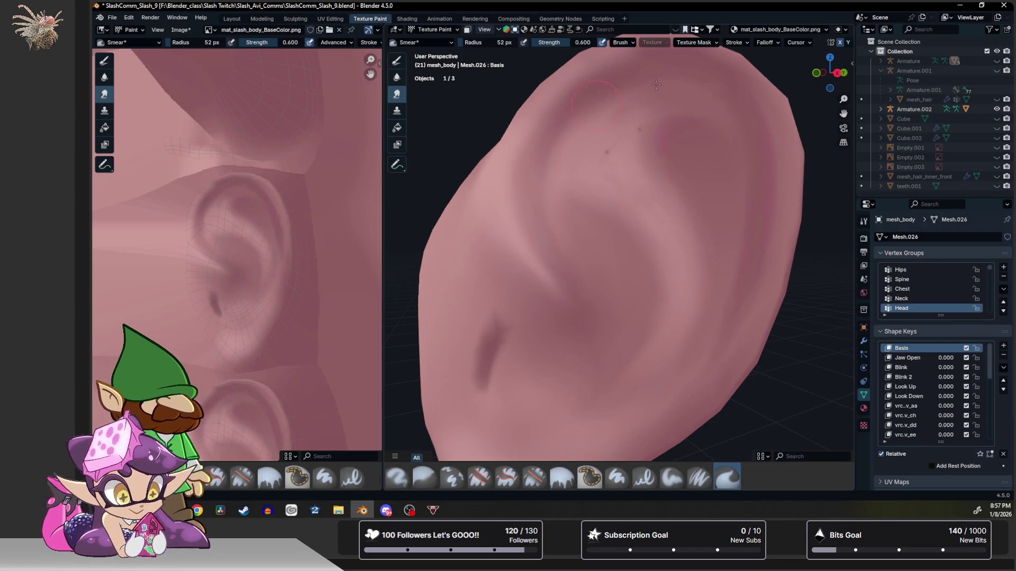
middle_click_drag(691, 87, 642, 129)
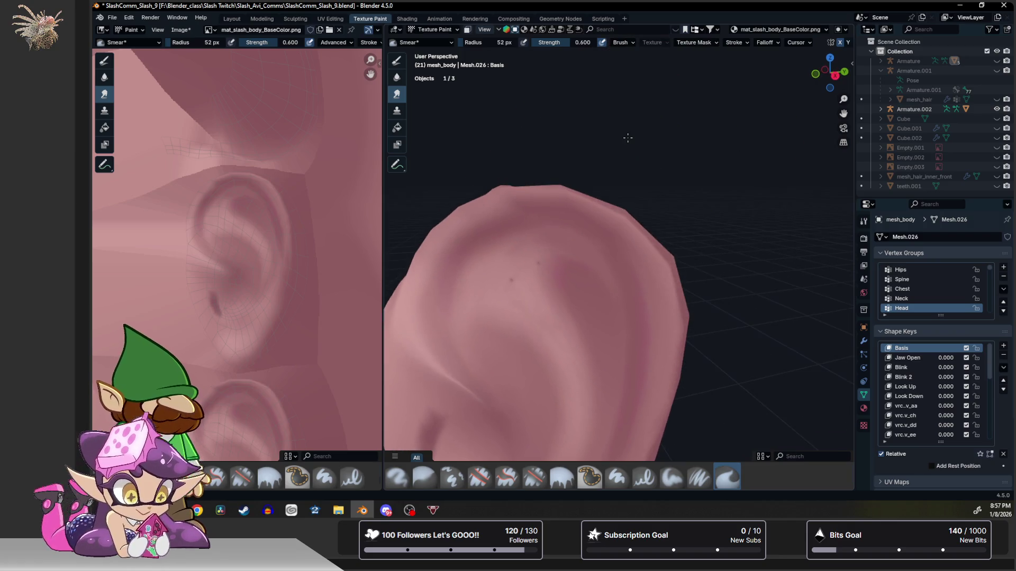
scroll(643, 130, "up", 1)
scroll(655, 147, "up", 1)
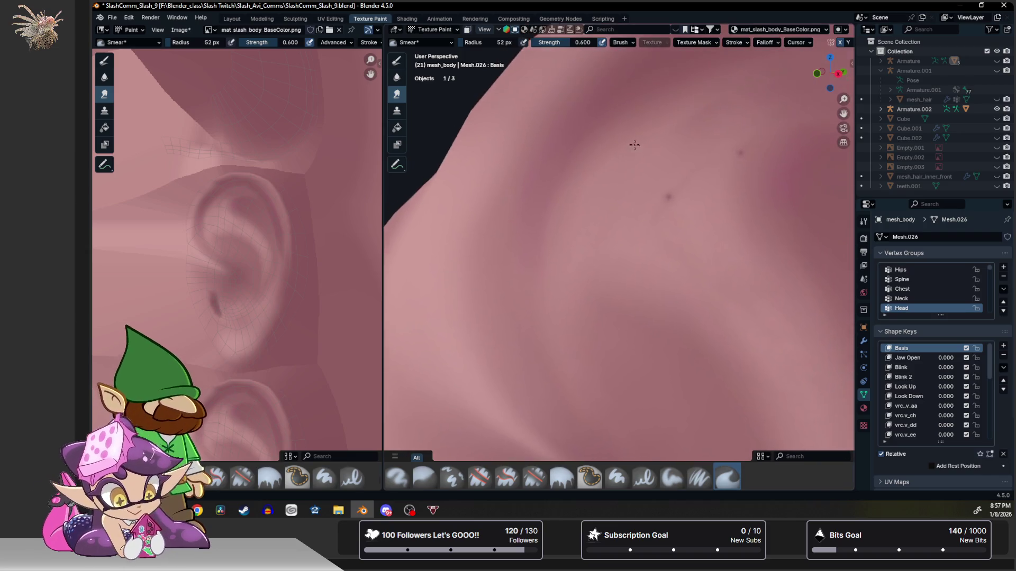
scroll(667, 162, "up", 1)
scroll(680, 184, "up", 1)
scroll(680, 185, "up", 1)
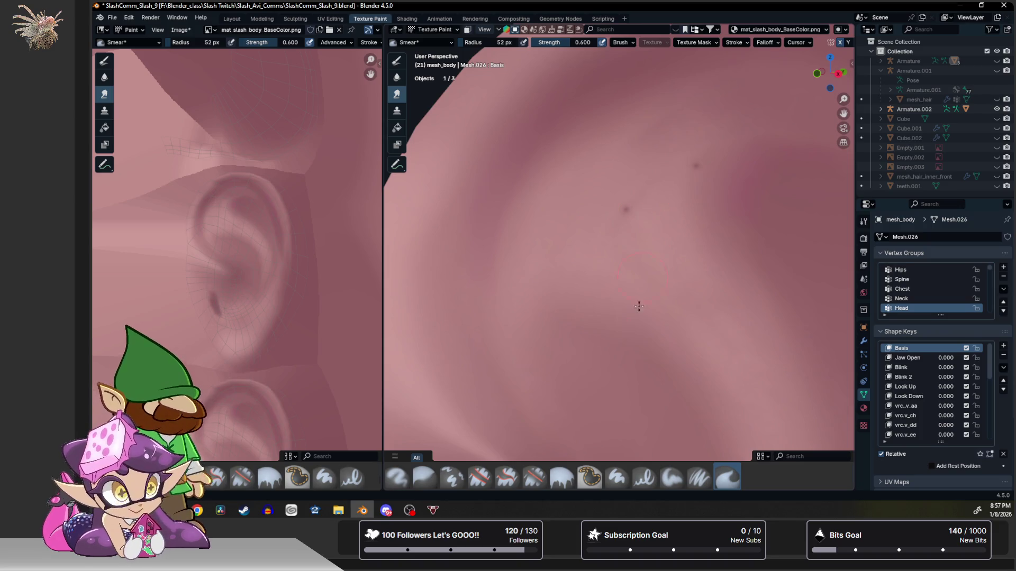
Try Paint Soft and Airbrush strokes on the ear skin, undoing the dark airbrush marks.
left_click(672, 475)
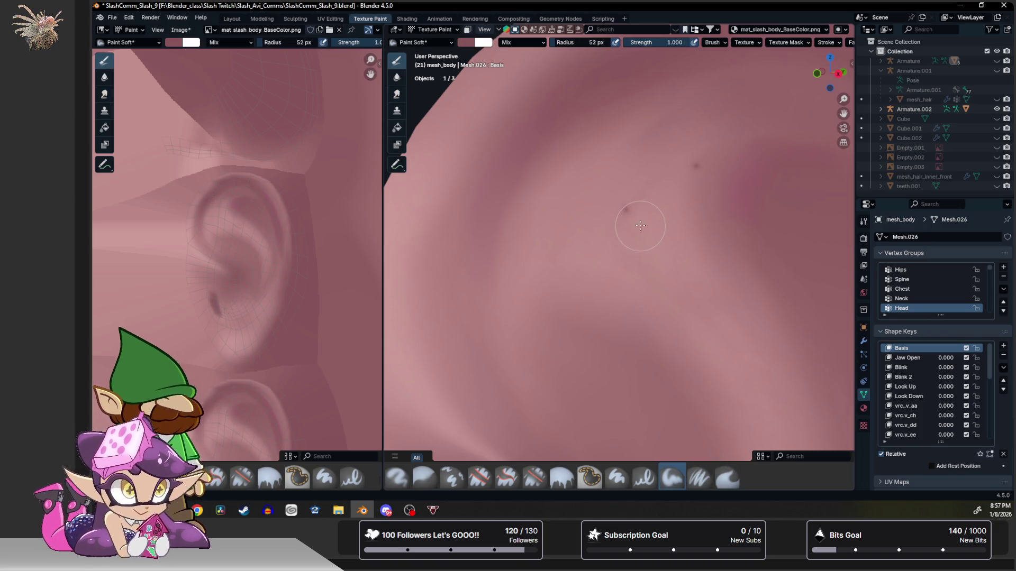
left_click_drag(640, 226, 620, 213)
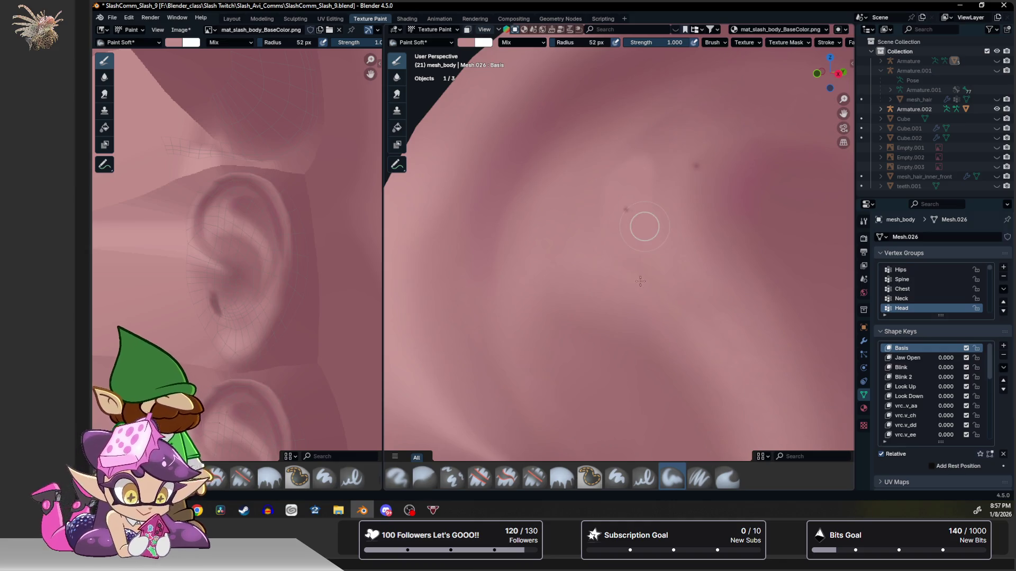
left_click(396, 476)
mouse_move(657, 176)
left_mouse_down()
mouse_move(604, 222)
mouse_move(612, 215)
mouse_move(622, 275)
left_mouse_up()
key("ctrl+z")
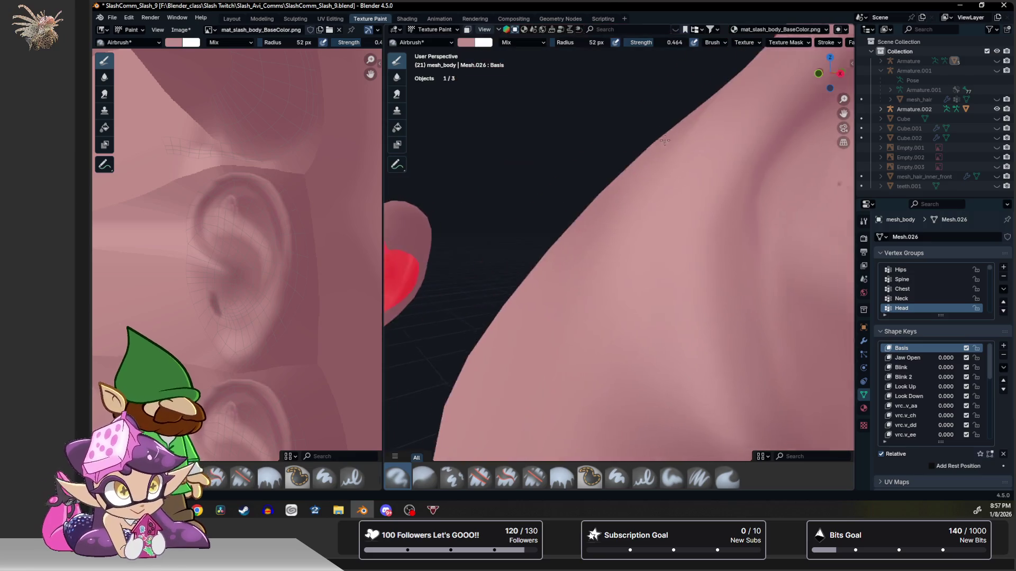
Reframe the whole ear, then leave texture painting for Object Mode.
mouse_move(643, 199)
middle_mouse_down()
mouse_move(666, 141)
mouse_move(615, 161)
middle_mouse_up()
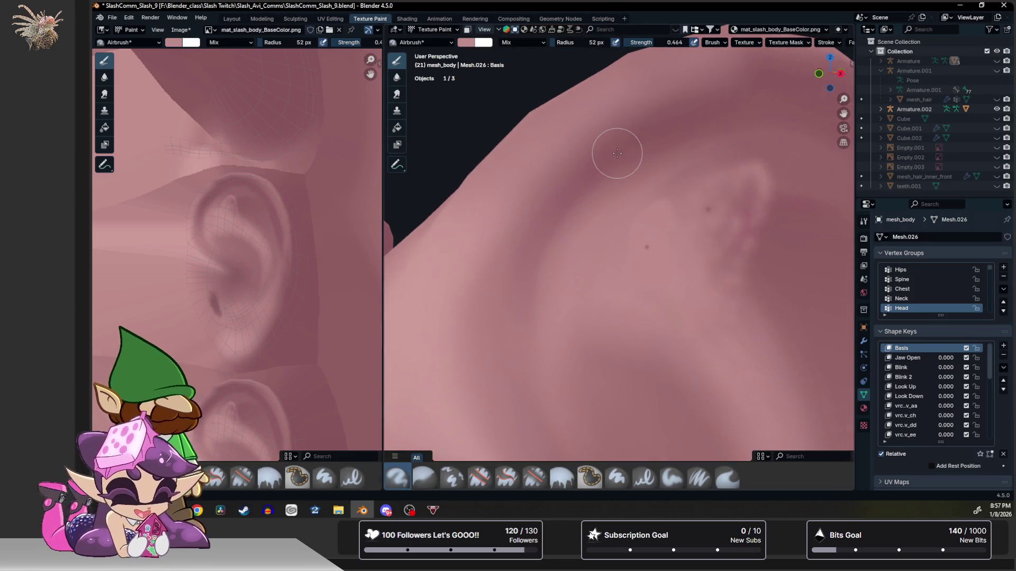
scroll(611, 191, "down", 5)
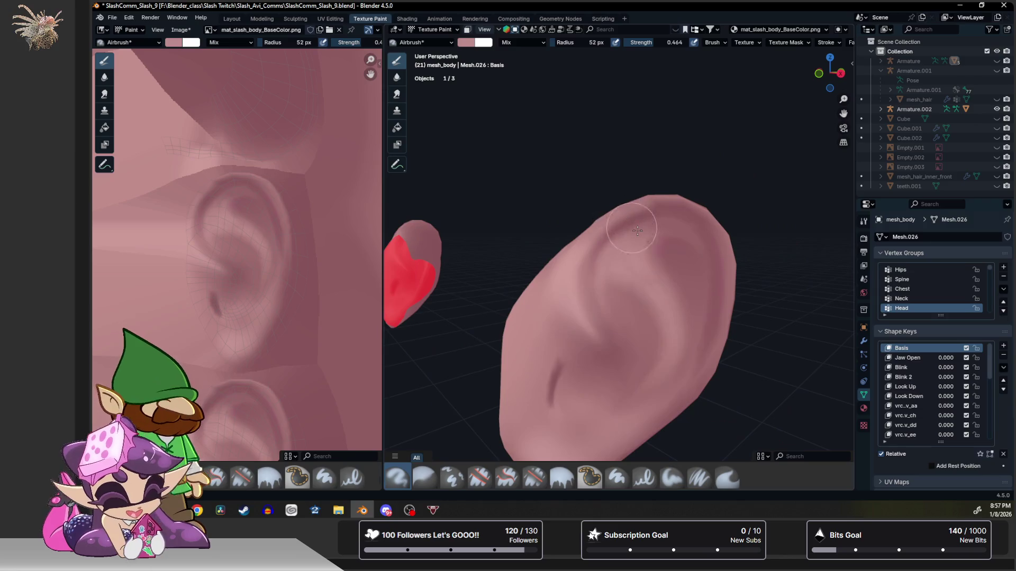
middle_click_drag(638, 229, 630, 231)
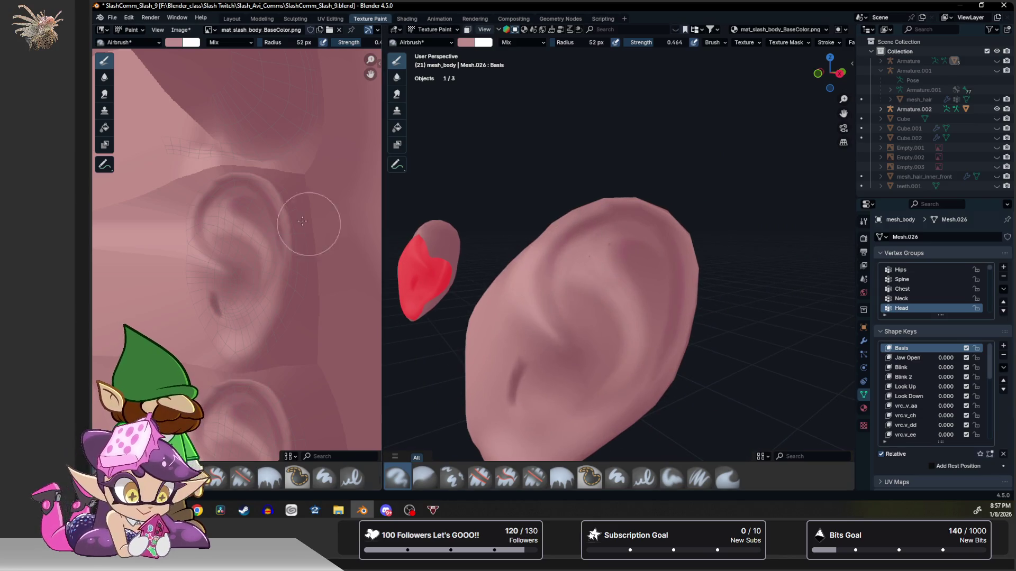
scroll(238, 207, "up", 3)
scroll(225, 181, "up", 3)
scroll(239, 199, "up", 3)
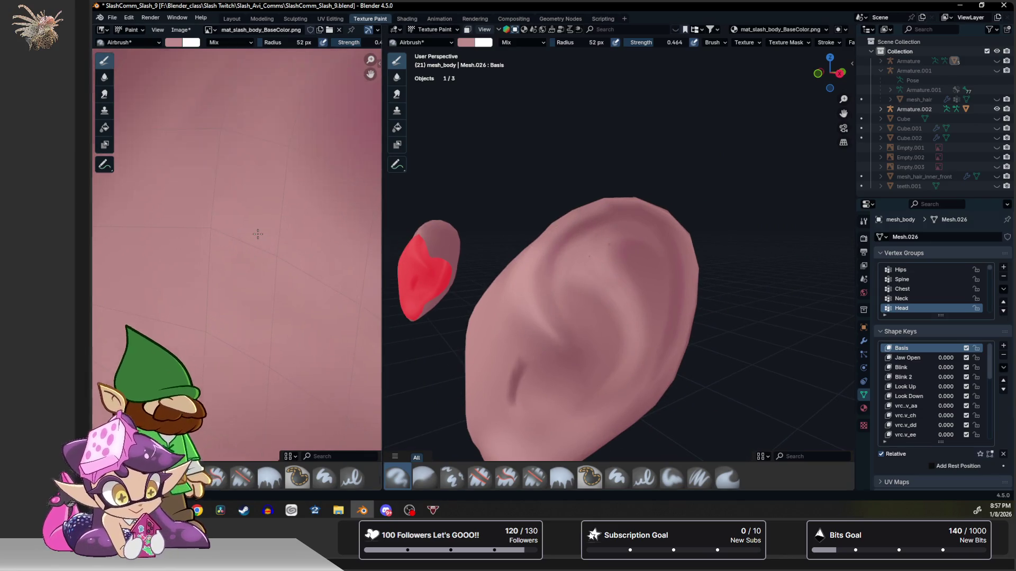
scroll(257, 234, "down", 2)
scroll(258, 234, "down", 2)
scroll(557, 308, "up", 5)
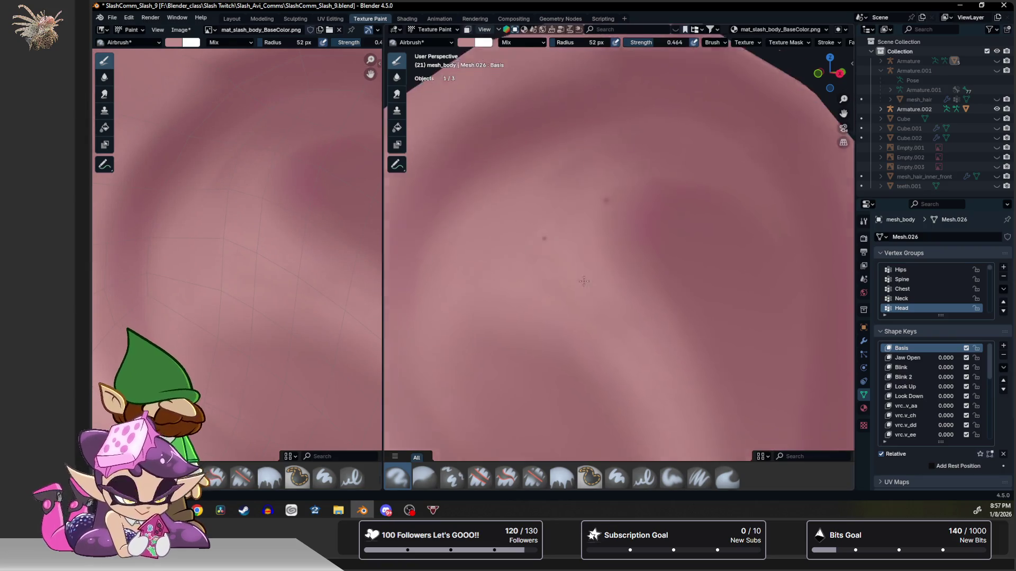
middle_click_drag(547, 302, 556, 308)
key("ctrl+Tab")
scroll(582, 274, "down", 2)
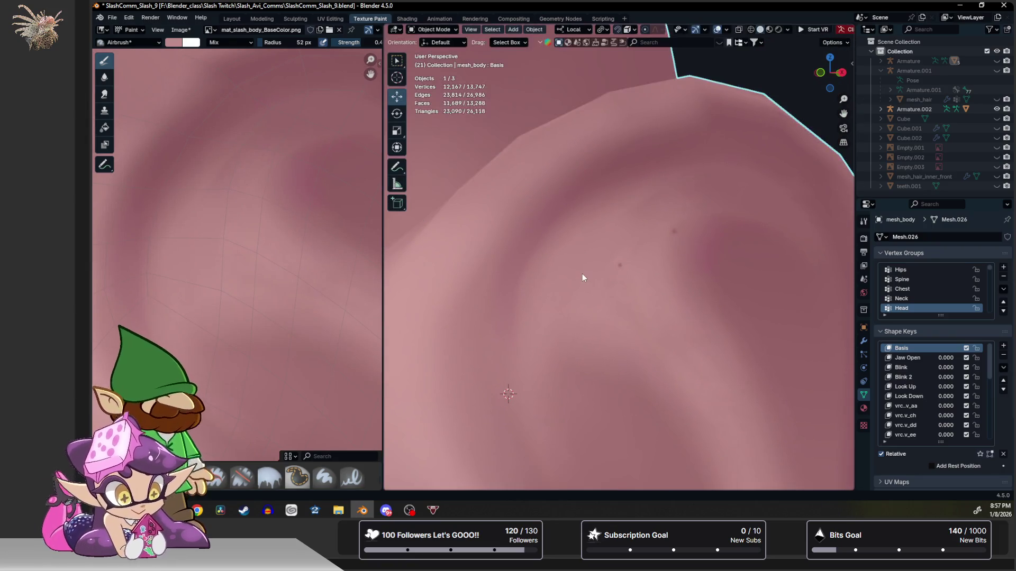
scroll(582, 274, "down", 2)
scroll(582, 274, "down", 2)
scroll(577, 276, "down", 1)
scroll(577, 276, "down", 2)
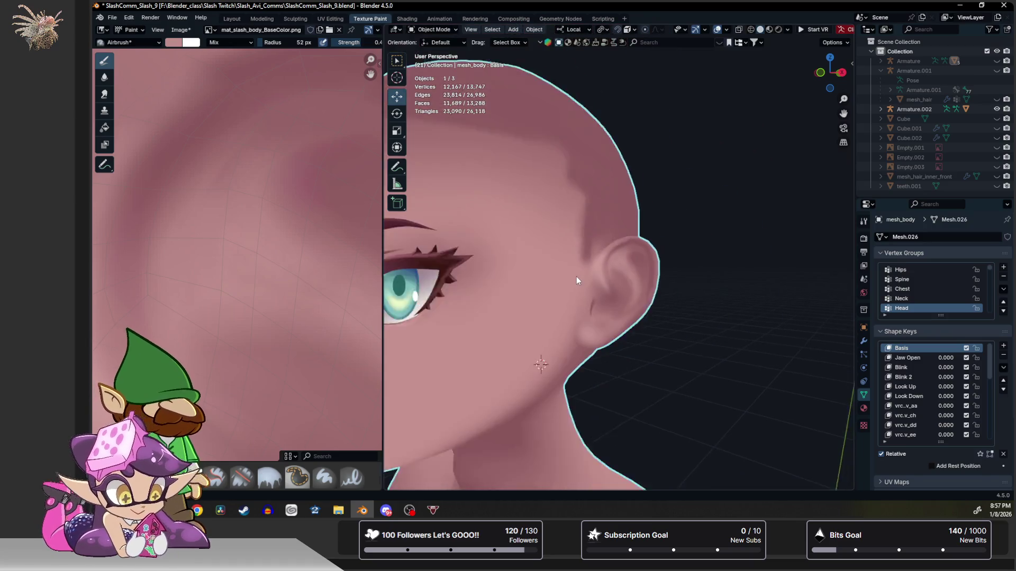
scroll(576, 277, "down", 2)
scroll(556, 281, "down", 1)
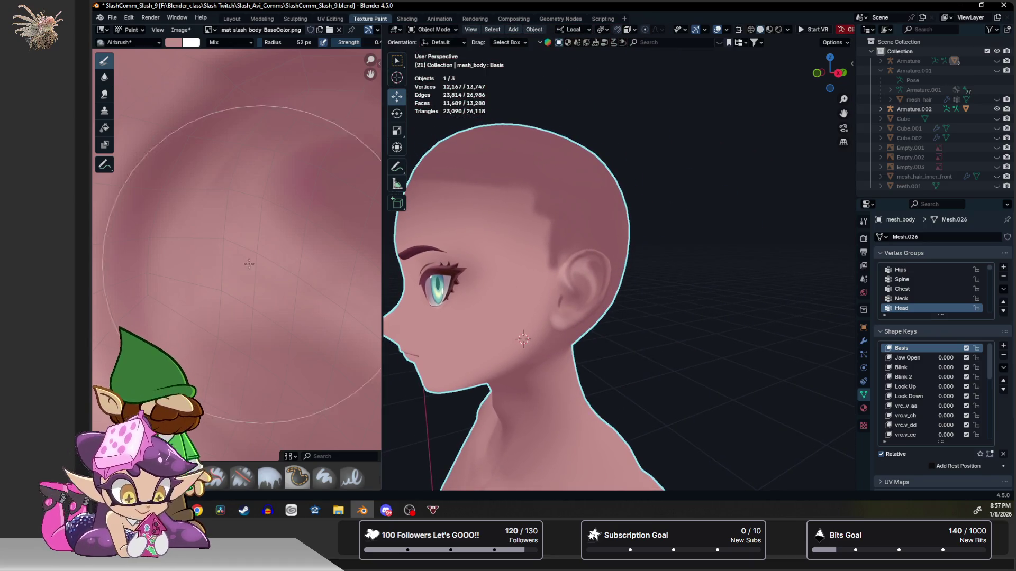
scroll(238, 242, "down", 2)
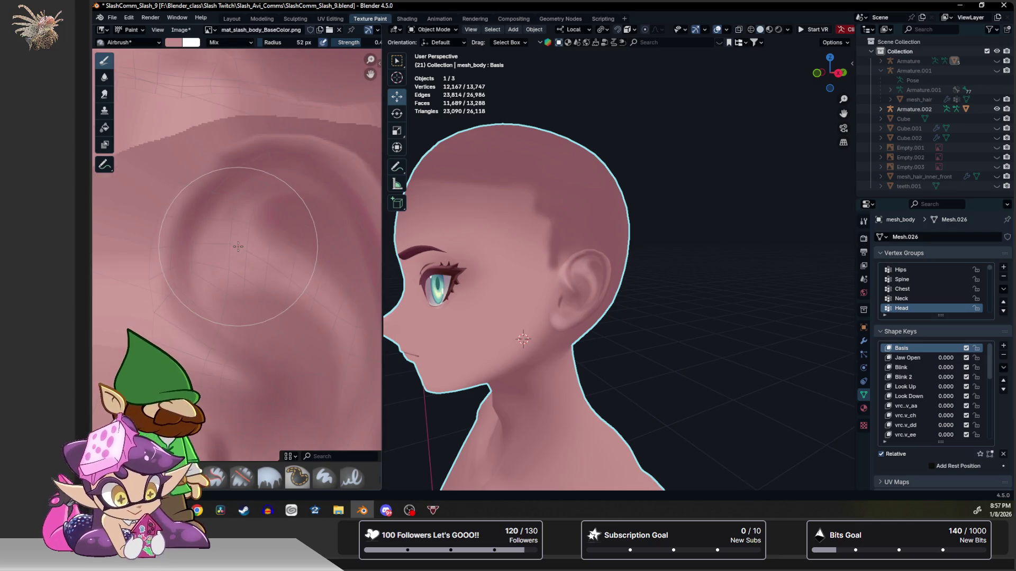
scroll(238, 243, "down", 2)
scroll(561, 257, "up", 2)
scroll(562, 259, "up", 2)
scroll(544, 269, "up", 2)
scroll(565, 264, "up", 2)
scroll(577, 270, "up", 1)
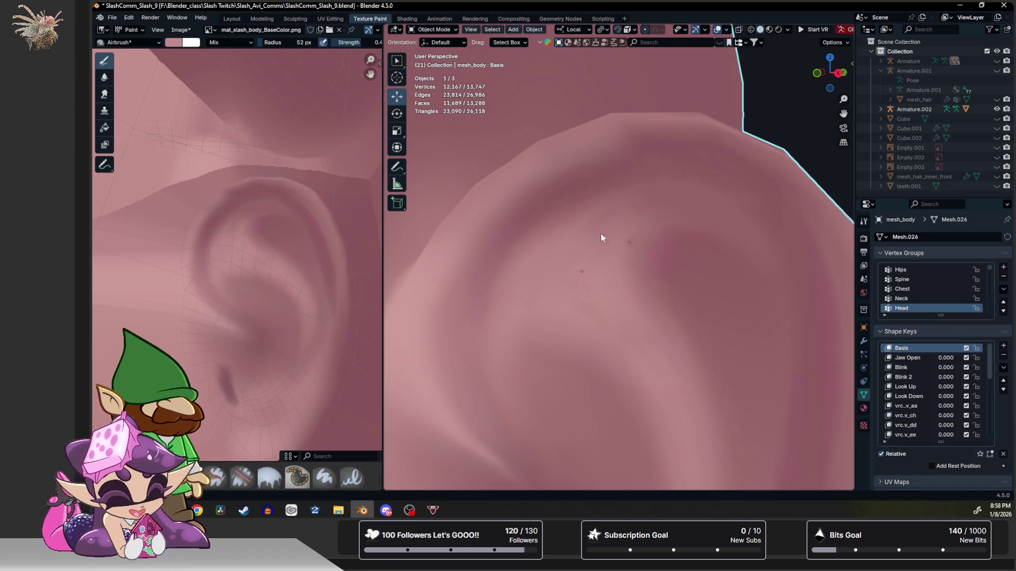
scroll(596, 264, "down", 6)
middle_click_drag(586, 236, 650, 288)
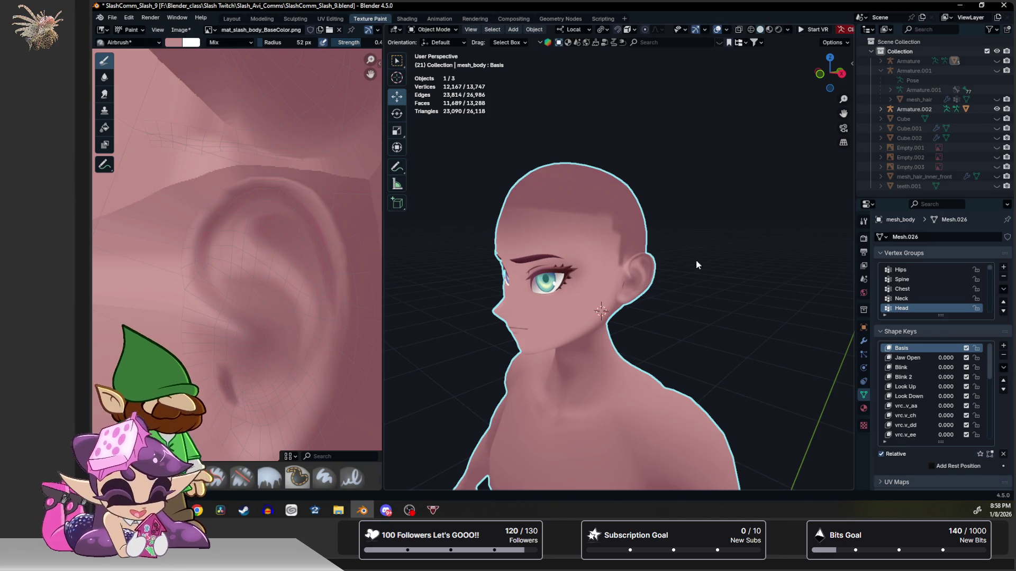
Save the painted body texture via Image > Save, save the .blend, and deselect the body.
left_click(180, 30)
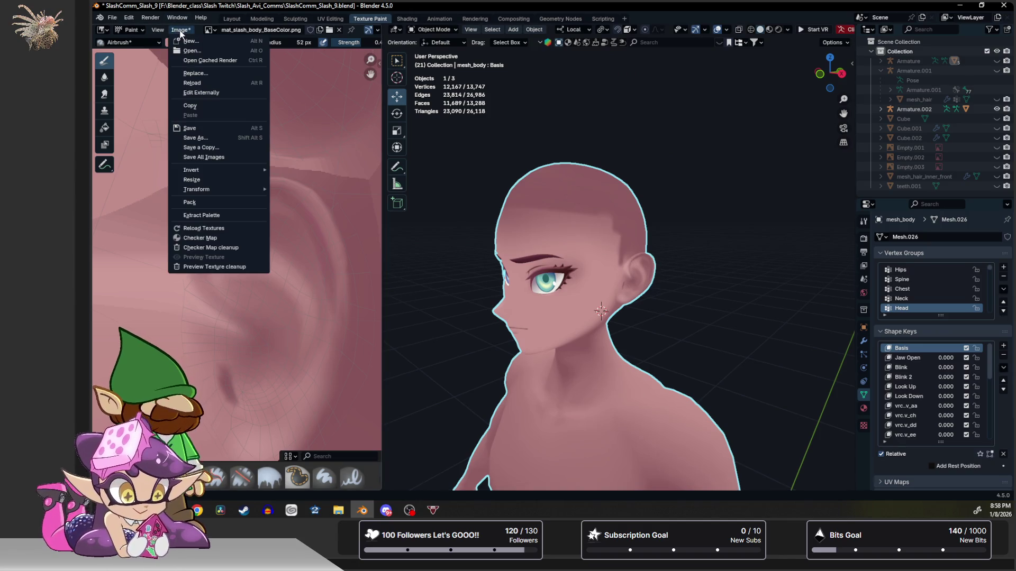
left_click(215, 128)
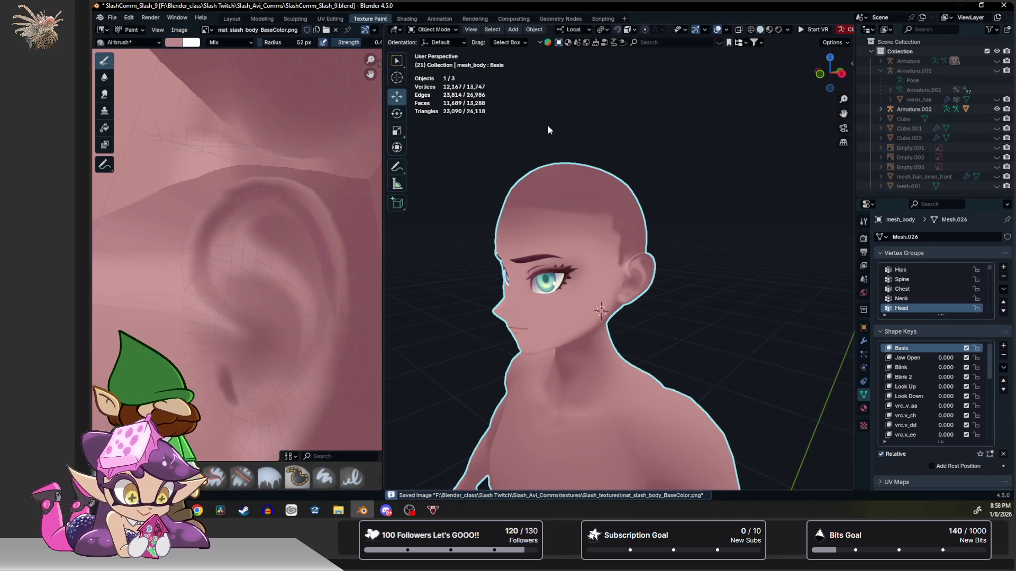
key("ctrl+s")
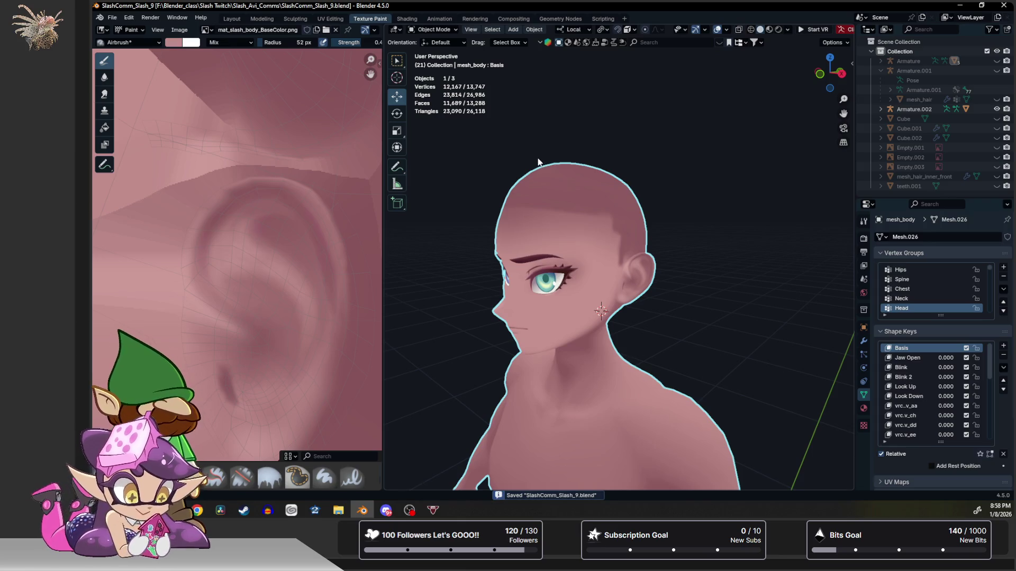
left_click(558, 127)
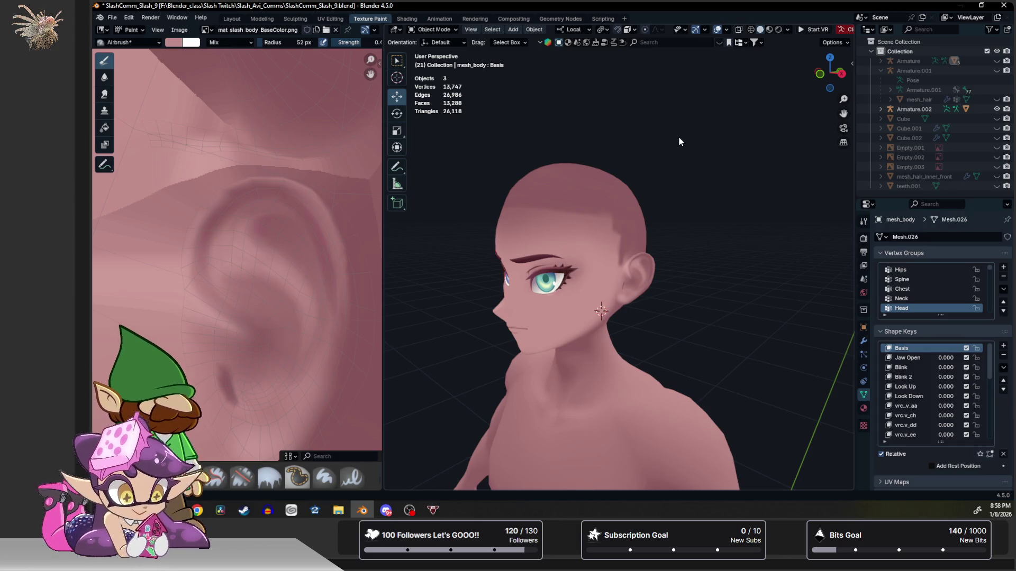
Select the body at the hand, enter Edit Mode, unhide all geometry and deselect everything.
middle_click_drag(607, 243, 637, 274)
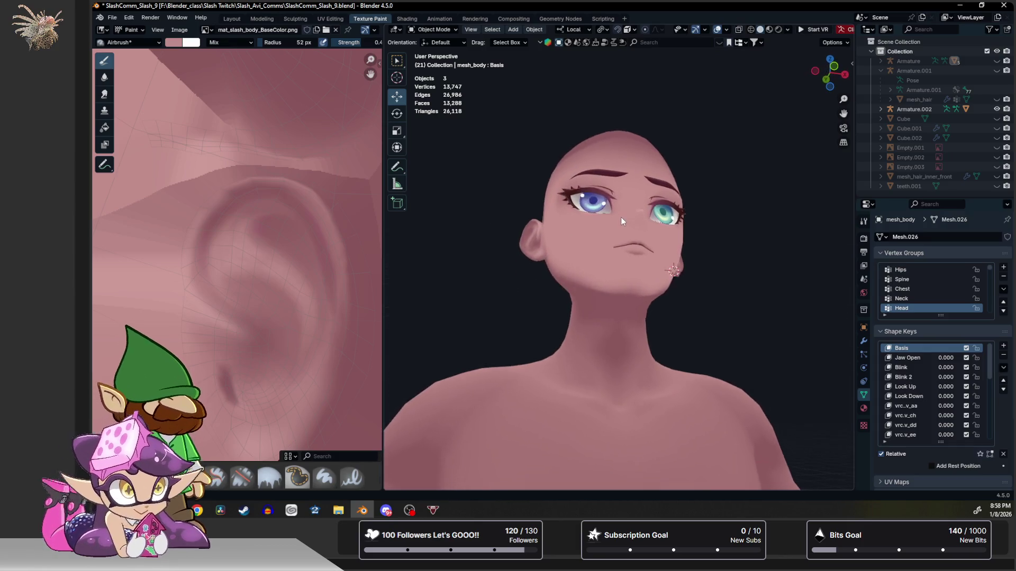
scroll(638, 274, "down", 3)
middle_click_drag(625, 176, 613, 239)
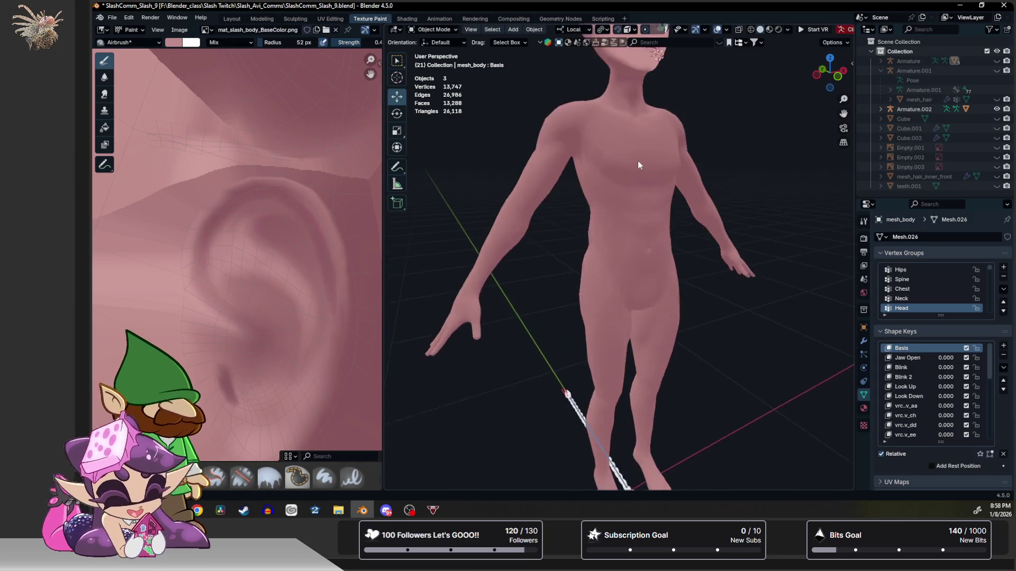
scroll(612, 222, "up", 2)
scroll(611, 234, "up", 2)
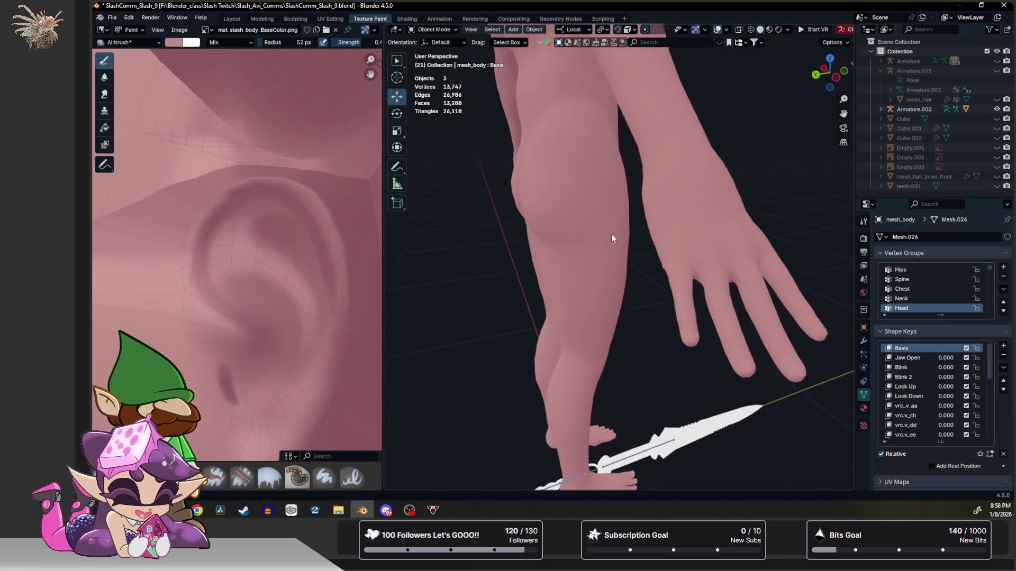
scroll(631, 245, "up", 1)
scroll(605, 232, "up", 2)
middle_click_drag(606, 236, 587, 233)
left_click(778, 300)
key("Tab")
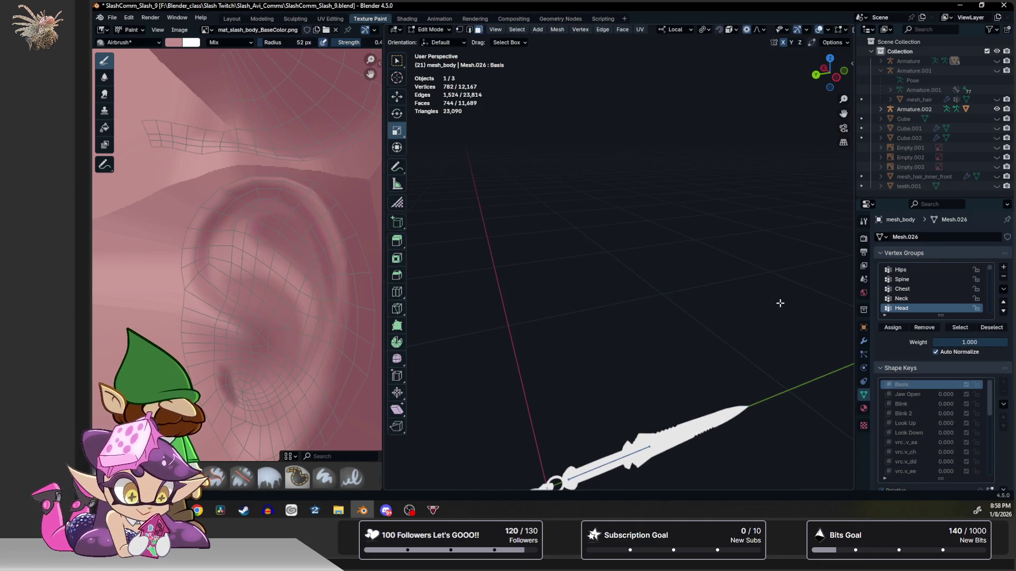
key("alt+h")
key("alt+a")
Circle-select the vertices of the first few fingertips while orbiting around the hand.
key("c")
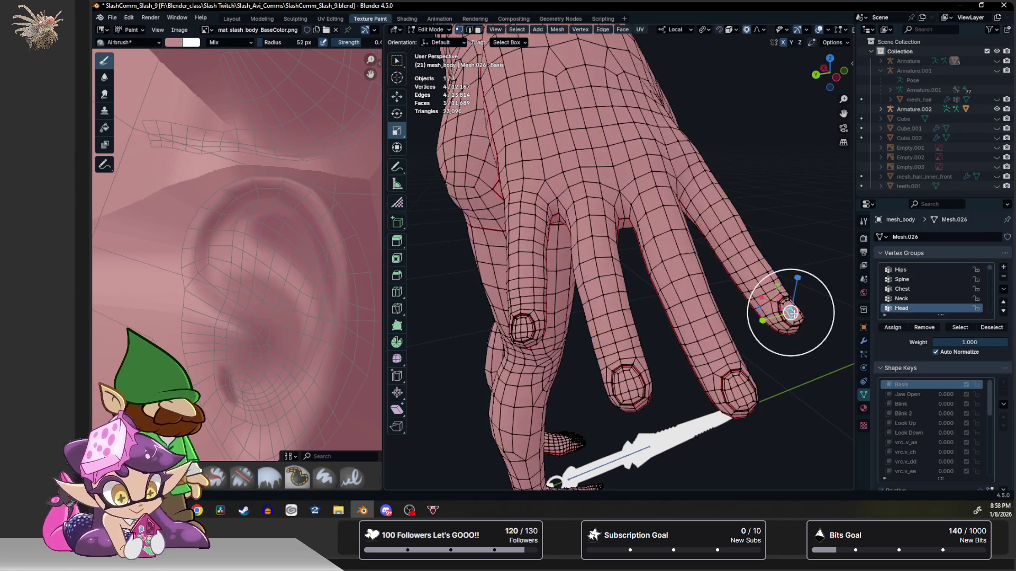
left_click(791, 312)
mouse_move(791, 313)
left_mouse_down()
mouse_move(769, 347)
mouse_move(727, 360)
left_mouse_up()
middle_click_drag(592, 316, 516, 324)
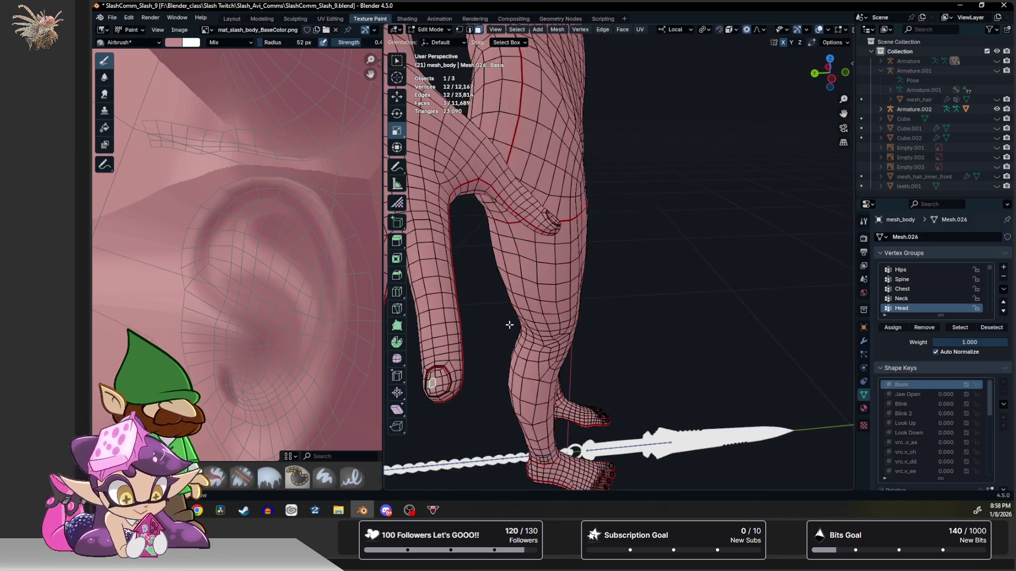
left_click(421, 374)
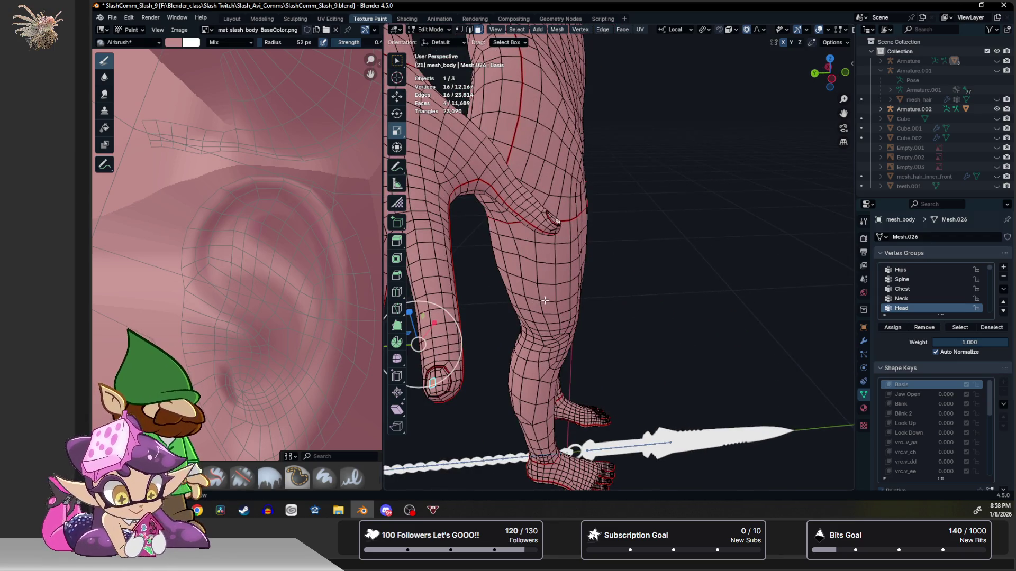
middle_click_drag(420, 374, 637, 287)
middle_click_drag(455, 294, 561, 303)
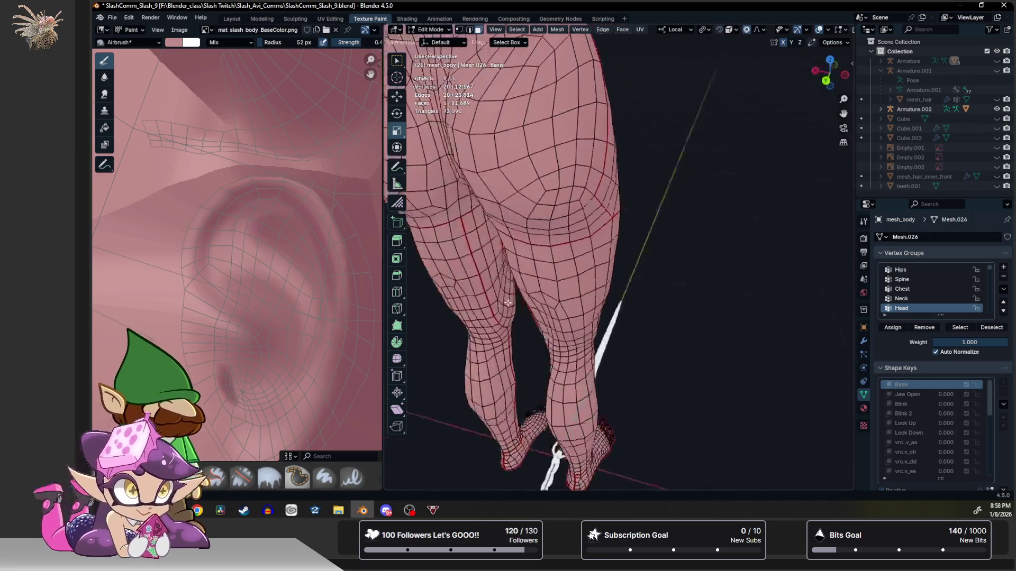
scroll(561, 303, "up", 3)
scroll(634, 319, "up", 1)
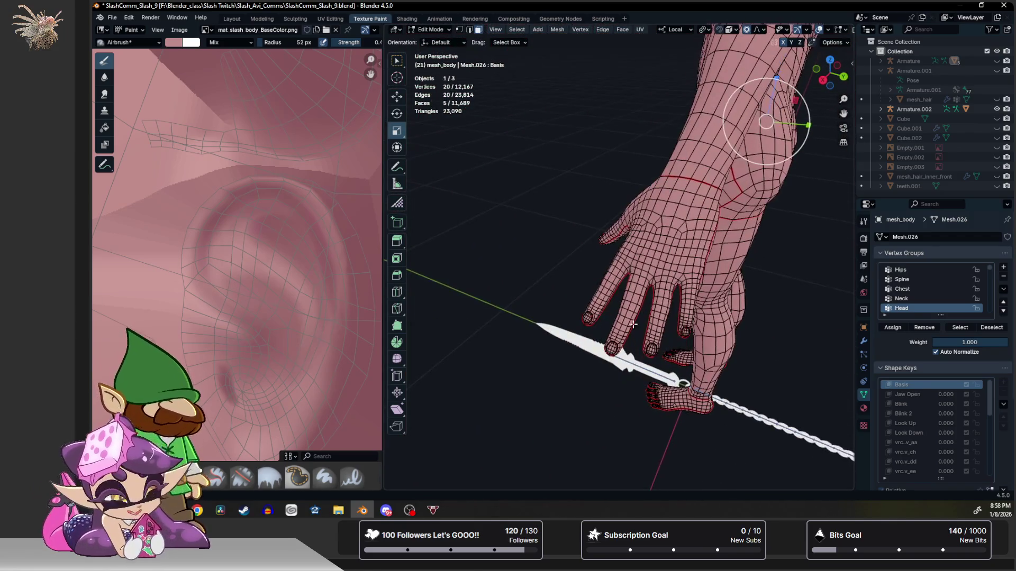
scroll(623, 353, "up", 1)
scroll(625, 301, "up", 2)
Add the remaining fingernail faces and extend the selection to the whole linked nail pieces.
left_click(619, 175, "shift")
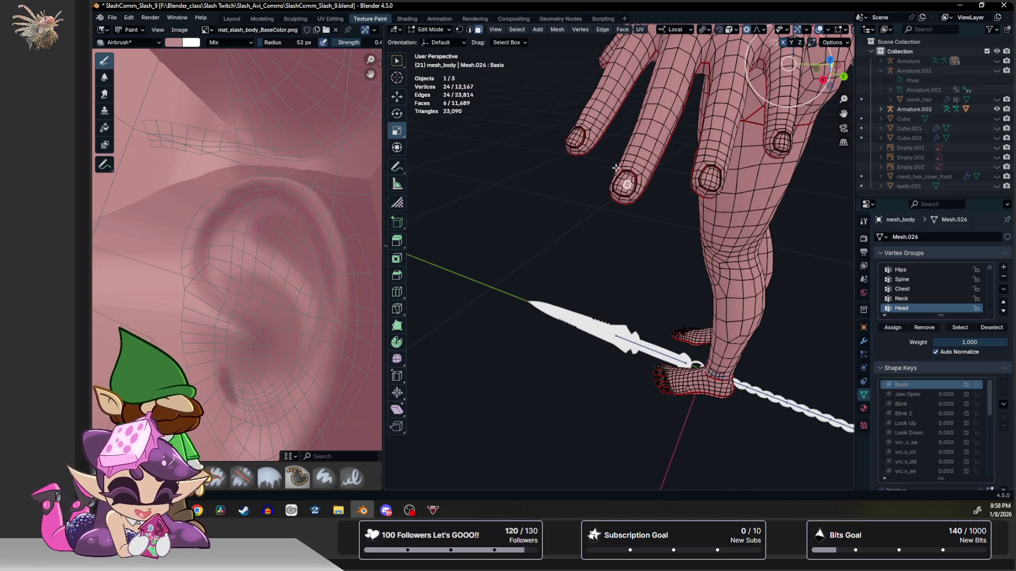
left_click(573, 137, "shift")
left_click(718, 181, "shift")
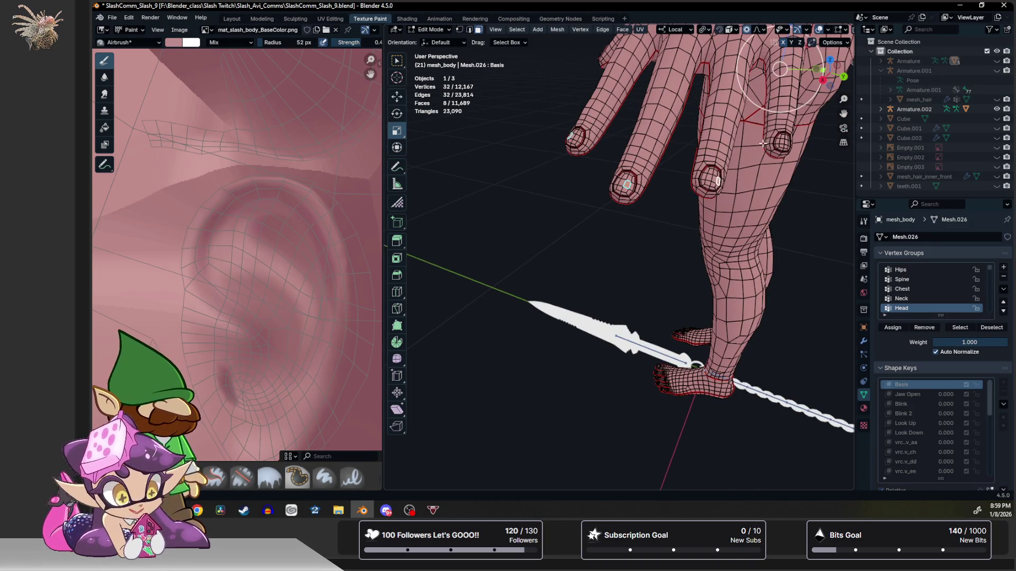
left_click(782, 138, "shift")
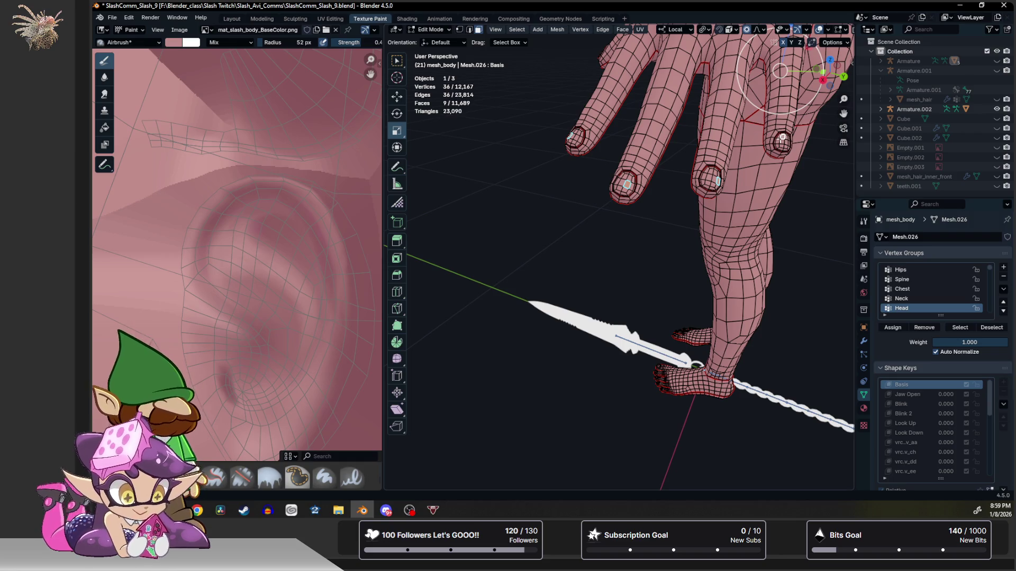
key("ctrl+l")
scroll(238, 220, "down", 3)
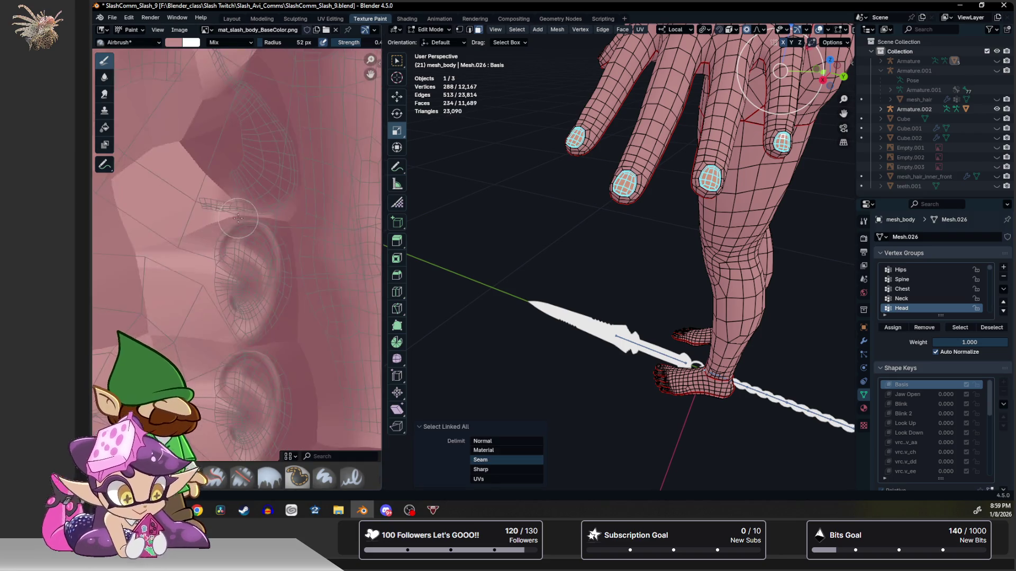
scroll(238, 220, "down", 2)
scroll(238, 220, "down", 2)
scroll(247, 254, "down", 1)
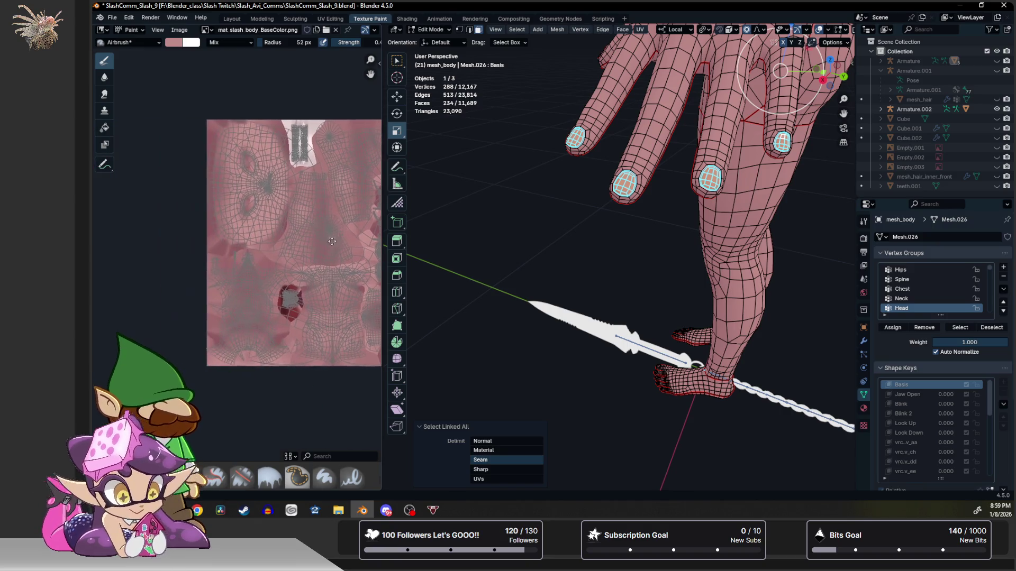
scroll(253, 276, "down", 1)
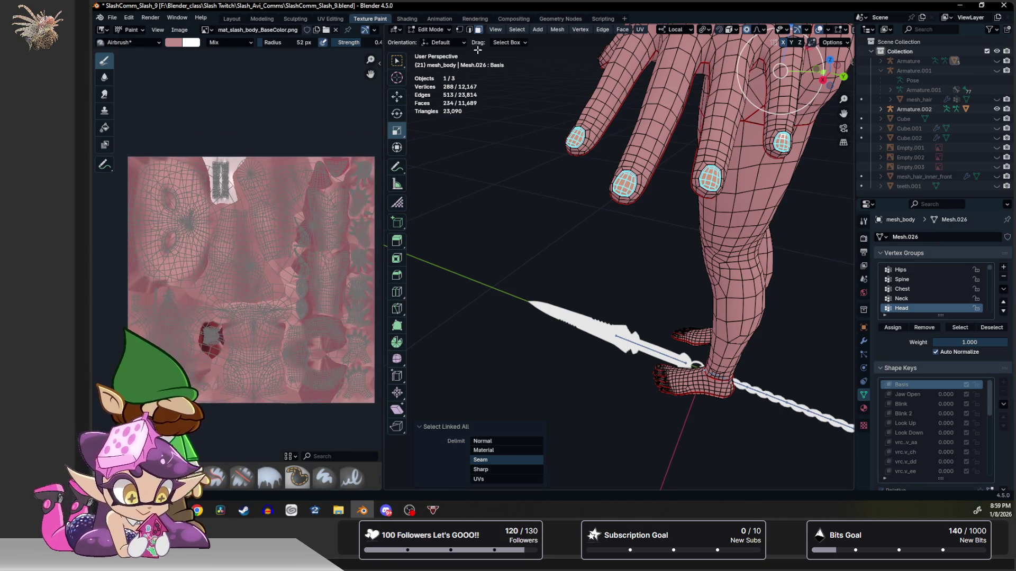
scroll(144, 231, "up", 2)
scroll(144, 230, "up", 1)
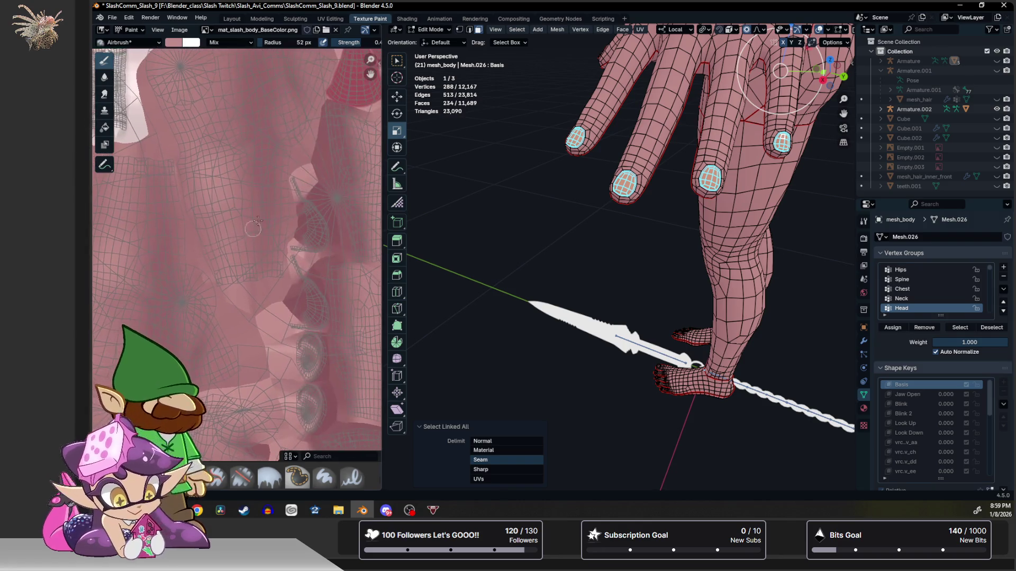
scroll(144, 231, "up", 1)
scroll(289, 167, "up", 1)
scroll(273, 215, "up", 1)
scroll(313, 221, "up", 1)
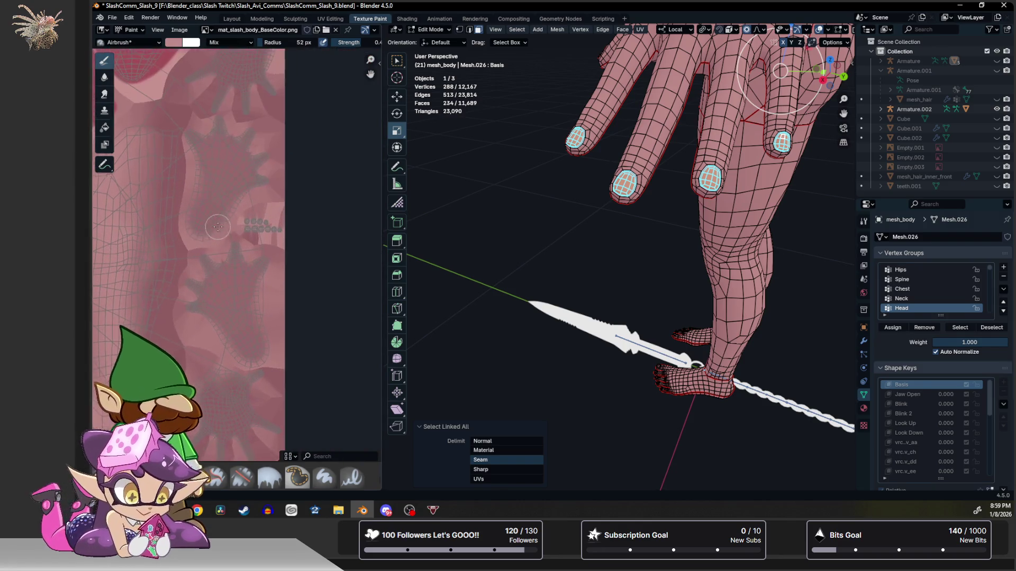
scroll(253, 214, "up", 1)
scroll(253, 214, "up", 1)
scroll(253, 214, "up", 1)
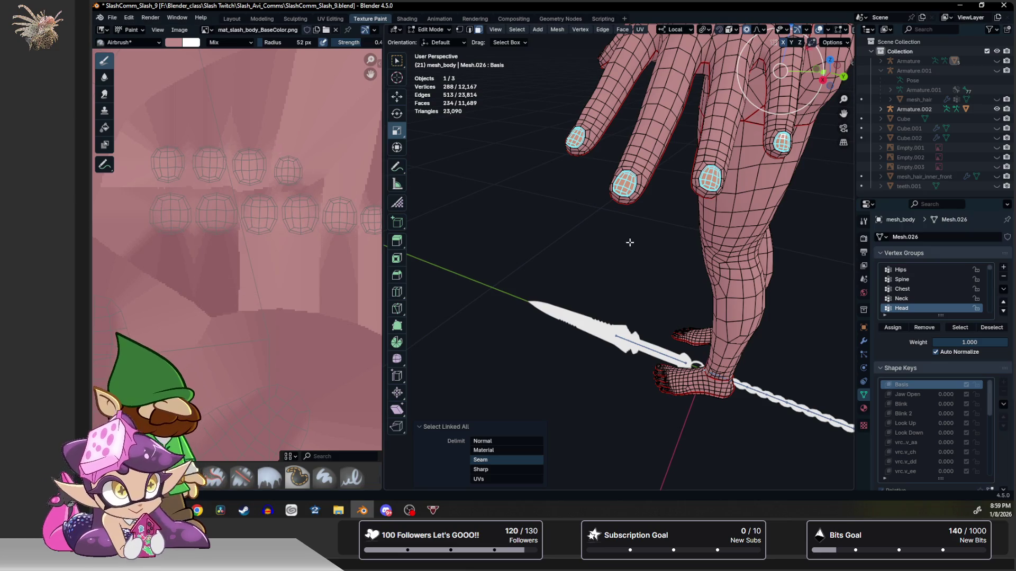
mouse_move(618, 237)
middle_mouse_down()
mouse_move(709, 227)
mouse_move(717, 235)
middle_mouse_up()
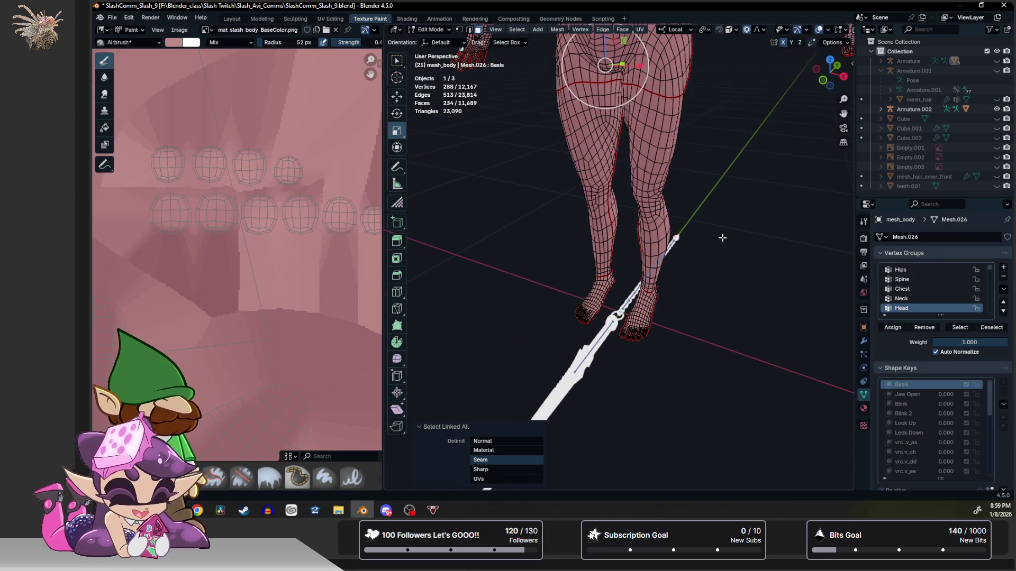
scroll(641, 276, "up", 2)
Add the thumb's nail and its linked geometry to the selection.
middle_click_drag(710, 267, 665, 266)
scroll(679, 264, "up", 1)
scroll(681, 267, "up", 1)
scroll(683, 269, "up", 1)
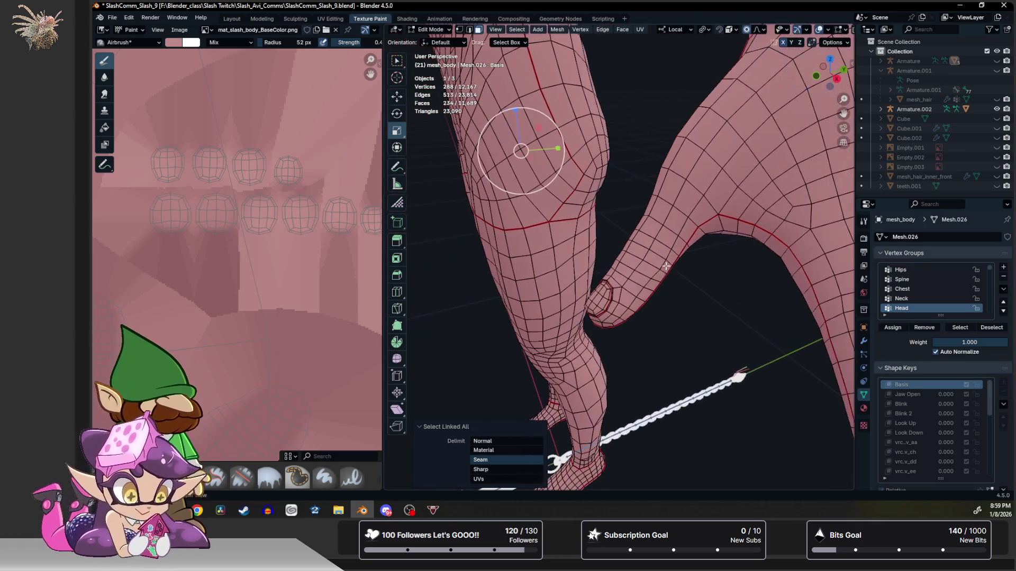
left_click(607, 295)
scroll(615, 280, "down", 2)
key("ctrl+l")
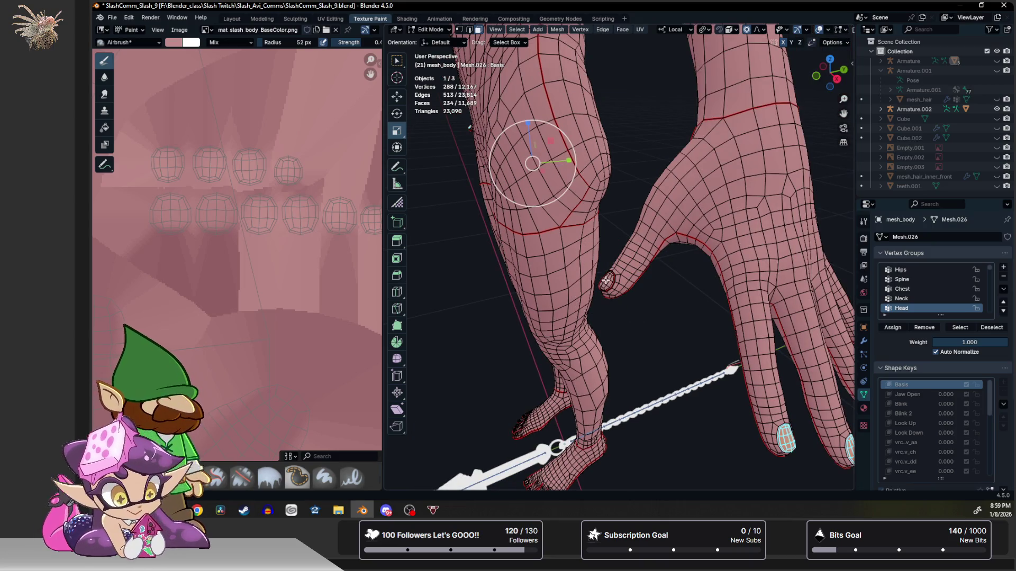
key("ctrl+l")
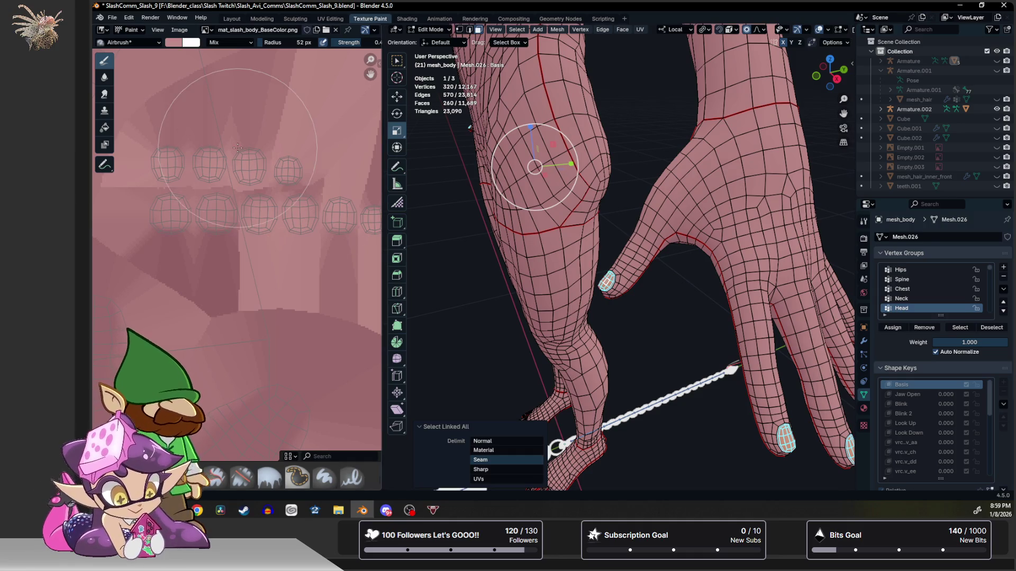
Pick blue as paint colour, hide viewport overlays, and undo a trial blue airbrush stroke.
left_click(175, 45)
left_click(237, 76)
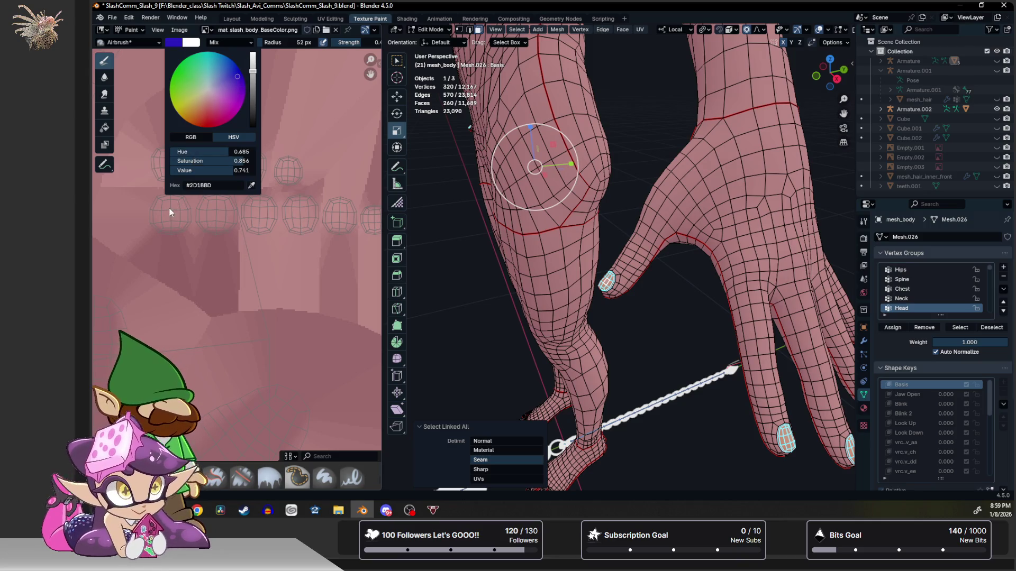
left_click_drag(172, 176, 250, 206)
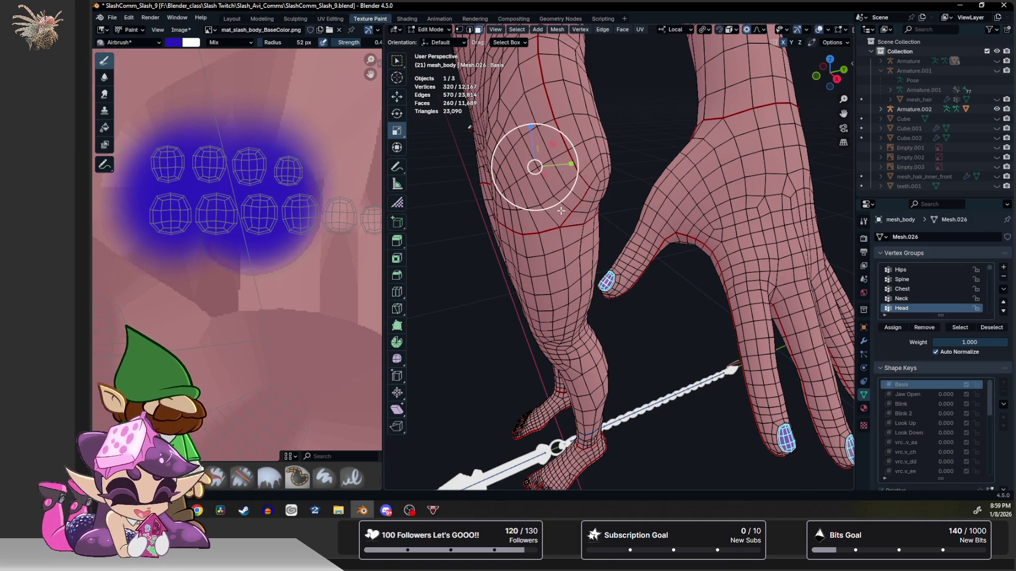
left_click(819, 29)
middle_click_drag(798, 60, 714, 143)
scroll(713, 144, "up", 2)
key("ctrl+z")
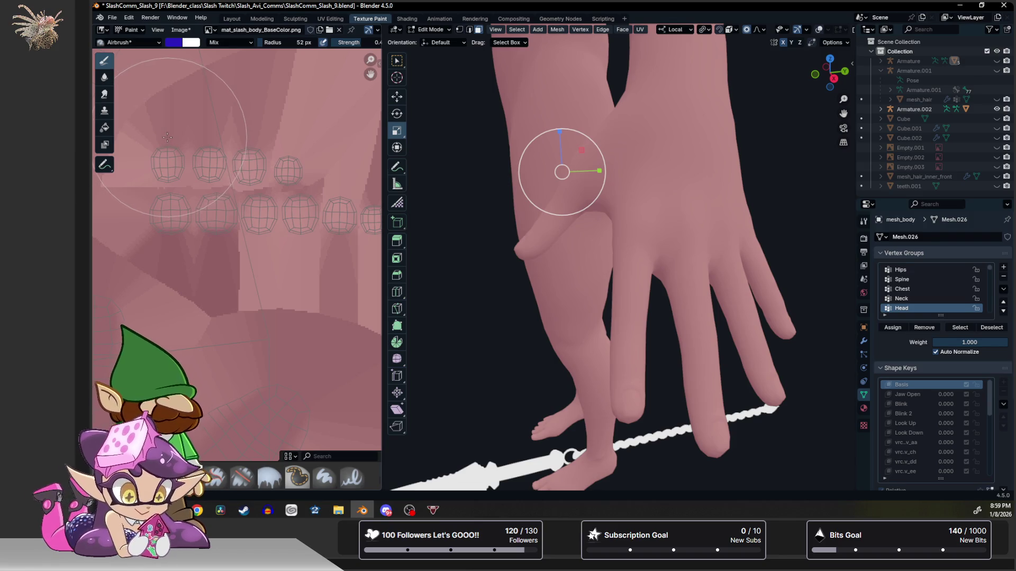
Sample skin pink as the paint colour and undo a trial stroke over the fingernail areas.
key("s")
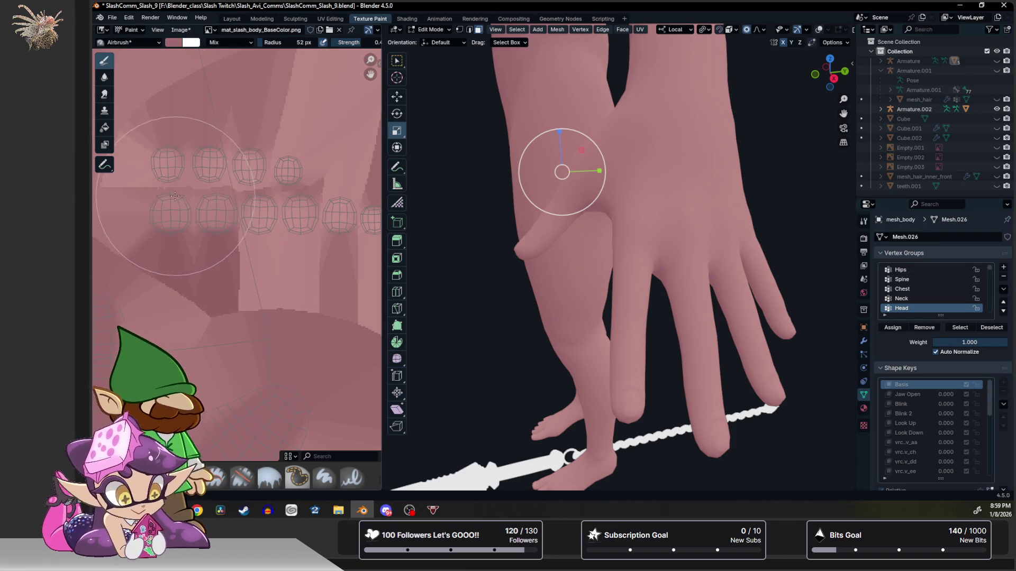
left_click_drag(176, 196, 364, 222)
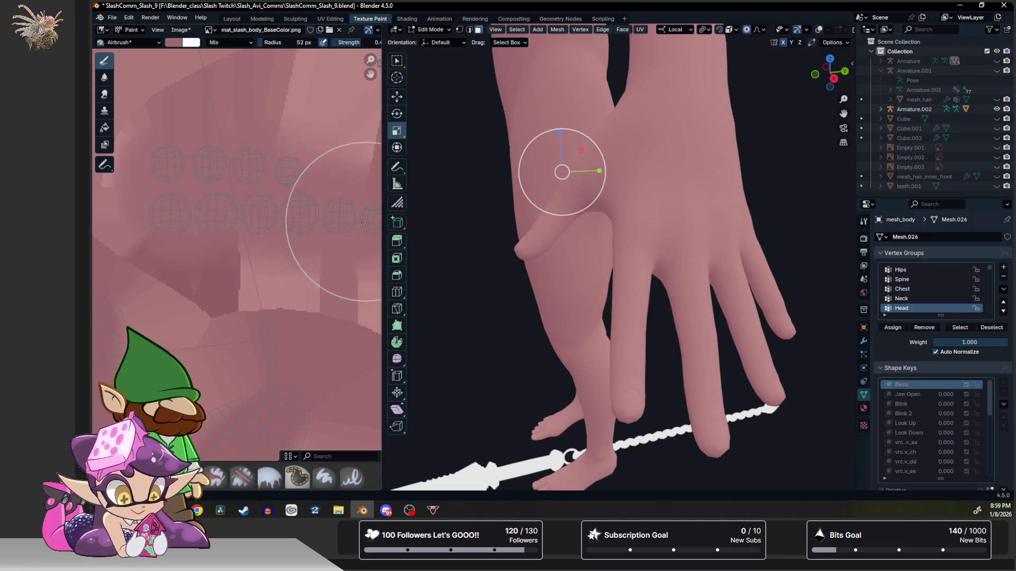
middle_click_drag(365, 222, 290, 200)
middle_click_drag(605, 247, 651, 227)
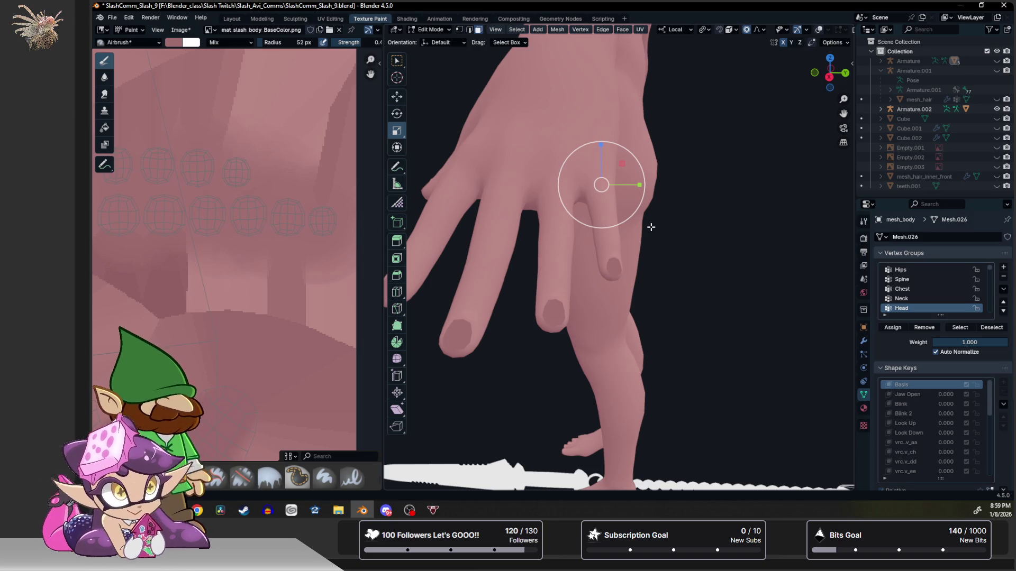
key("ctrl+z")
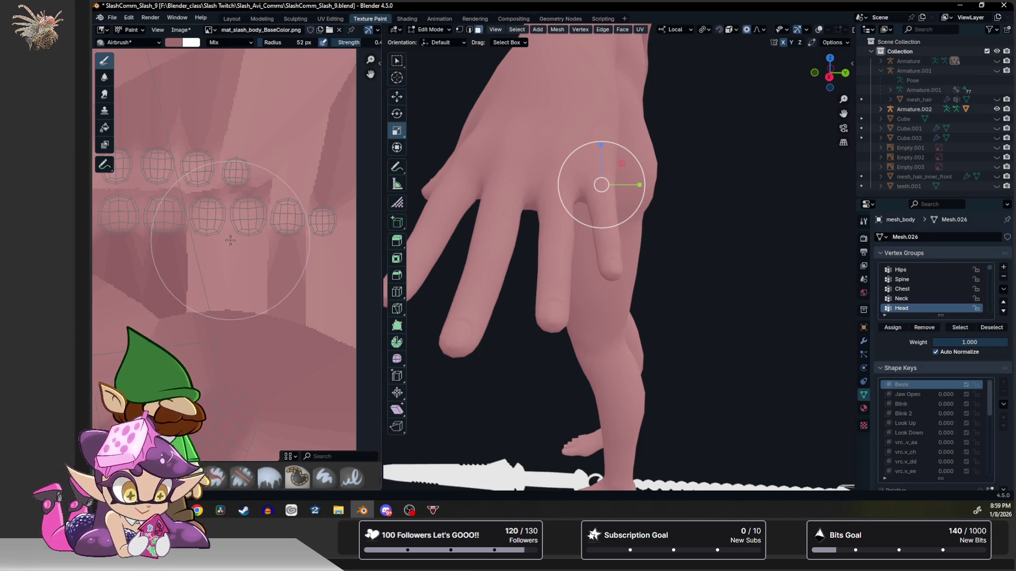
Activate the Inset Faces tool and bring up the interaction Mode dropdown.
key("shift+space")
key("i")
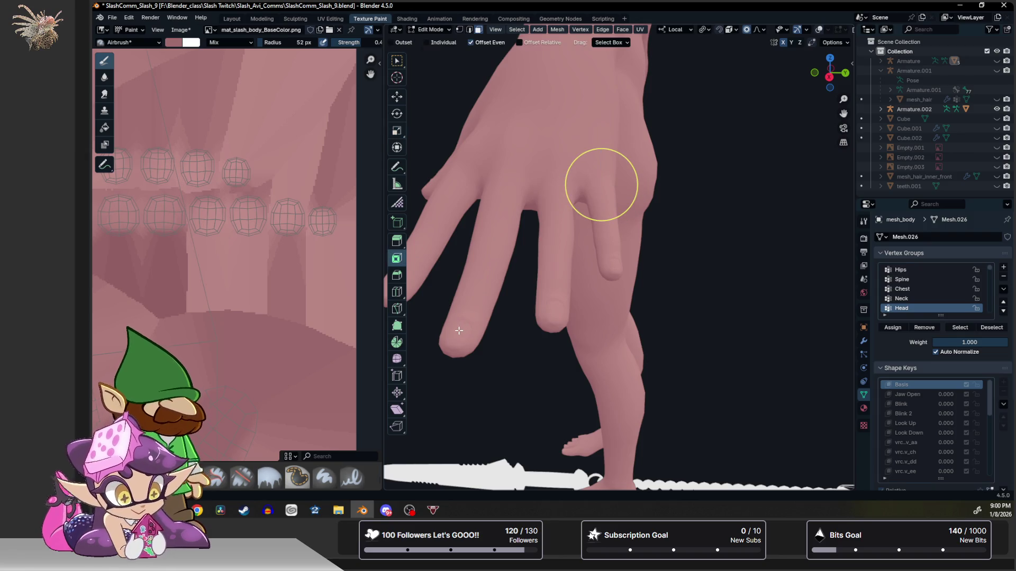
left_click(429, 29)
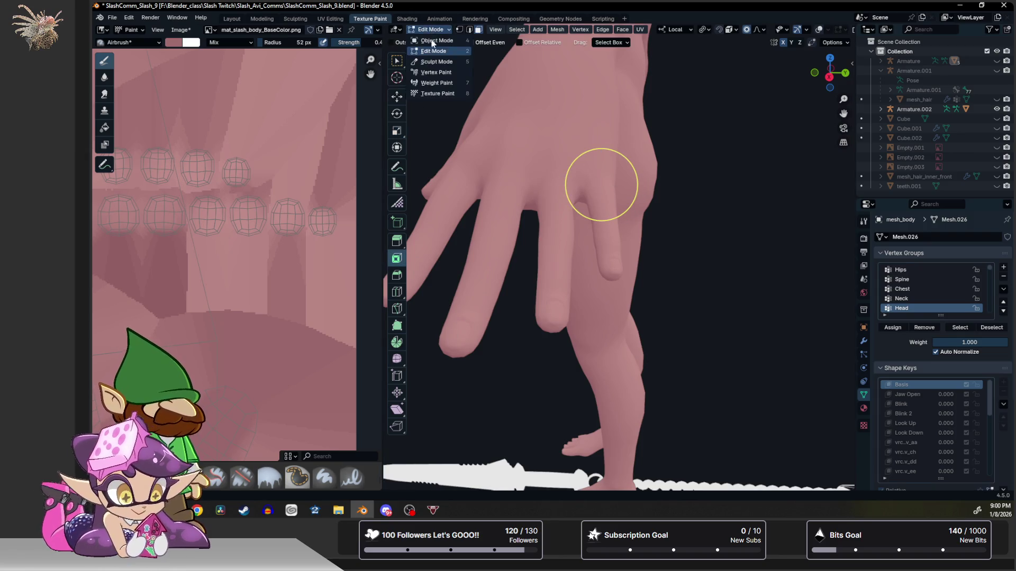
Switch the 3D view to Texture Paint, lighten the brush colour, and undo a test dab on a fingertip.
left_click(434, 92)
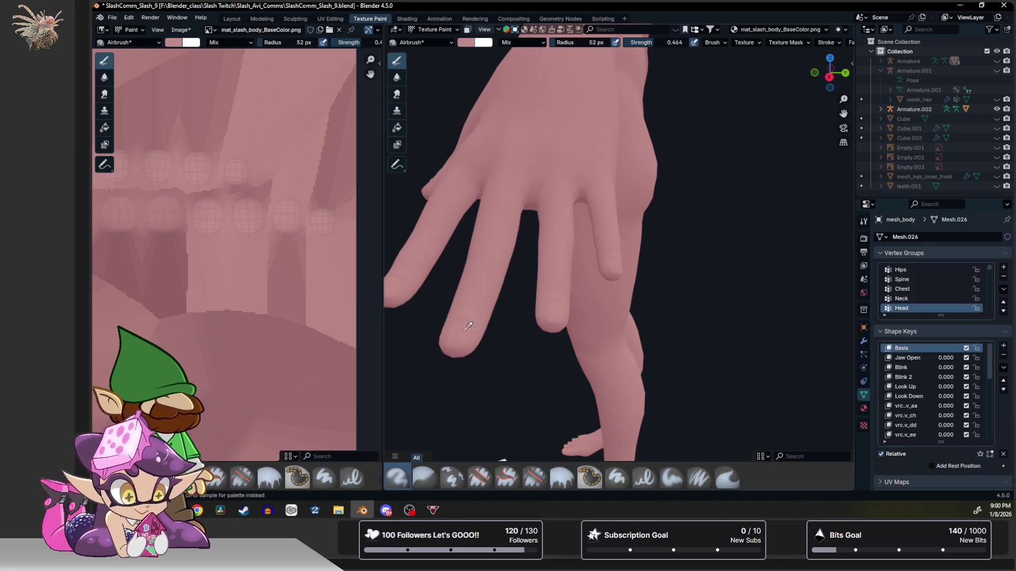
left_click(466, 43)
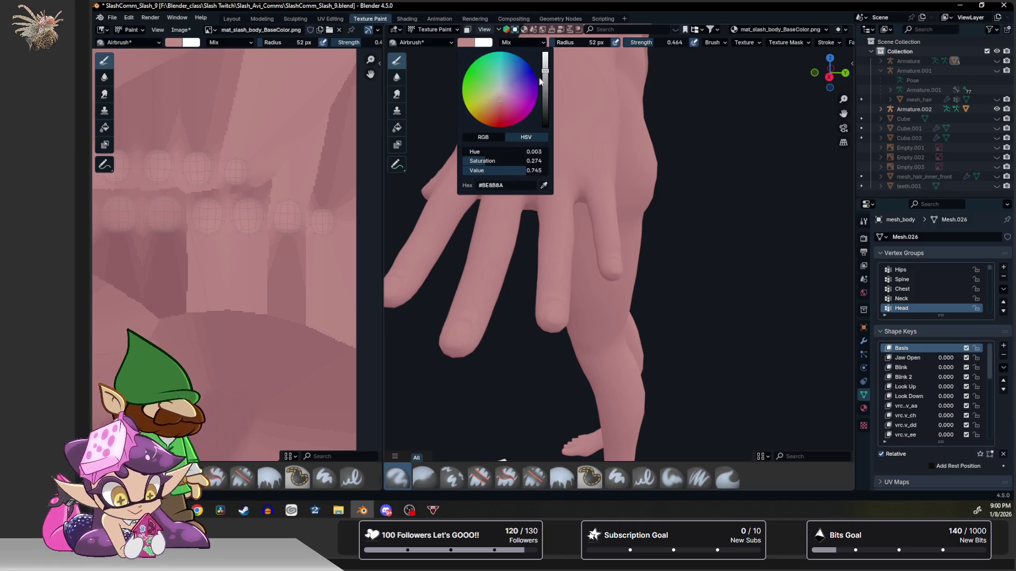
left_click_drag(545, 68, 545, 60)
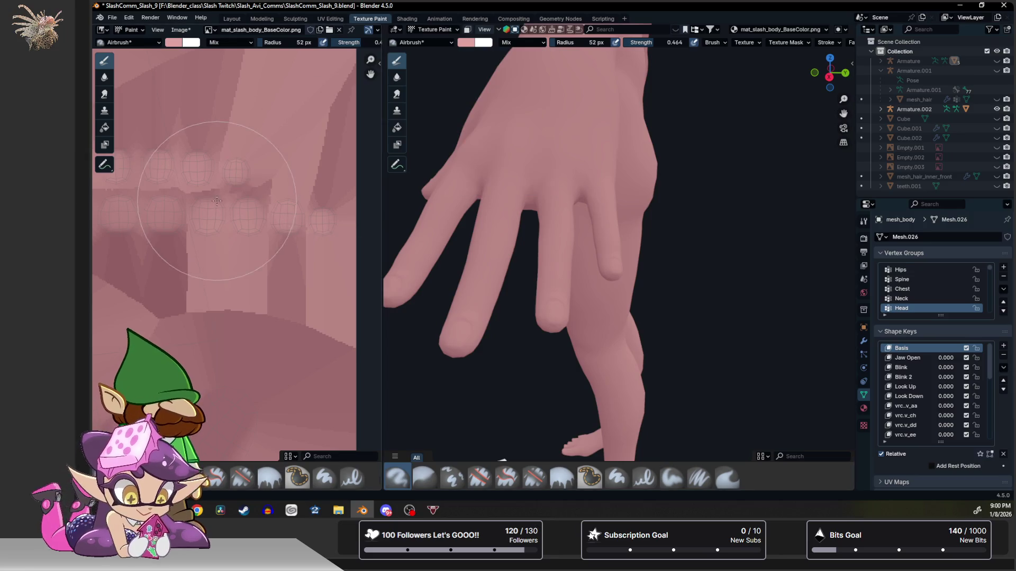
left_click(241, 213)
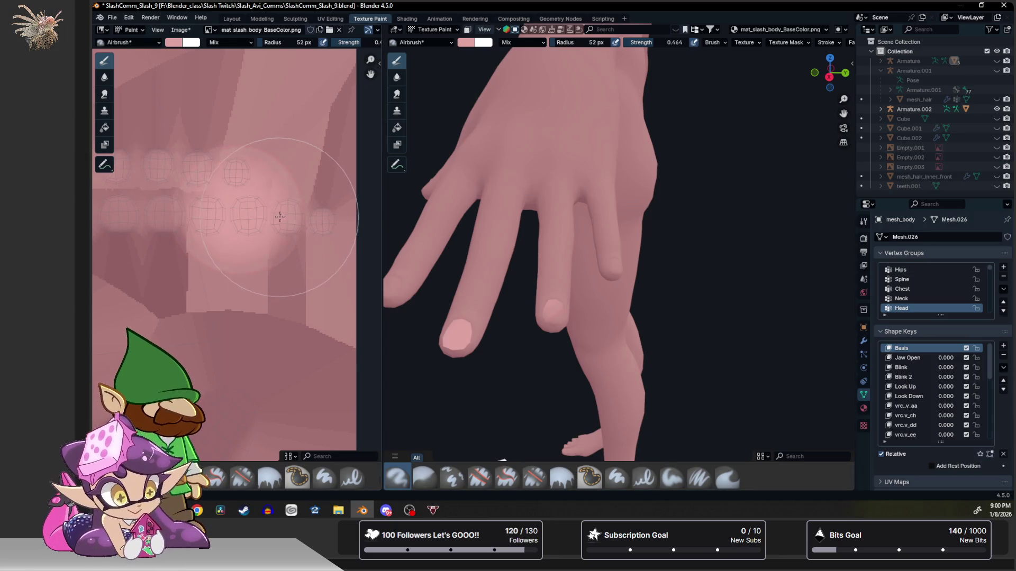
key("ctrl+z")
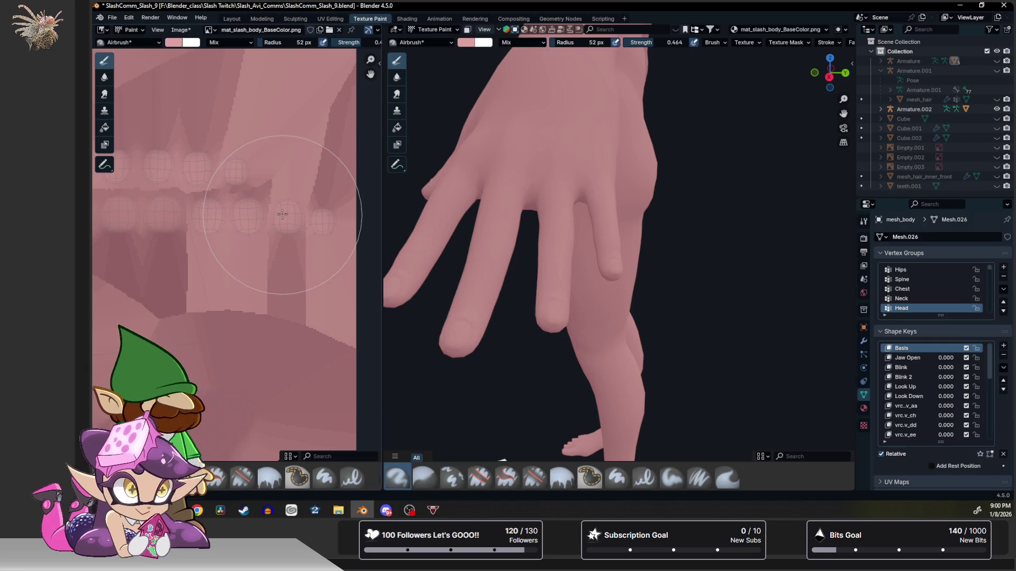
Paint lighter pink spots and a patch over a fingernail UV island on the texture.
left_click(181, 43)
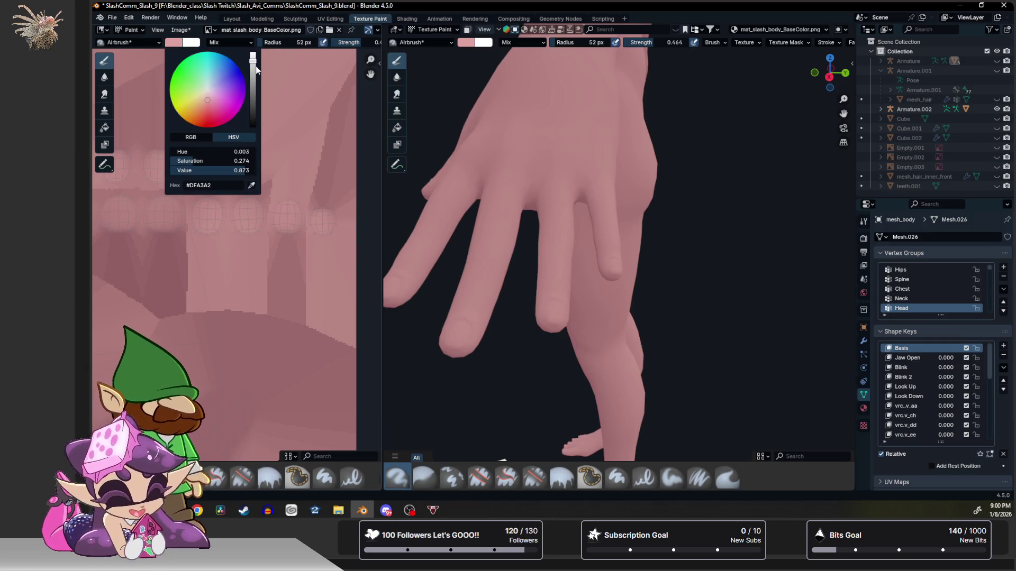
left_click(281, 218)
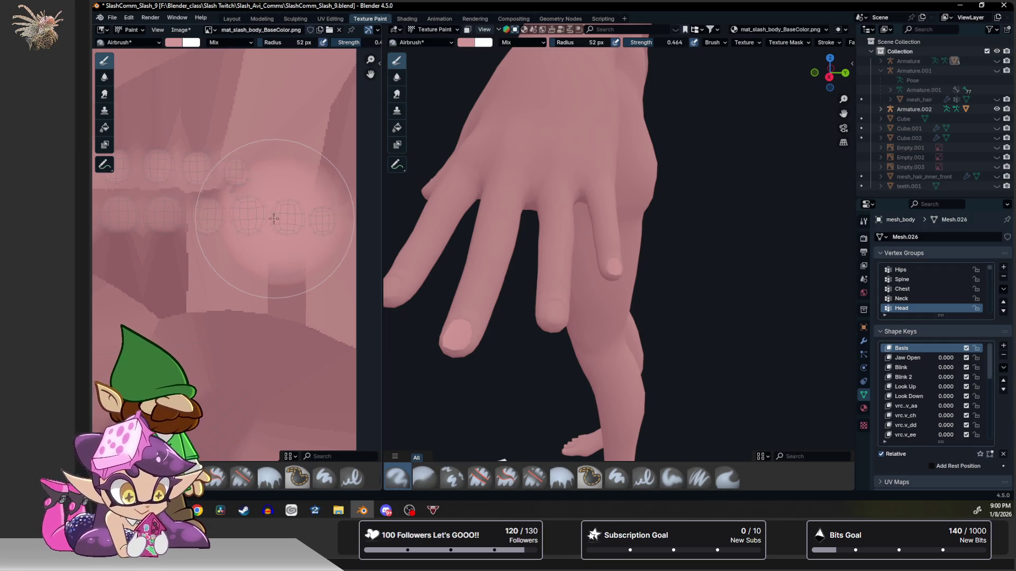
middle_click_drag(274, 182, 294, 182)
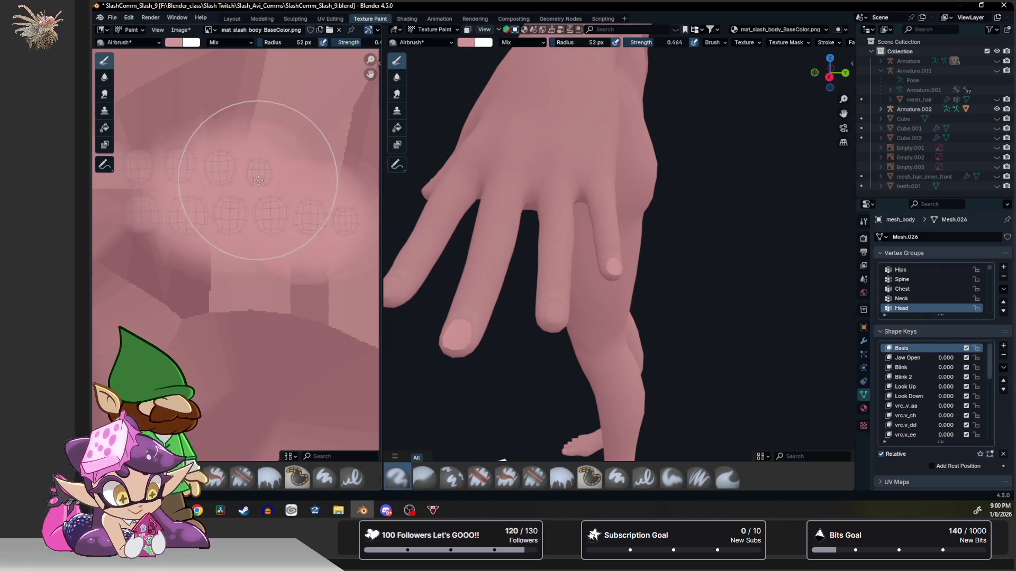
middle_click_drag(219, 215, 235, 222)
left_click_drag(235, 221, 254, 267)
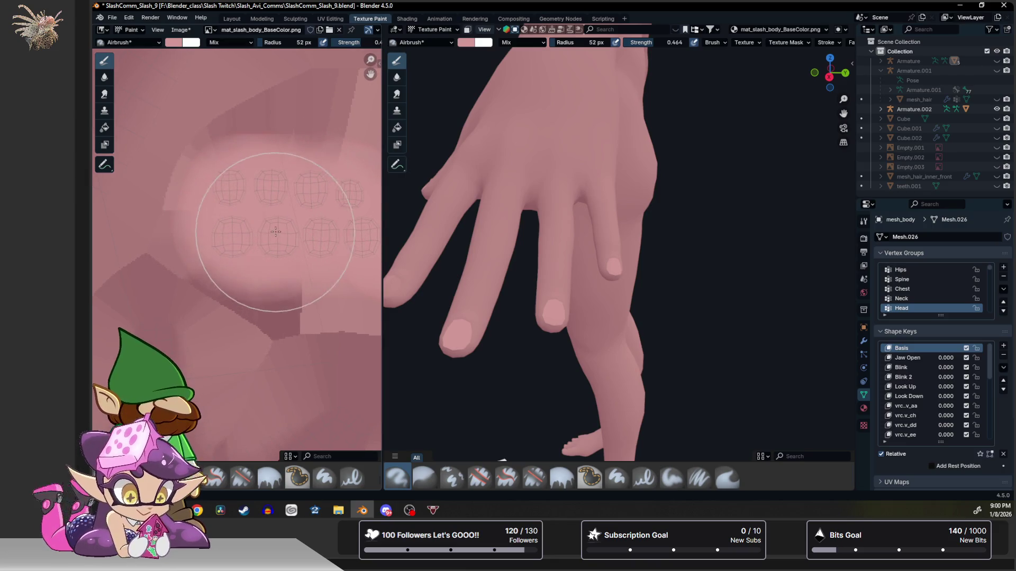
Undo the lighter patches after checking the hand, including a further light pink stroke.
middle_click_drag(486, 208, 556, 239)
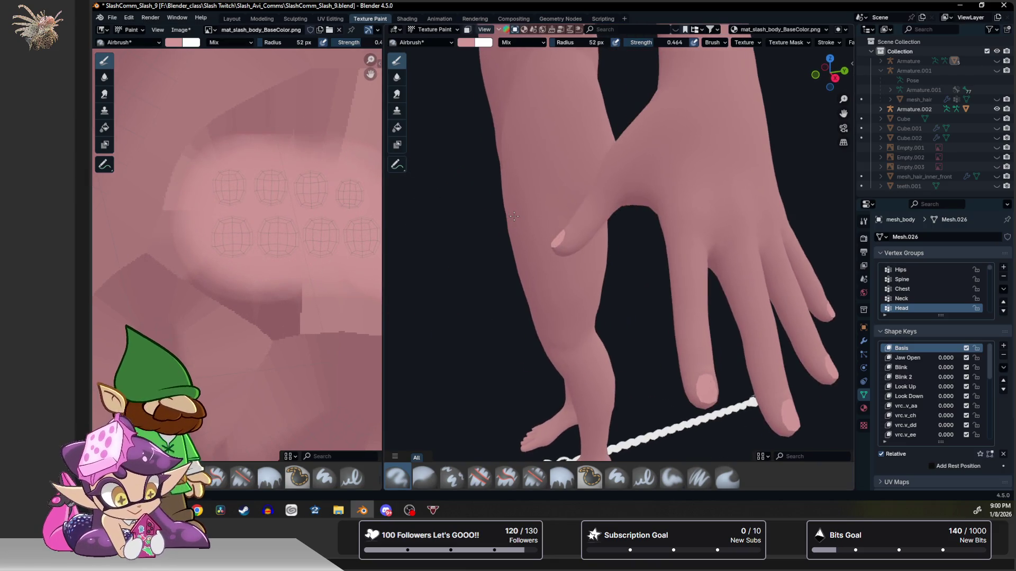
scroll(255, 233, "up", 3)
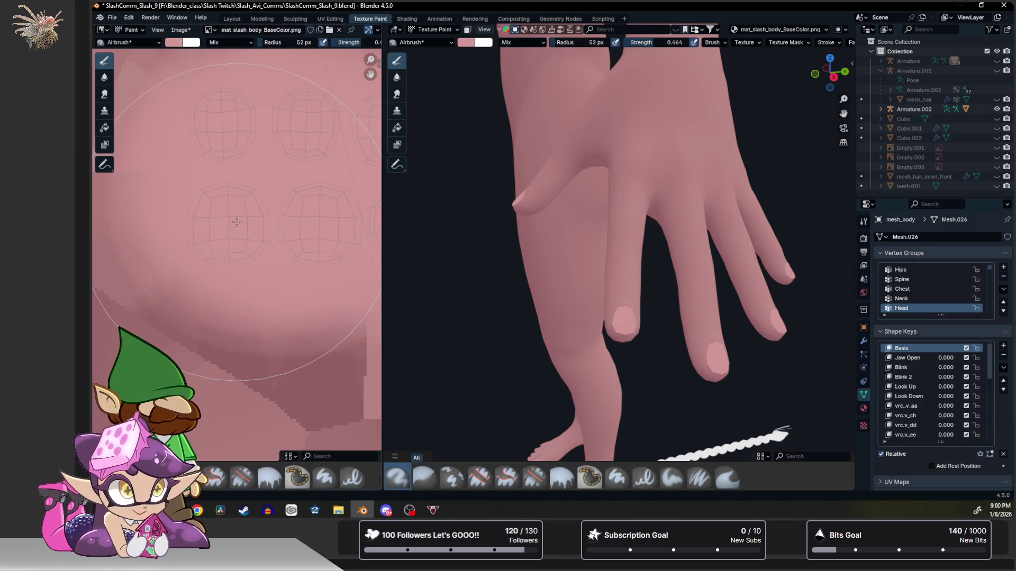
key("ctrl+z")
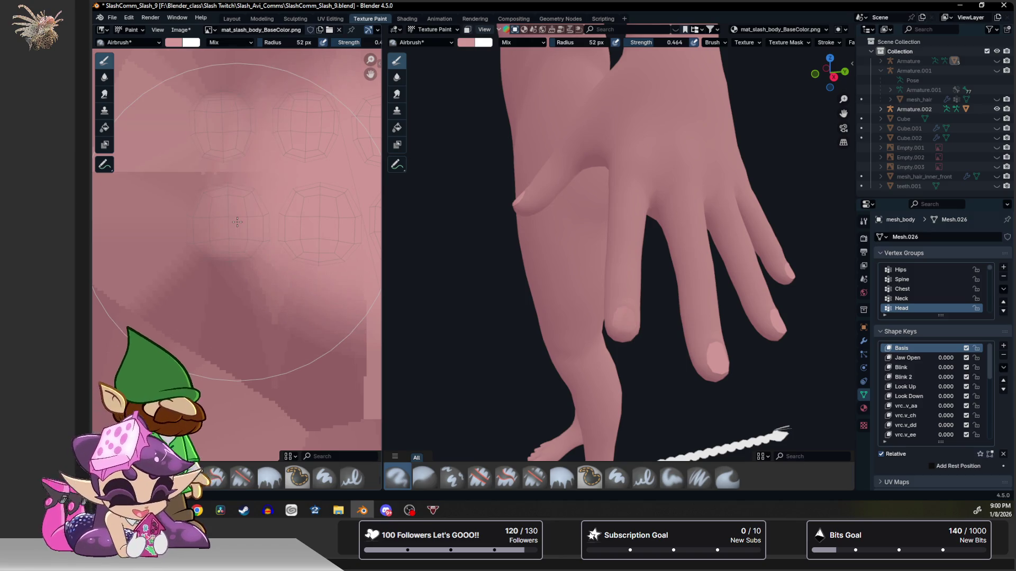
left_click_drag(237, 221, 336, 239)
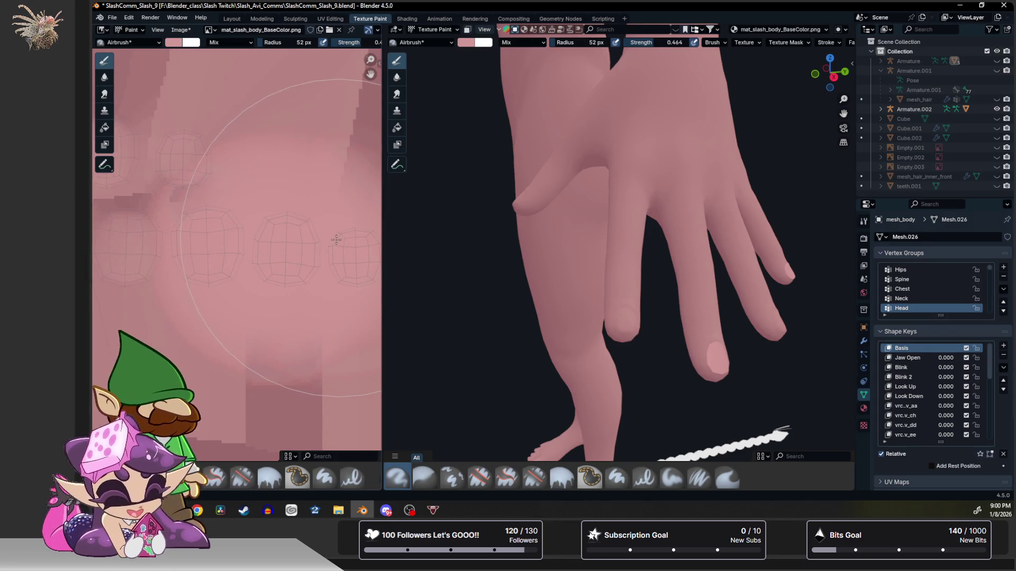
middle_click_drag(336, 239, 280, 246)
key("ctrl+z")
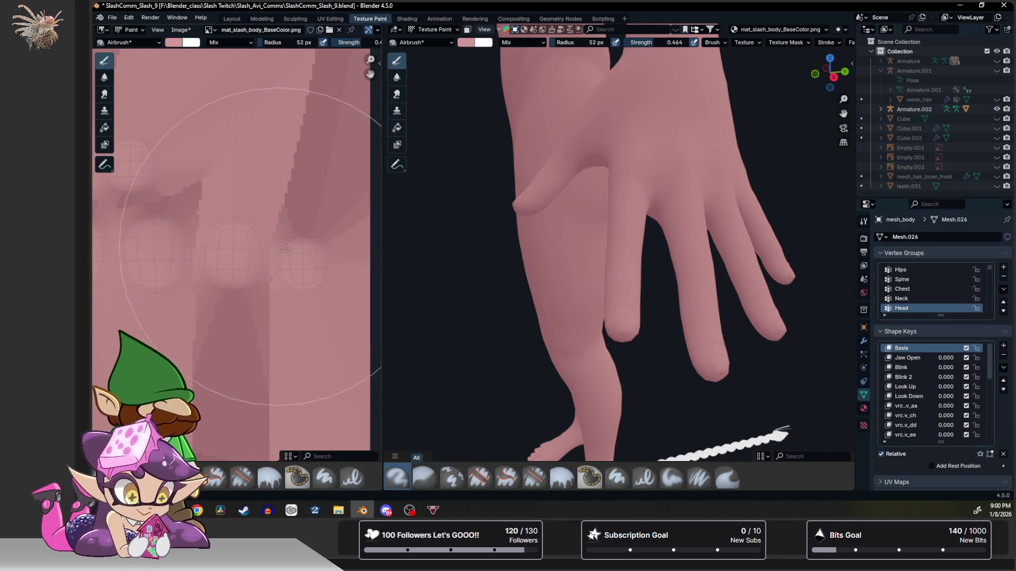
Shrink the brush to 13 px and undo a light pink test spot on a fingertip.
key("f")
left_click(302, 251)
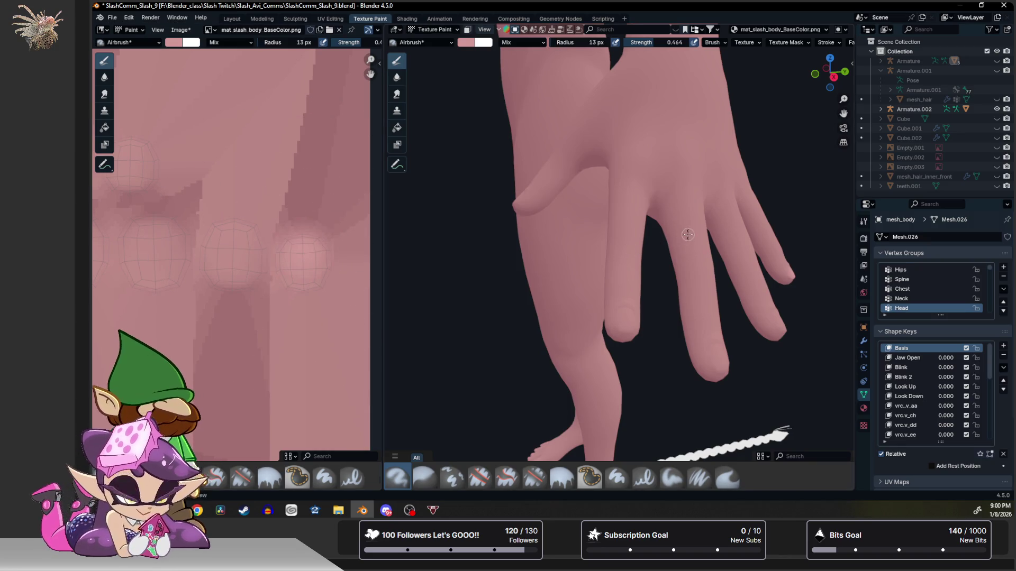
middle_click_drag(666, 242, 656, 238)
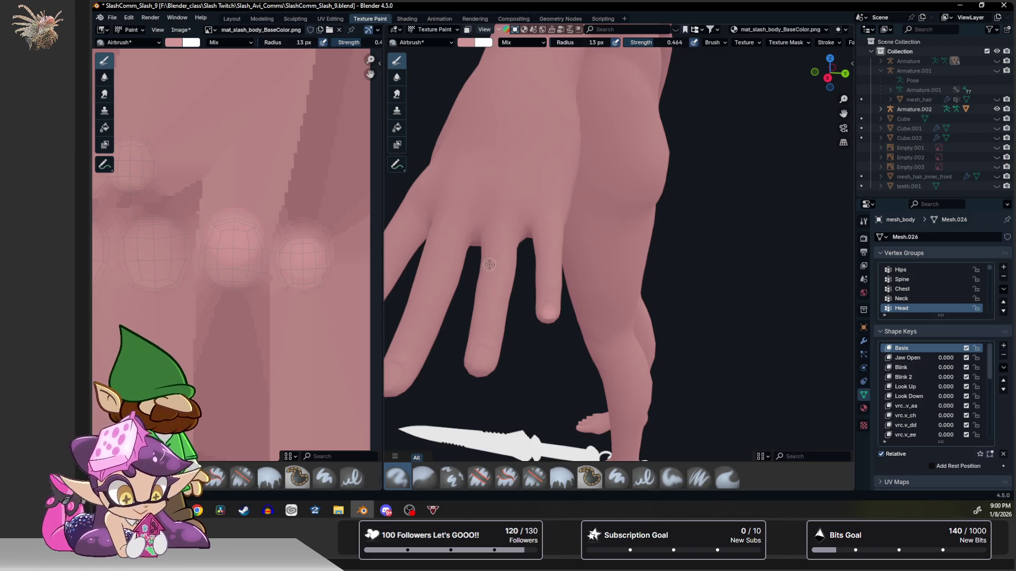
mouse_move(476, 268)
middle_mouse_down()
mouse_move(554, 278)
mouse_move(482, 265)
middle_mouse_up()
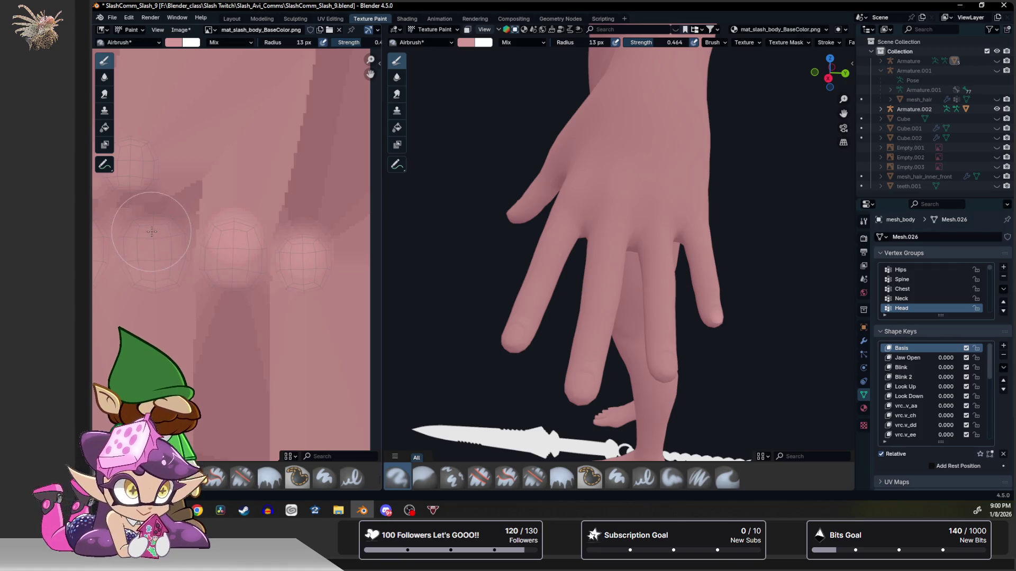
left_click_drag(151, 232, 154, 235)
key("ctrl+z")
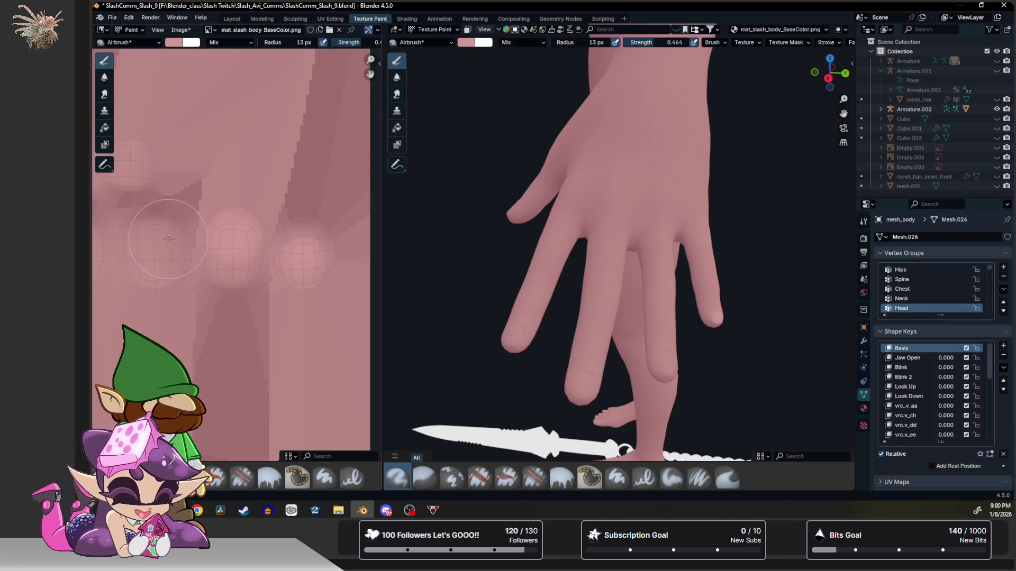
With a 16 px brush, lighten the left fingertip patch on the texture and inspect a fingertip close up.
key("f")
left_click(282, 236)
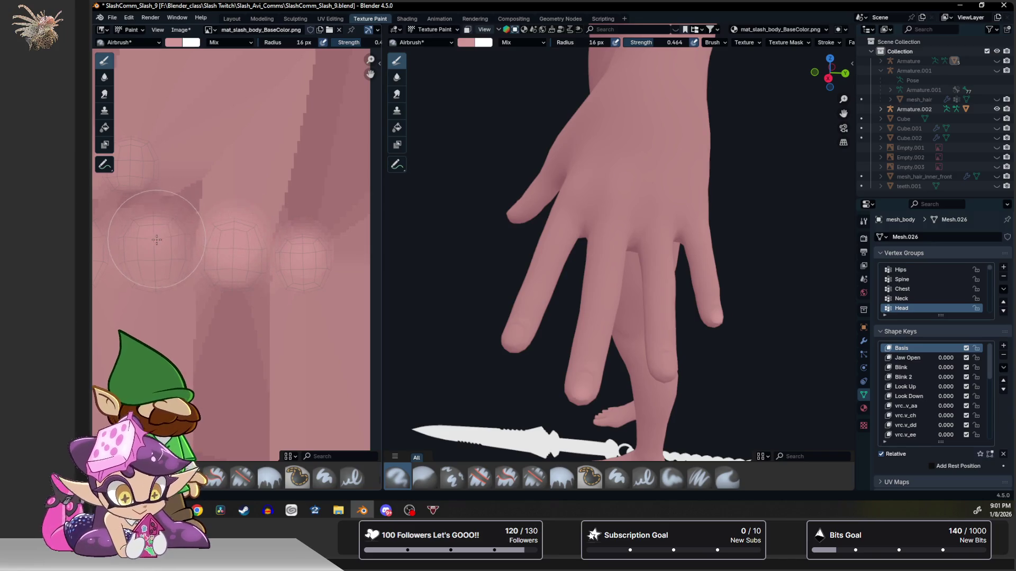
scroll(175, 238, "up", 2)
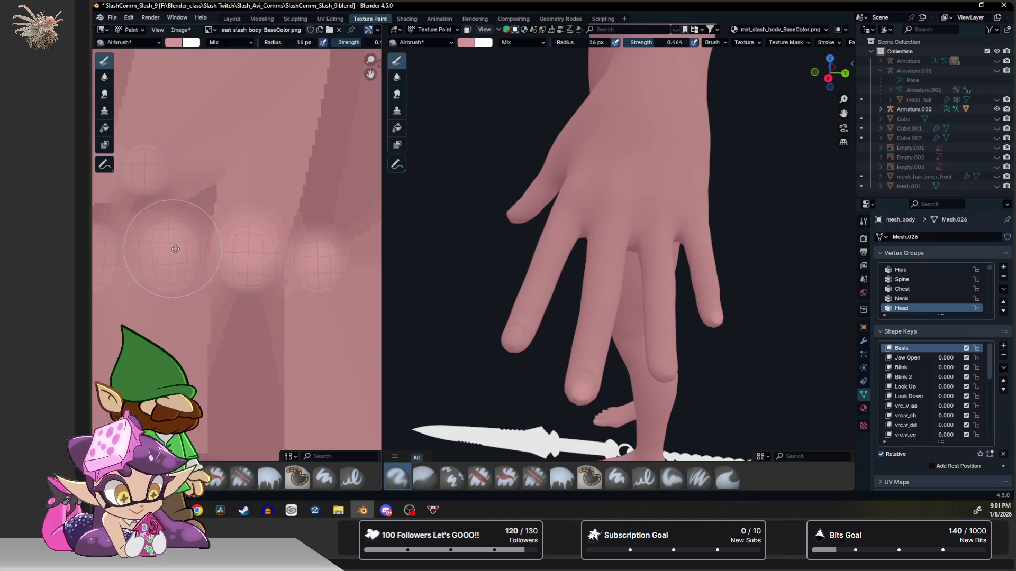
middle_click_drag(181, 248, 200, 265)
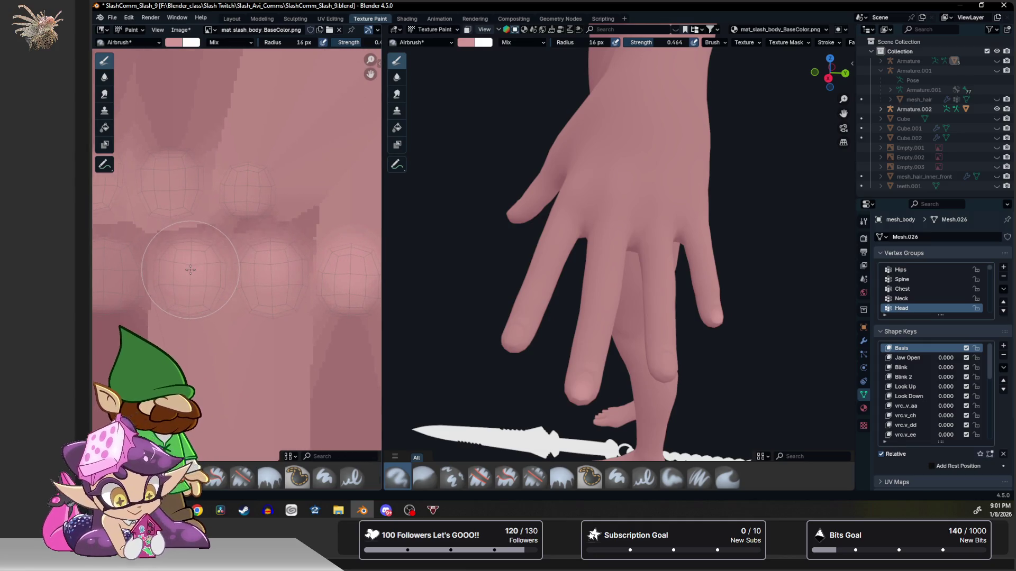
scroll(190, 263, "up", 2)
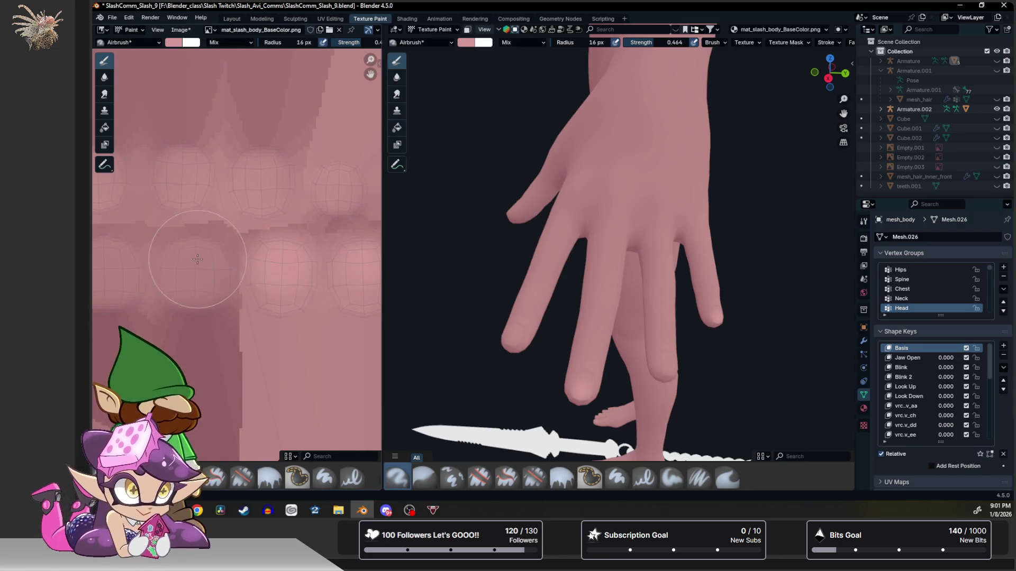
middle_click_drag(183, 263, 186, 258)
scroll(186, 257, "down", 1)
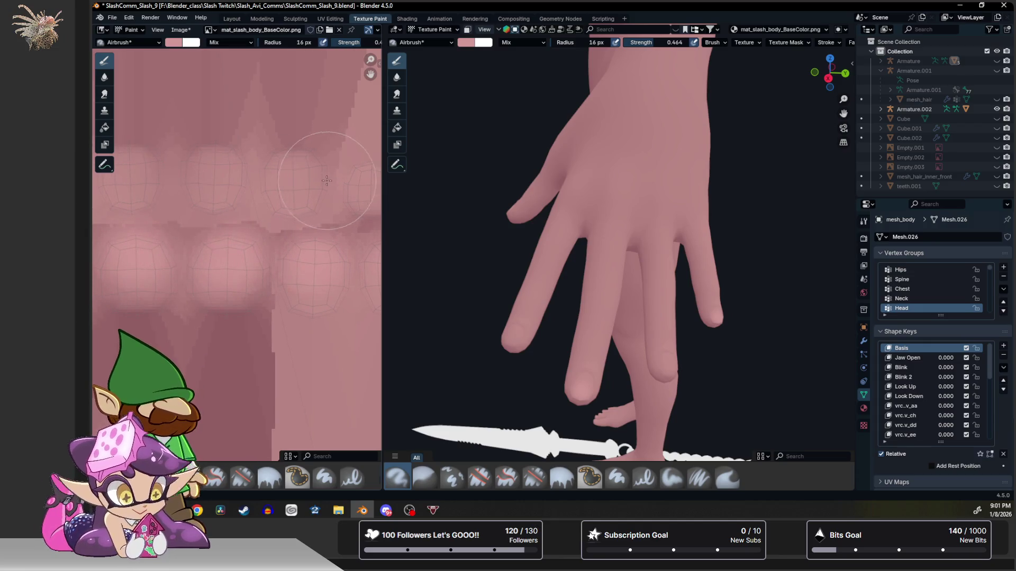
scroll(190, 183, "up", 2)
scroll(211, 191, "up", 1)
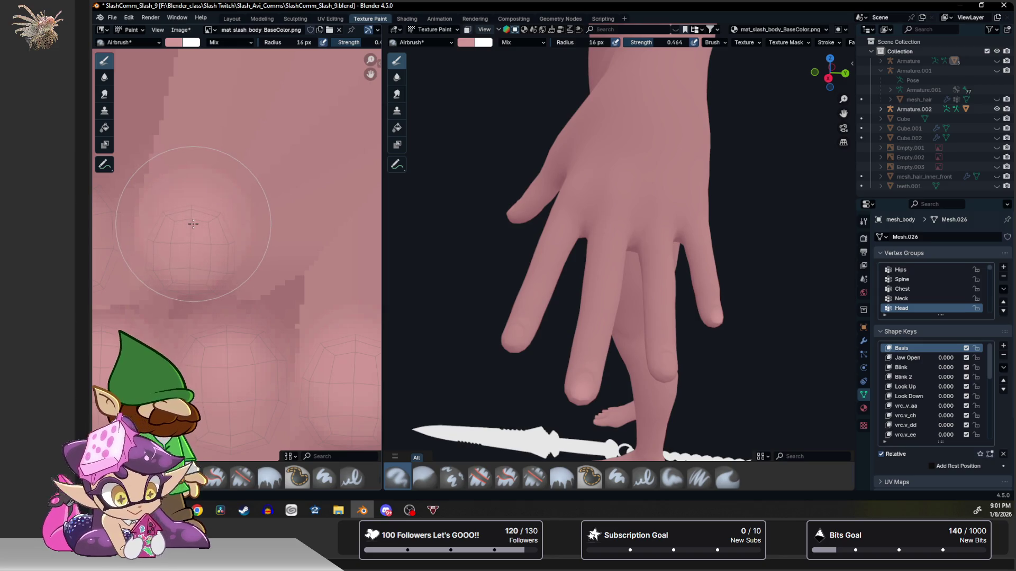
middle_click_drag(205, 227, 318, 214)
left_click_drag(318, 214, 195, 210)
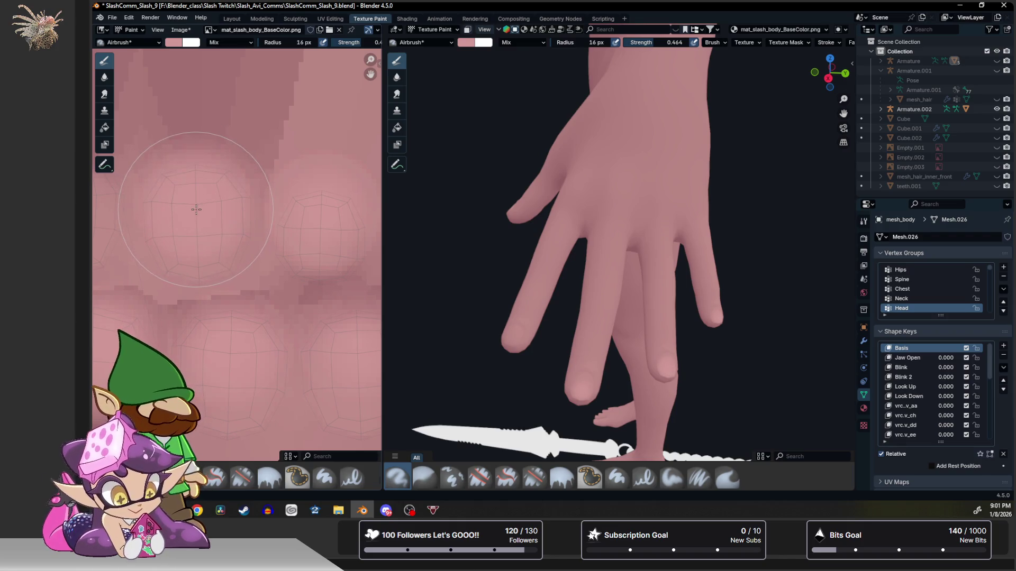
mouse_move(193, 204)
middle_mouse_down()
mouse_move(214, 205)
mouse_move(222, 237)
middle_mouse_up()
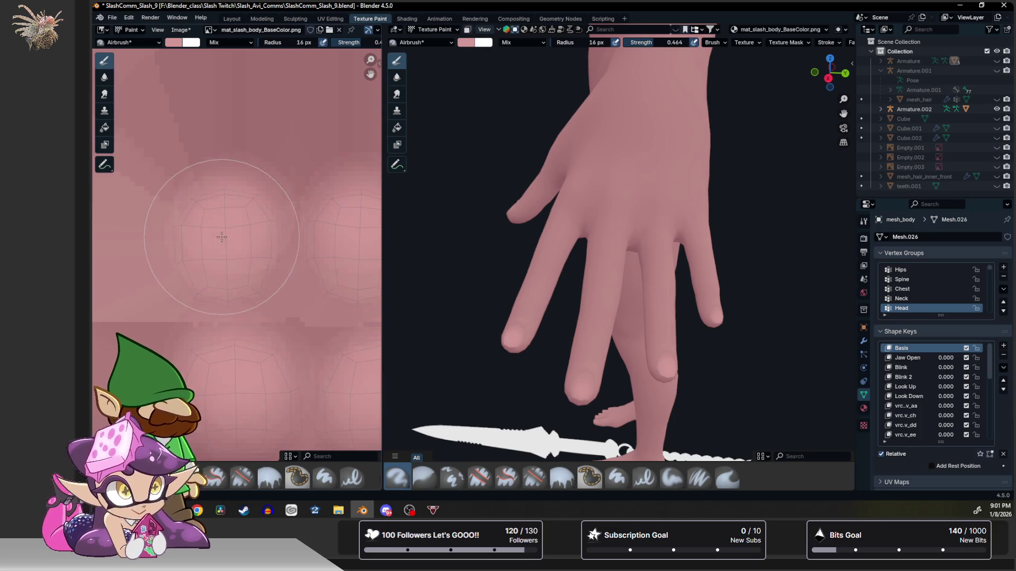
middle_click_drag(693, 239, 731, 279)
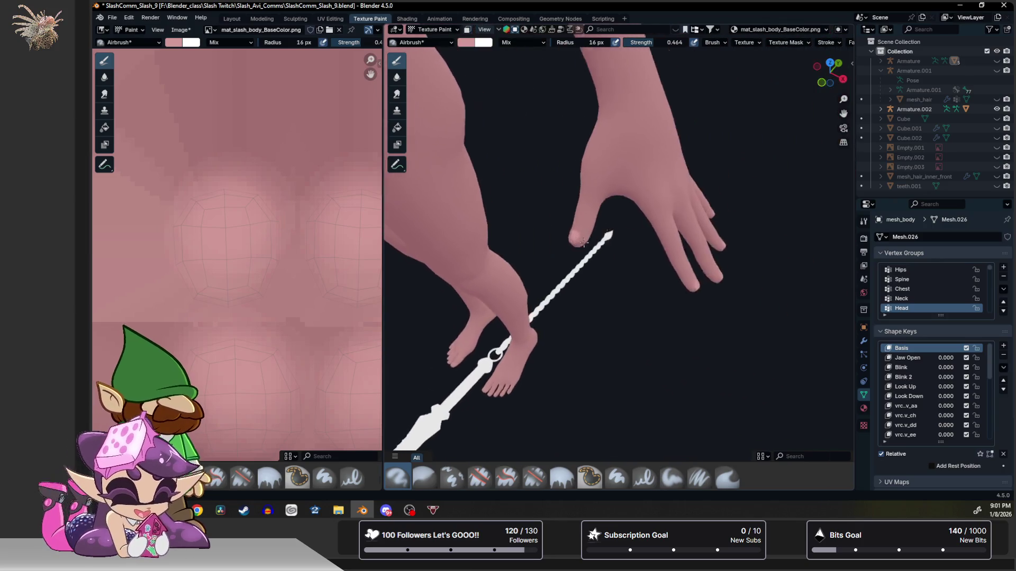
mouse_move(730, 280)
middle_mouse_down()
mouse_move(586, 237)
mouse_move(598, 238)
middle_mouse_up()
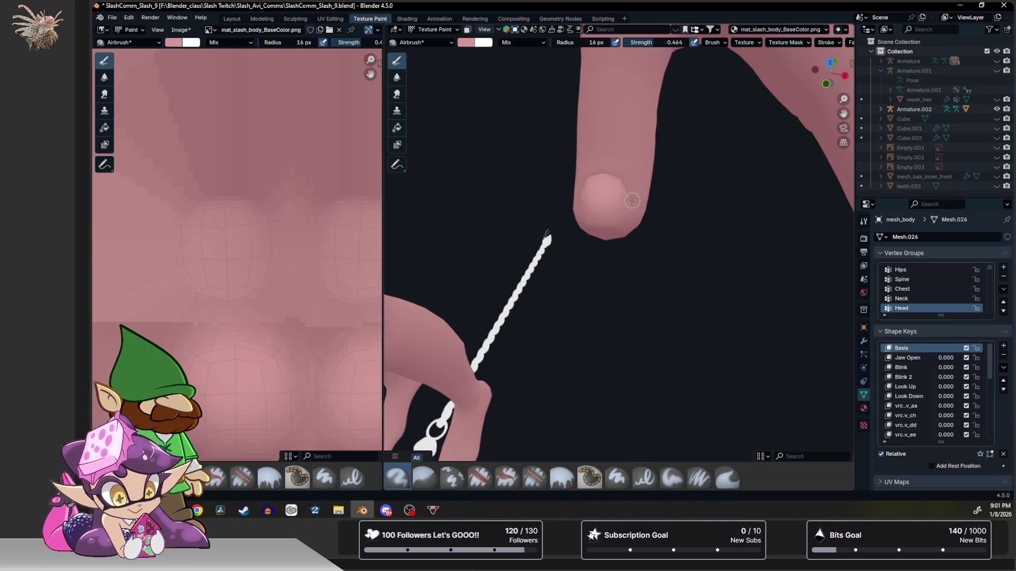
scroll(319, 213, "down", 2)
scroll(319, 213, "down", 2)
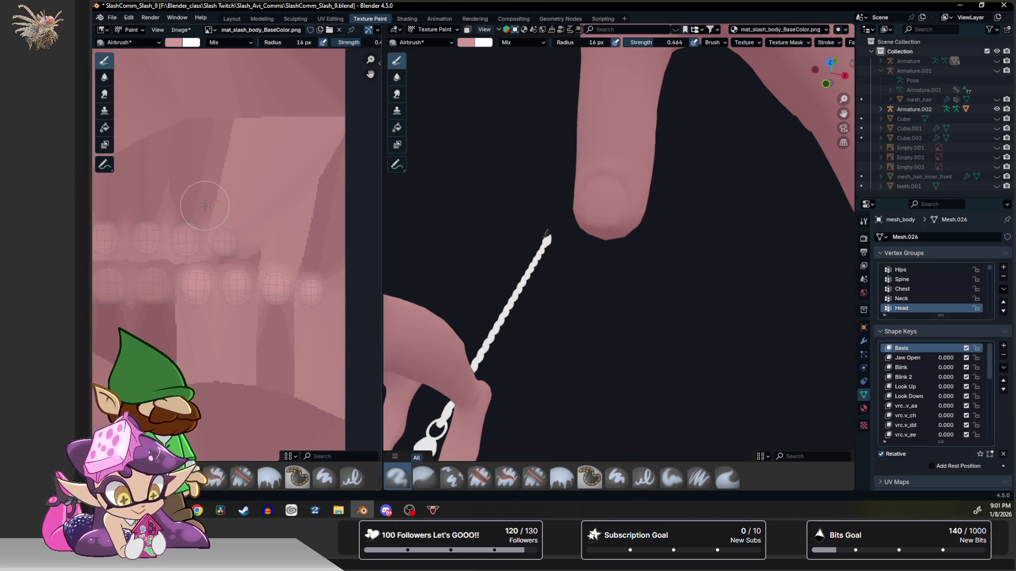
Select the connected fingernail pieces in edit mode with overlays on and hide the rest of the body.
key("Tab")
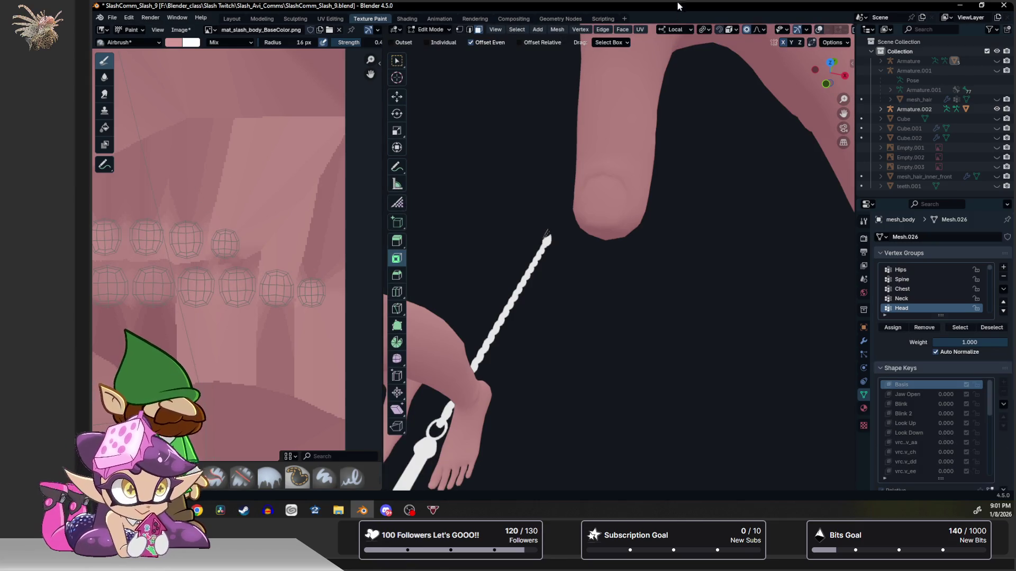
middle_click_drag(662, 207, 630, 209)
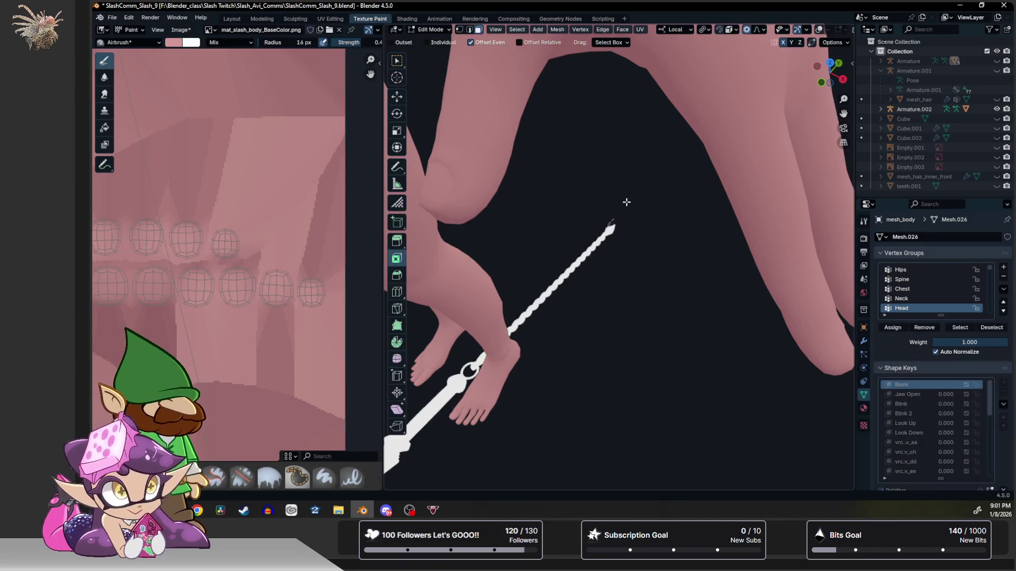
left_click(810, 29)
scroll(587, 191, "down", 3)
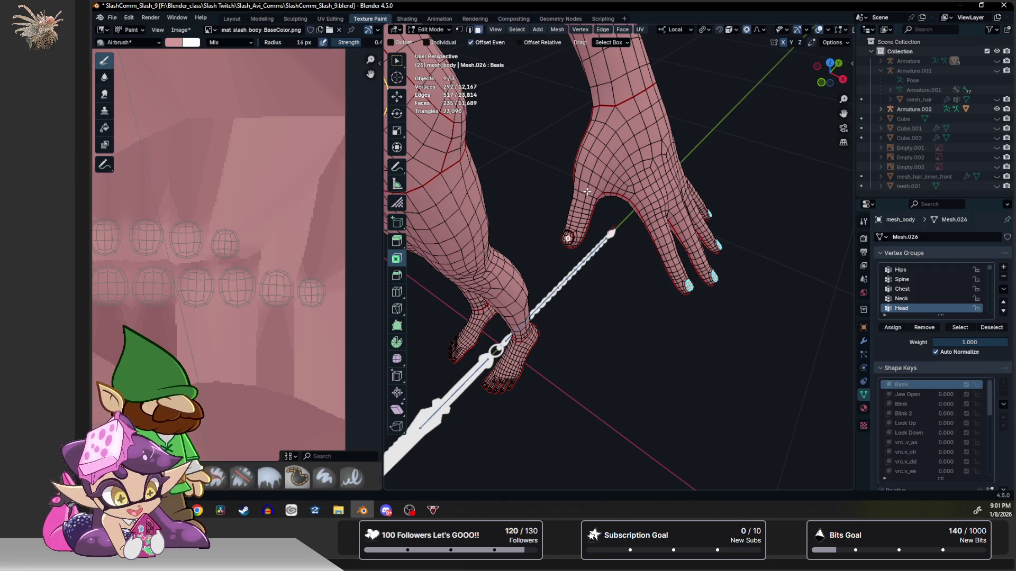
key("ctrl+l")
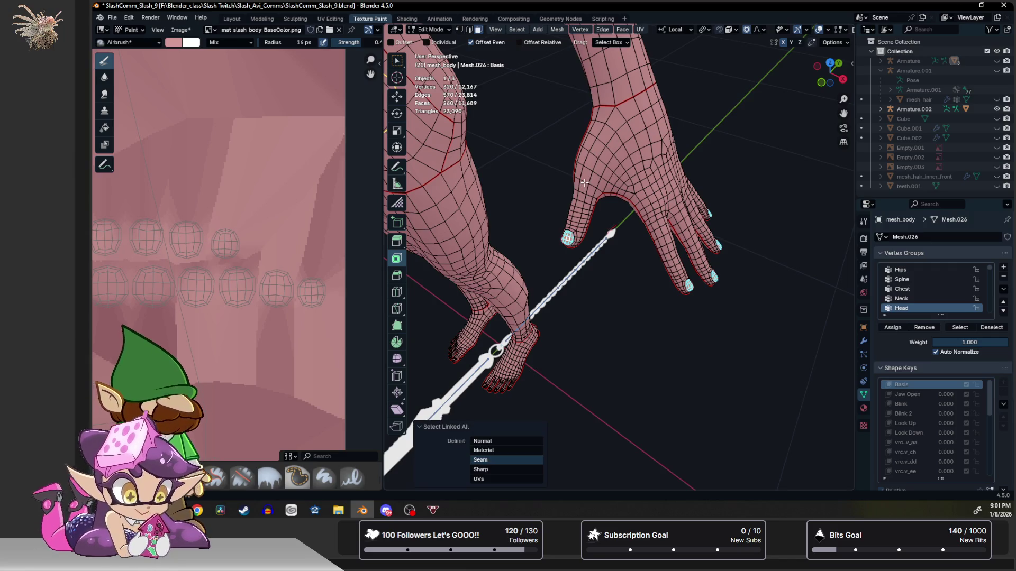
key("shift+h")
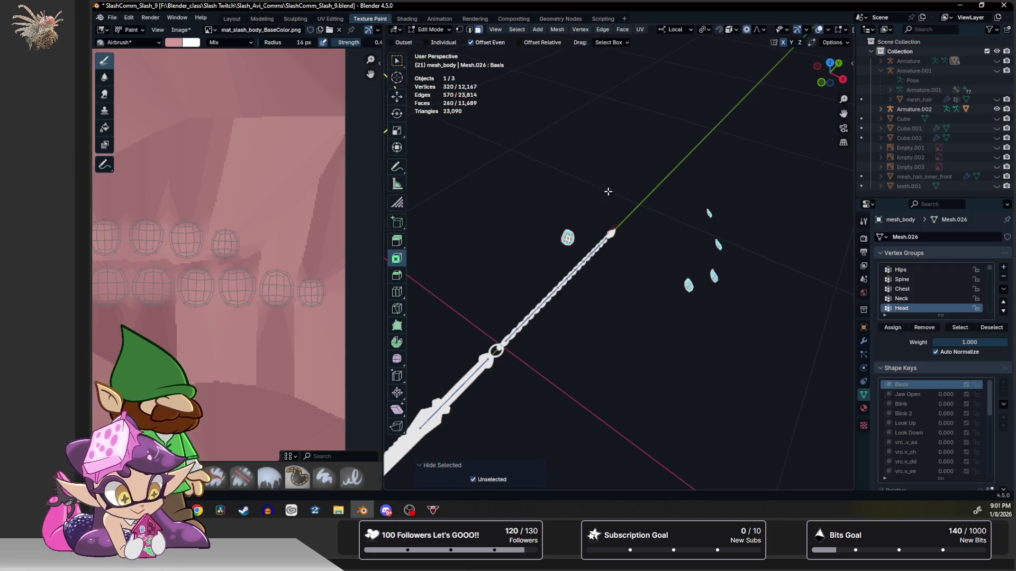
middle_click_drag(616, 193, 573, 188)
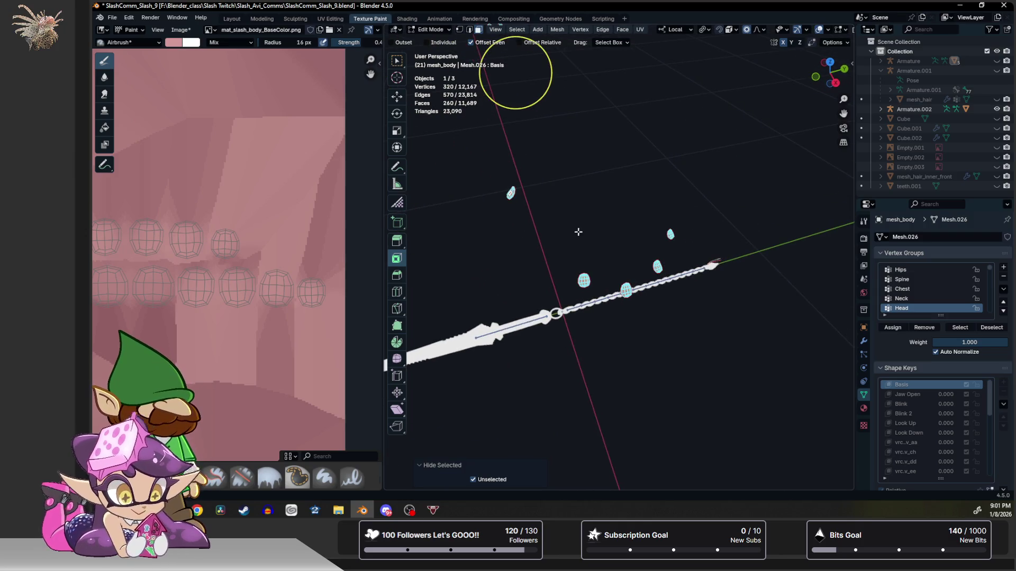
scroll(581, 232, "up", 3)
scroll(575, 228, "up", 3)
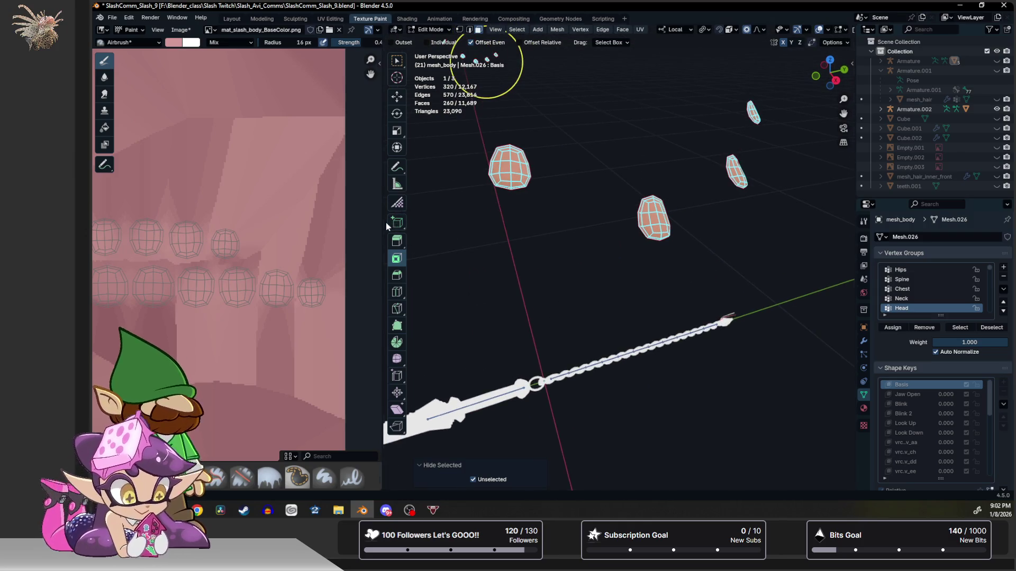
left_click(427, 30)
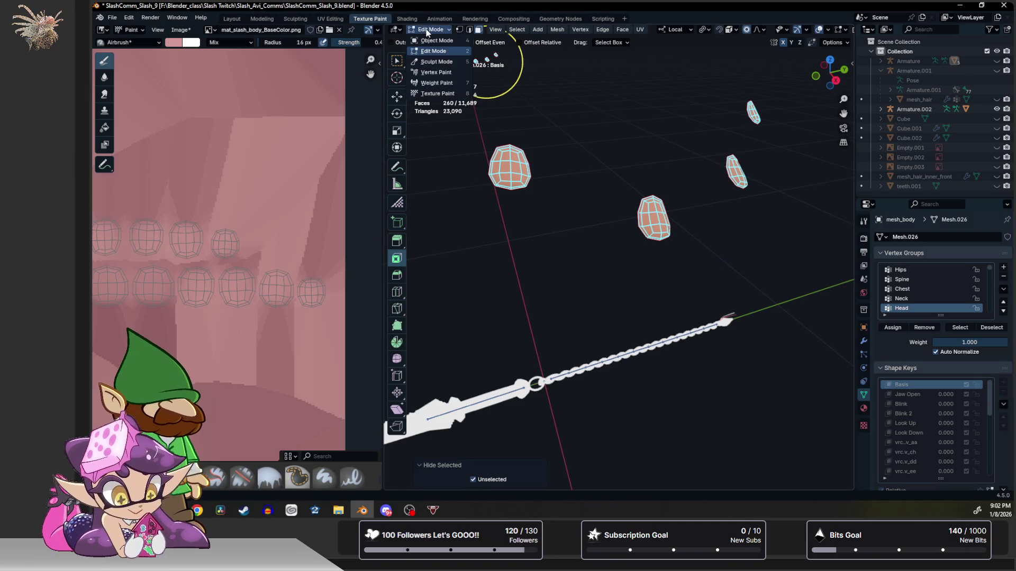
Switch to Texture Paint, enlarge the brush past 137 px and airbrush over a nail piece.
left_click(437, 93)
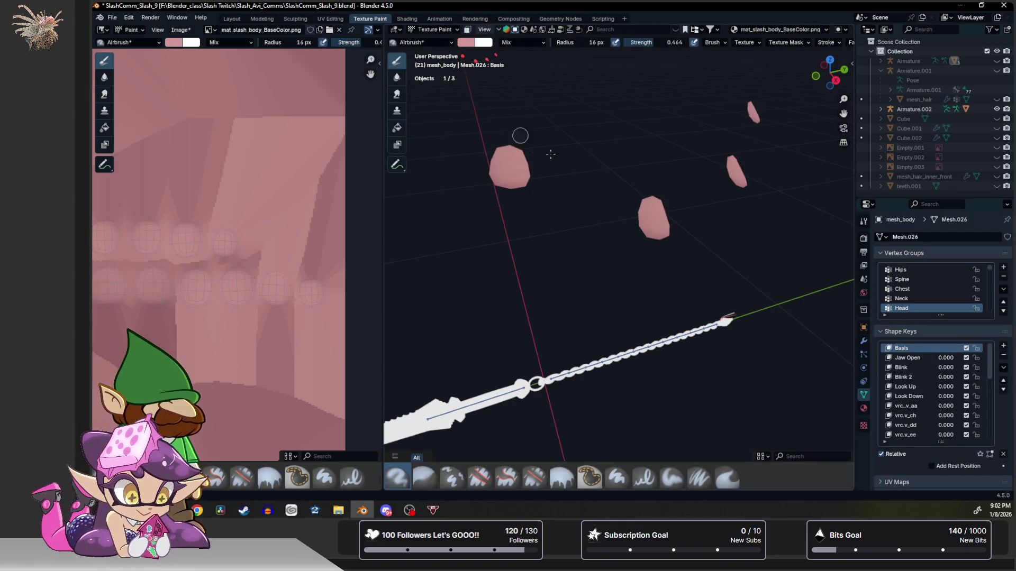
middle_click_drag(641, 216, 566, 241)
middle_click_drag(535, 274, 600, 237)
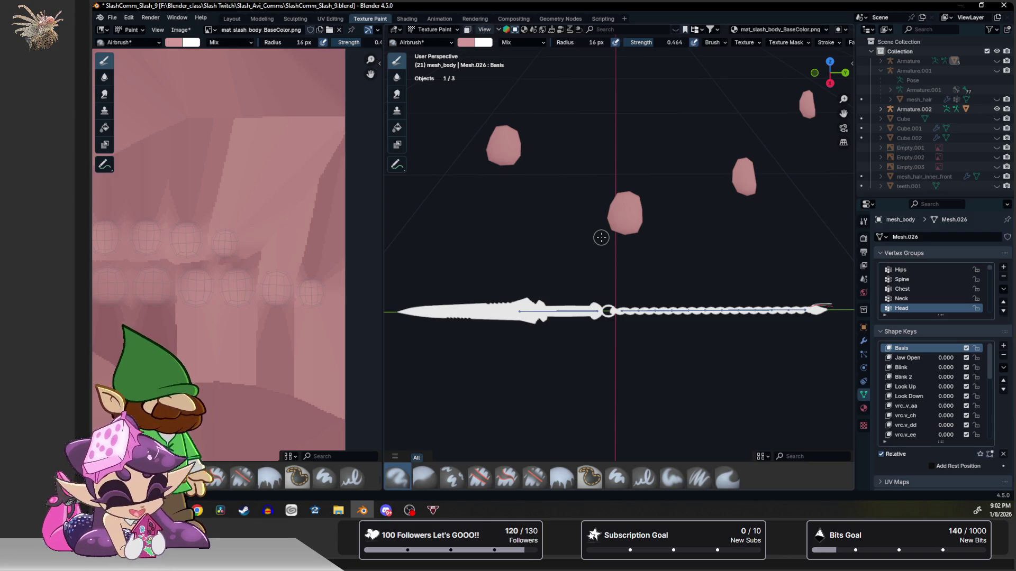
key("f")
key("bracketright")
key("bracketright")
key("bracketright")
scroll(624, 222, "up", 2)
middle_click_drag(624, 222, 621, 222)
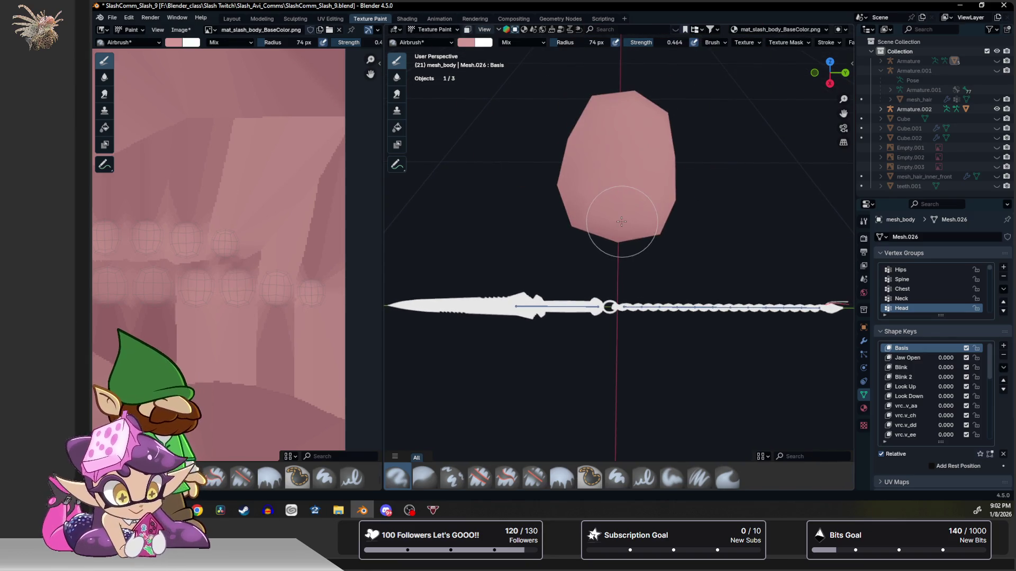
key("bracketright")
key("bracketright")
key("bracketright")
key("bracketright")
key("bracketright")
key("bracketright")
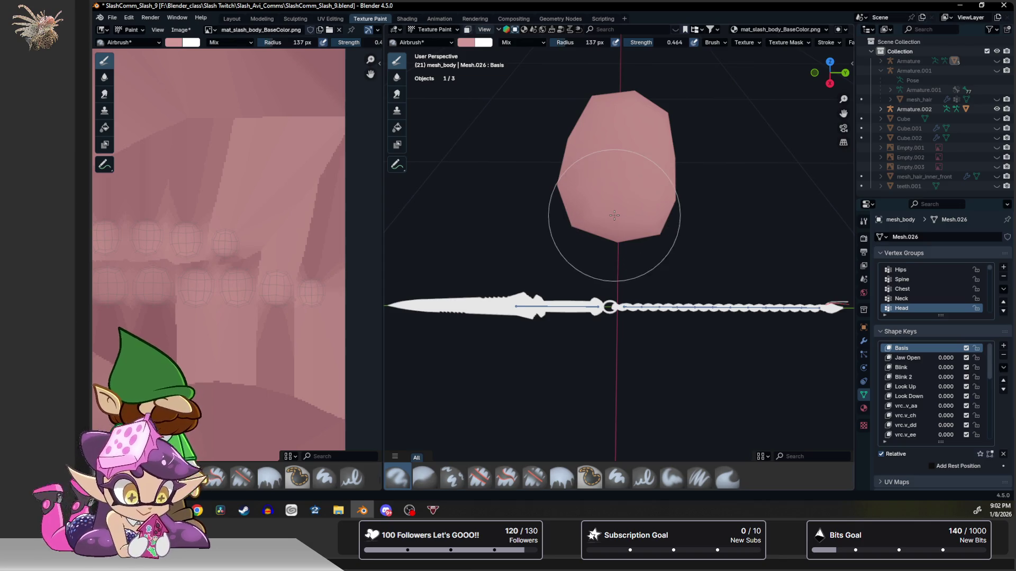
key("bracketright")
key("bracketright")
key("bracketright")
left_click_drag(612, 200, 612, 182)
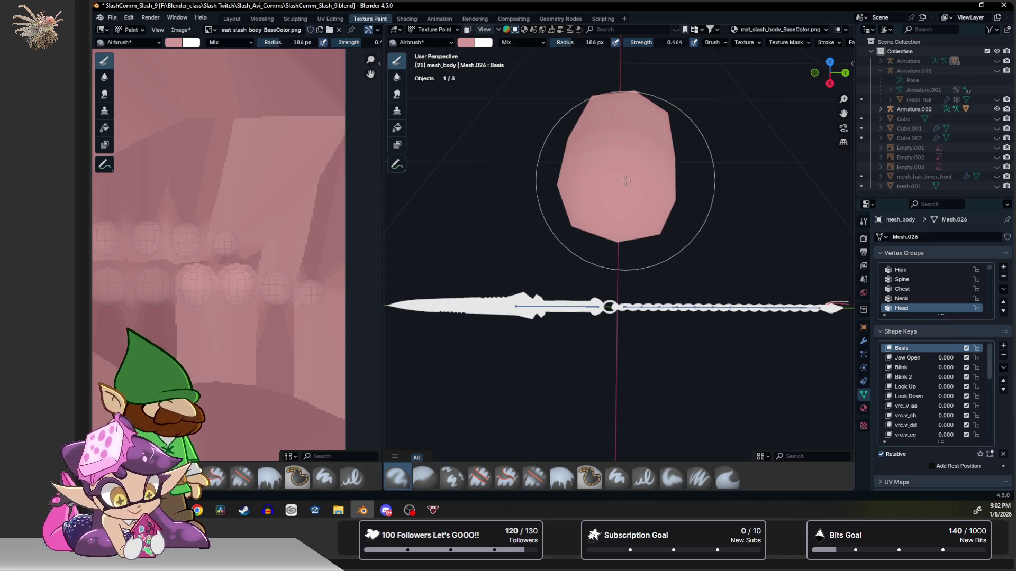
scroll(622, 200, "down", 3)
Review the nail pieces from several angles, set the brush radius to 167 px, then return to object mode.
middle_click_drag(623, 201, 556, 238)
scroll(544, 249, "up", 3)
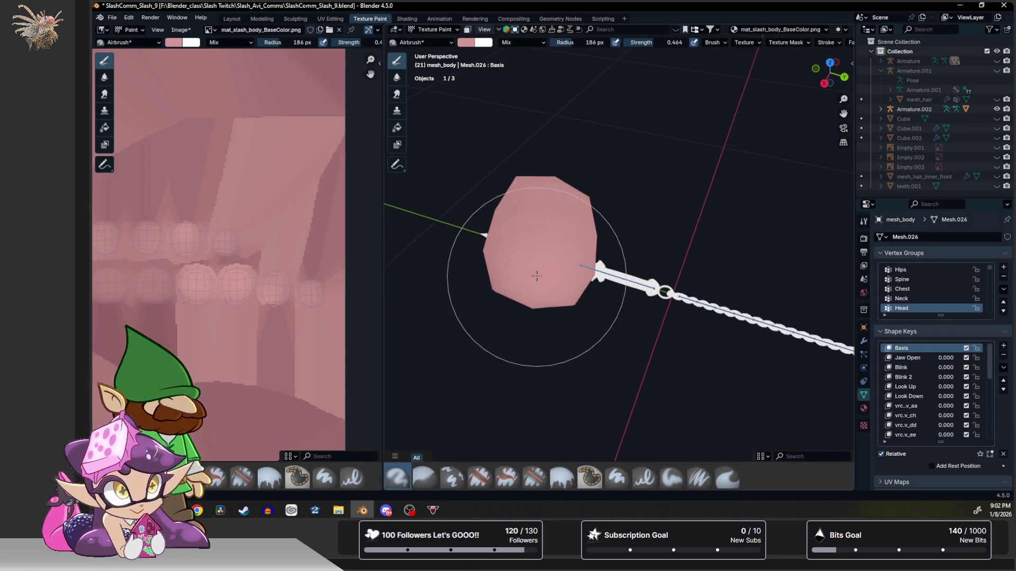
middle_click_drag(537, 276, 578, 205)
scroll(578, 204, "down", 3)
scroll(557, 249, "up", 3)
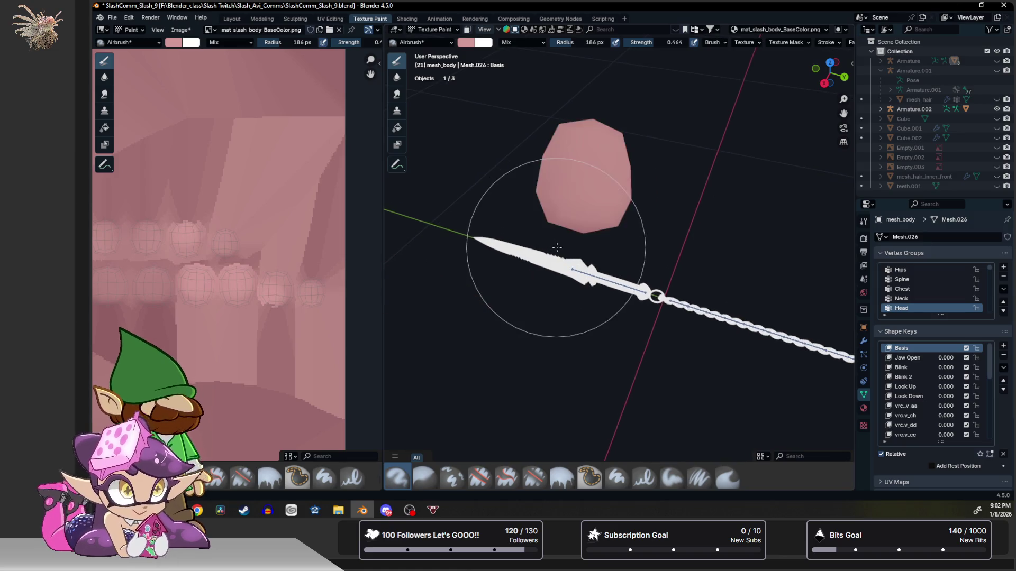
mouse_move(552, 209)
middle_mouse_down()
mouse_move(556, 220)
mouse_move(625, 209)
mouse_move(594, 182)
middle_mouse_up()
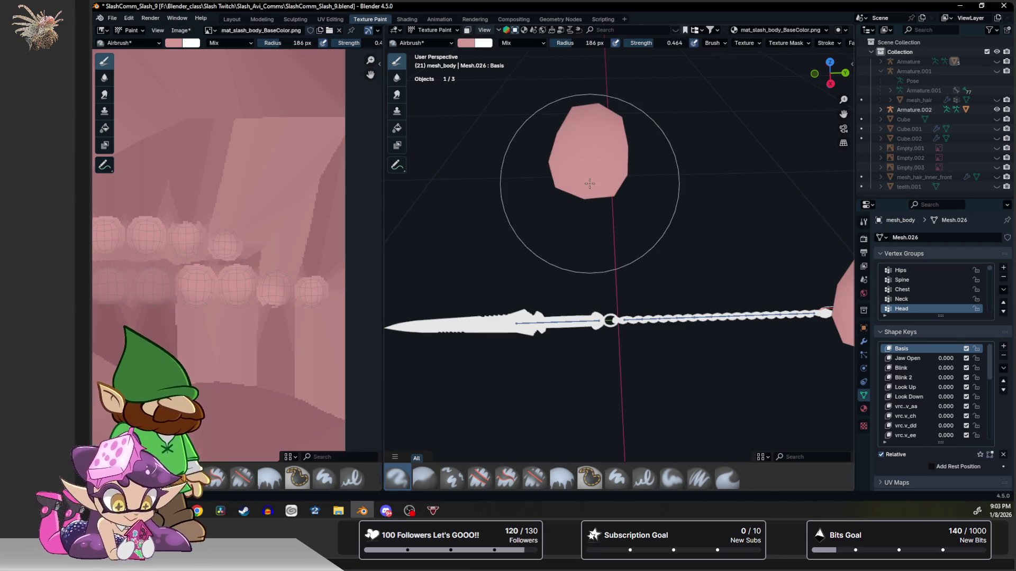
mouse_move(590, 174)
middle_mouse_down()
mouse_move(646, 190)
mouse_move(623, 184)
middle_mouse_up()
scroll(646, 191, "up", 3)
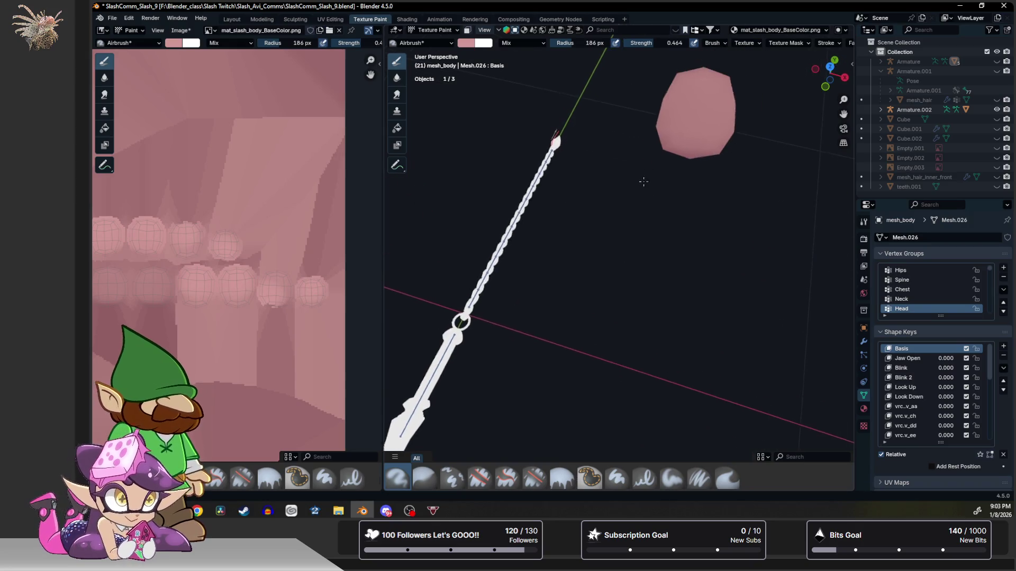
key("f")
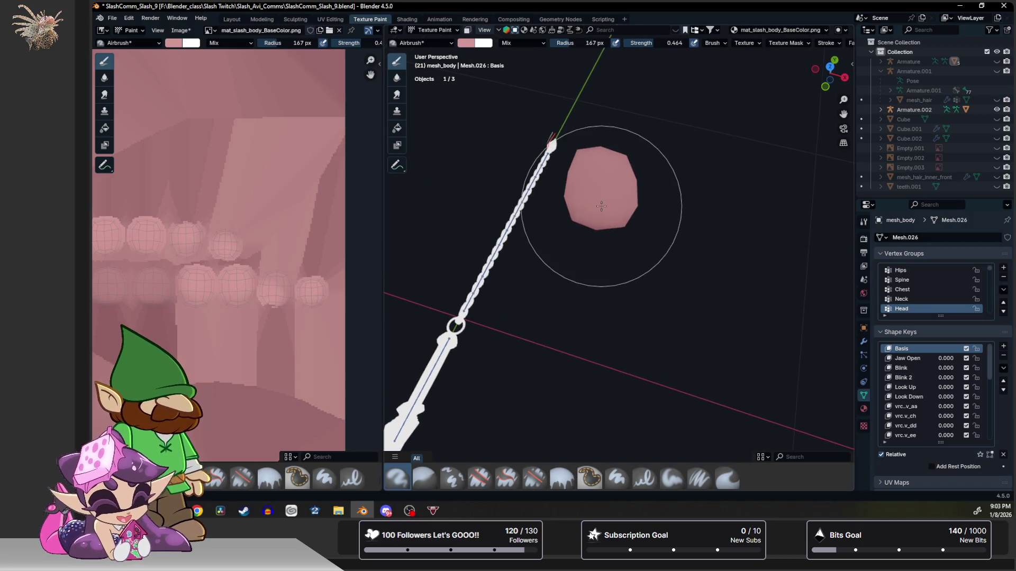
left_click(601, 209)
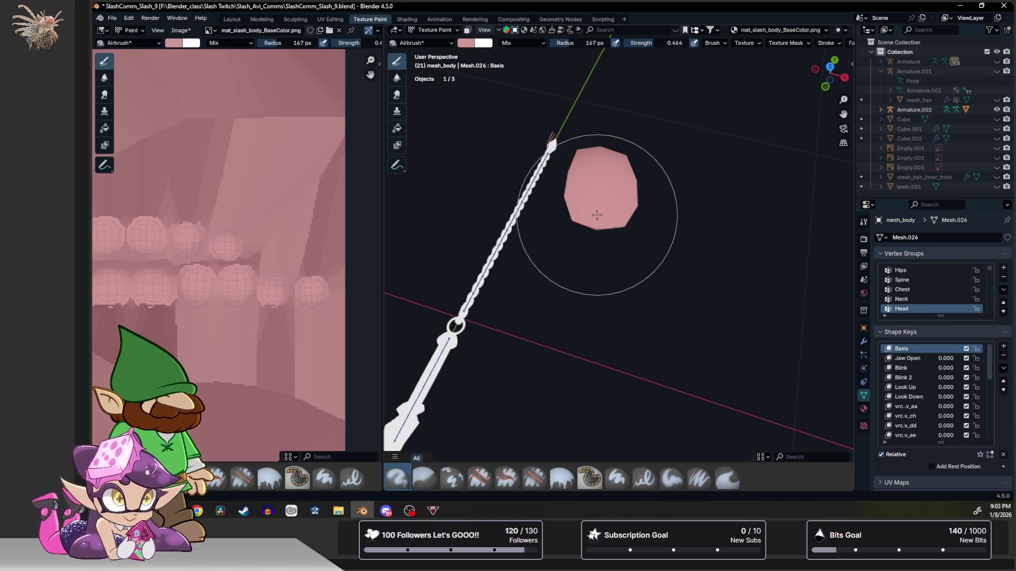
mouse_move(598, 215)
middle_mouse_down()
mouse_move(611, 211)
mouse_move(545, 213)
middle_mouse_up()
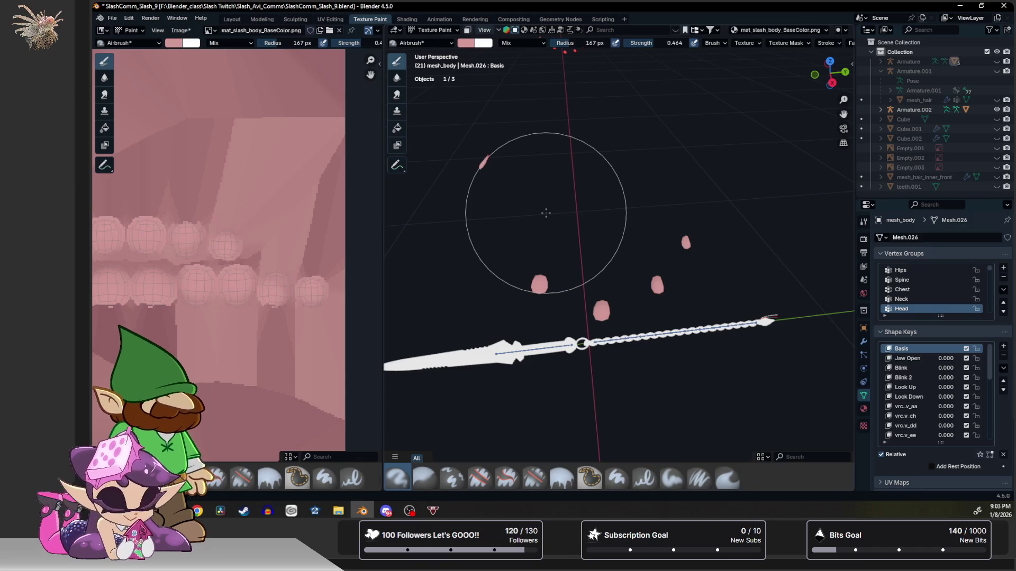
key("ctrl+Tab")
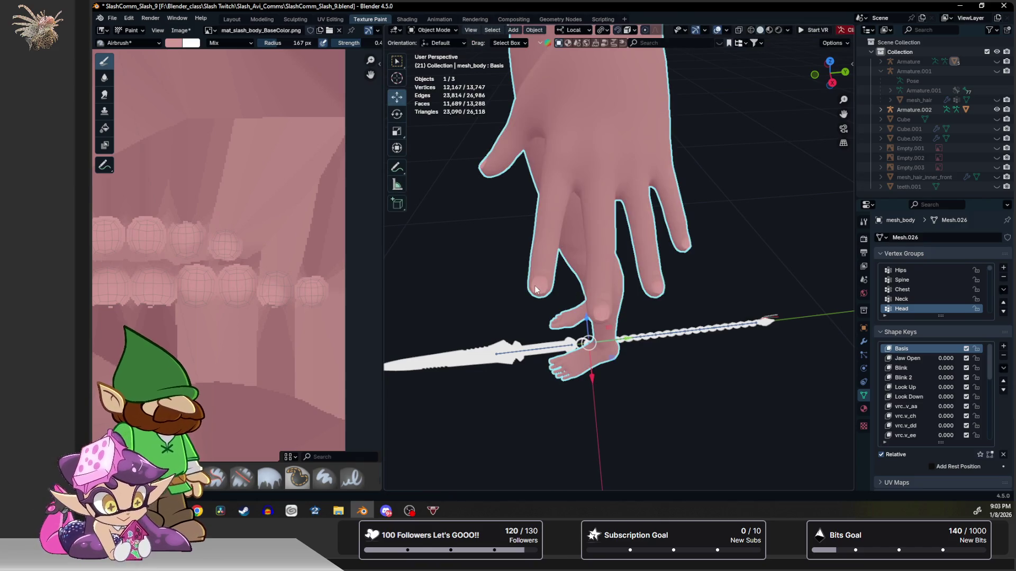
Reveal the body's hidden geometry in edit mode and deselect it, leaving the whole mesh visible.
key("alt+h")
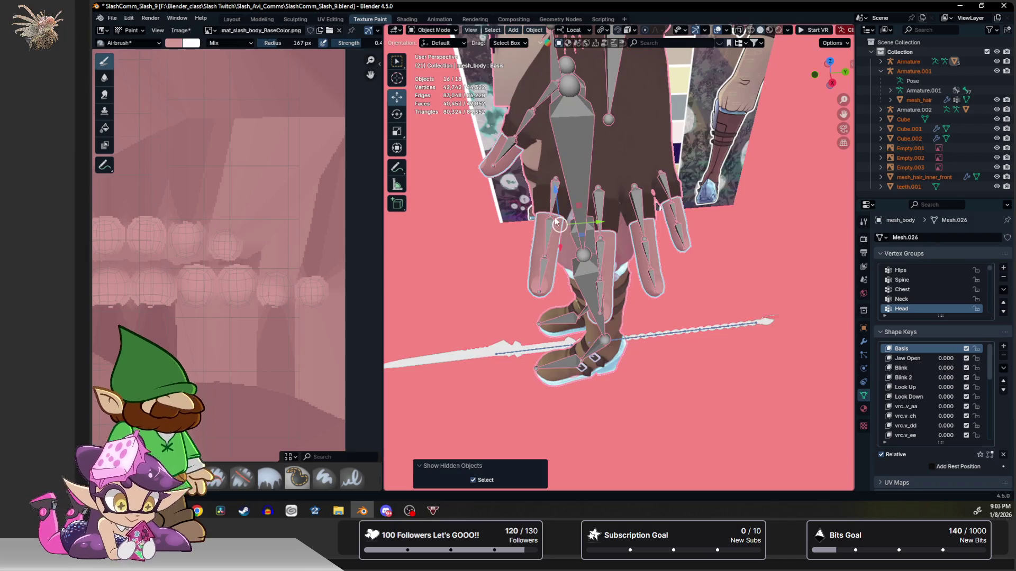
key("ctrl+z")
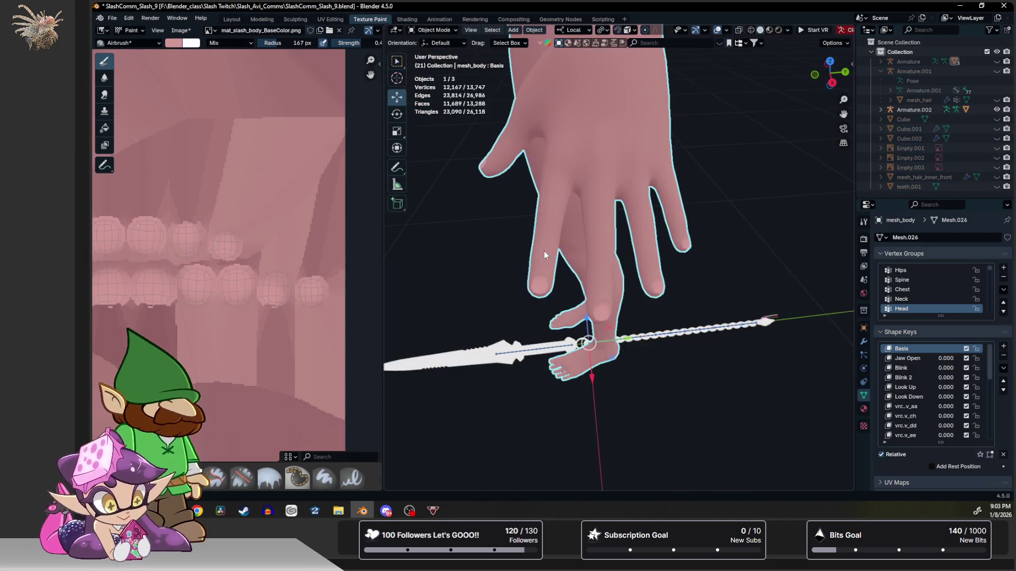
key("Tab")
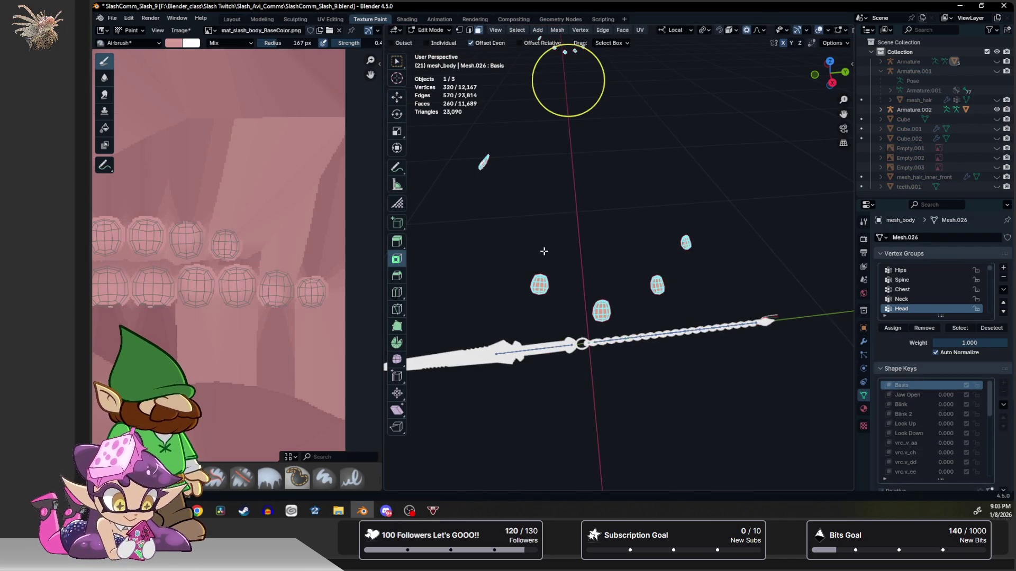
key("alt+h")
left_click(765, 236)
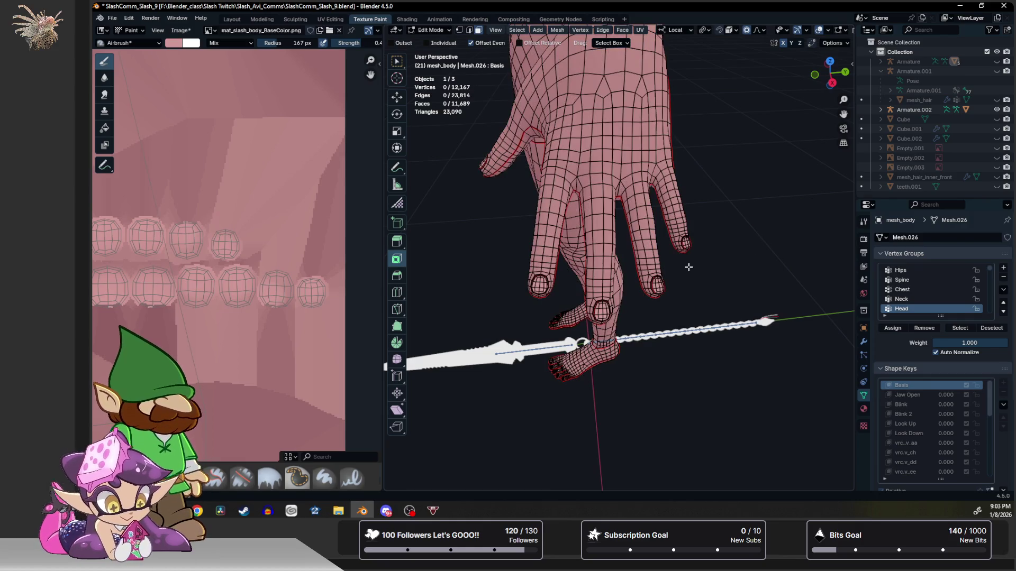
key("Tab")
scroll(650, 269, "up", 3)
Frame the hand and switch the body back to texture painting via the mode pie.
middle_click_drag(646, 270, 616, 263)
scroll(616, 264, "up", 2)
scroll(612, 264, "up", 2)
scroll(610, 267, "up", 2)
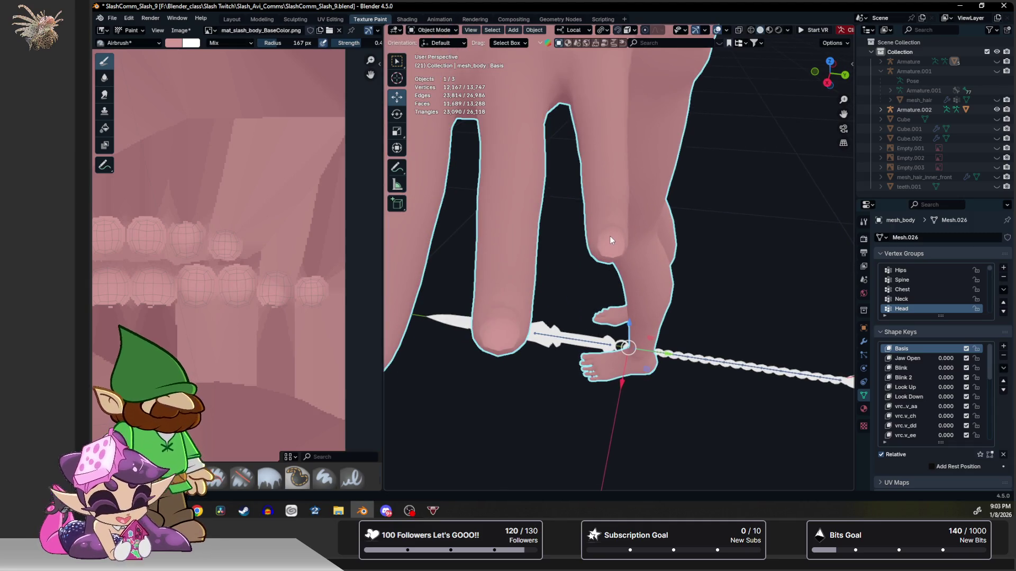
key("ctrl+Tab")
key("9")
scroll(610, 237, "up", 2)
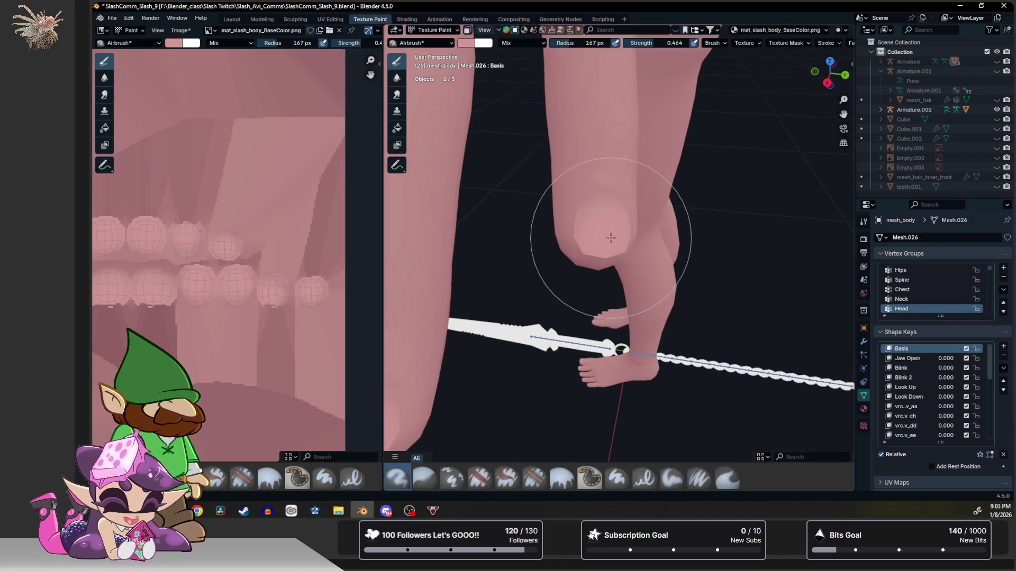
Blur the painted skin near the knee, then inspect the legs, foot and fingertips from several angles.
left_click(396, 78)
left_click_drag(601, 227, 584, 229)
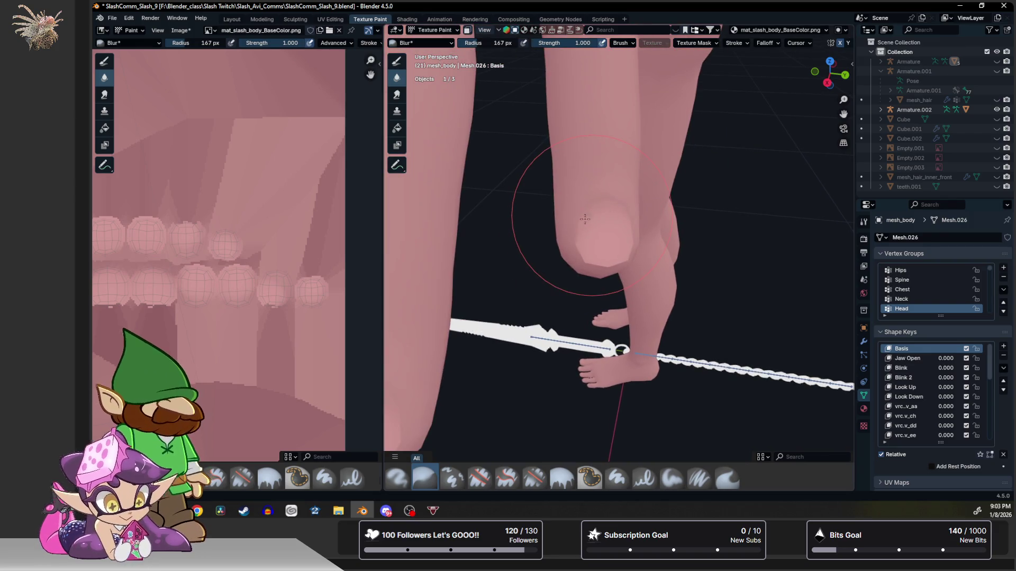
scroll(584, 222, "up", 2)
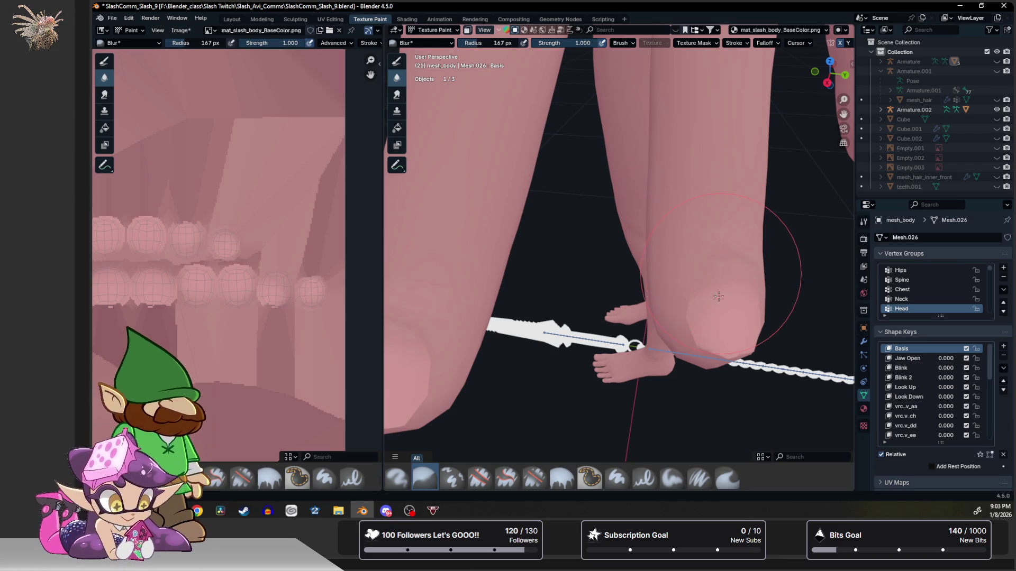
middle_click_drag(721, 287, 712, 284)
mouse_move(544, 283)
middle_mouse_down()
mouse_move(583, 290)
mouse_move(606, 258)
mouse_move(562, 278)
middle_mouse_up()
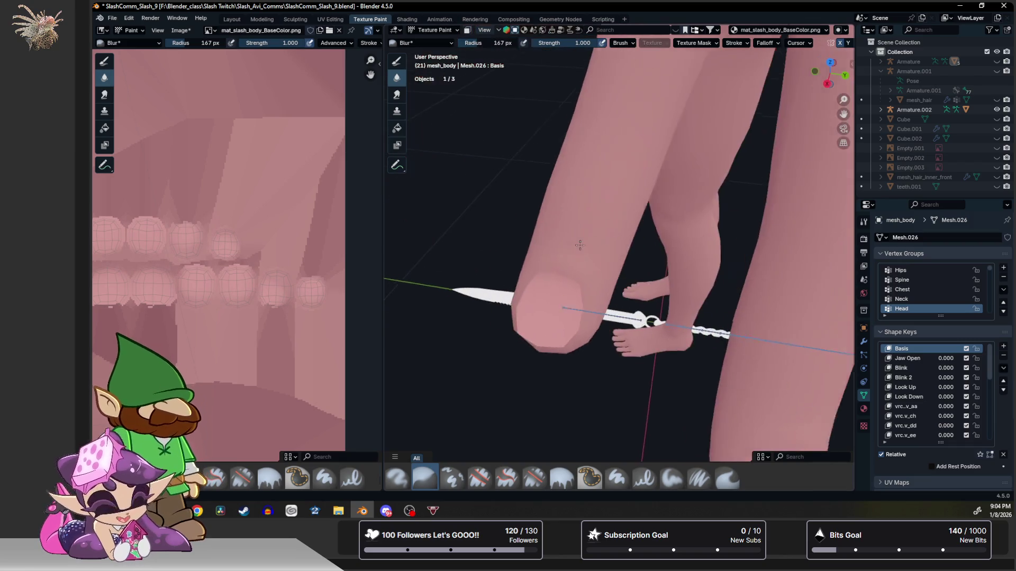
scroll(561, 278, "down", 2)
scroll(555, 283, "down", 2)
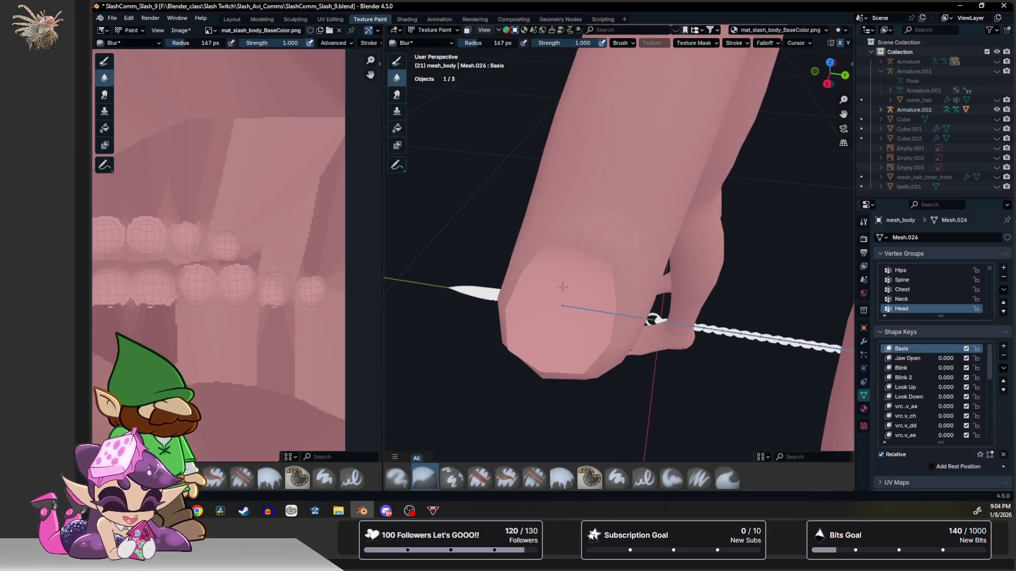
mouse_move(582, 268)
middle_mouse_down()
mouse_move(689, 239)
mouse_move(659, 254)
middle_mouse_up()
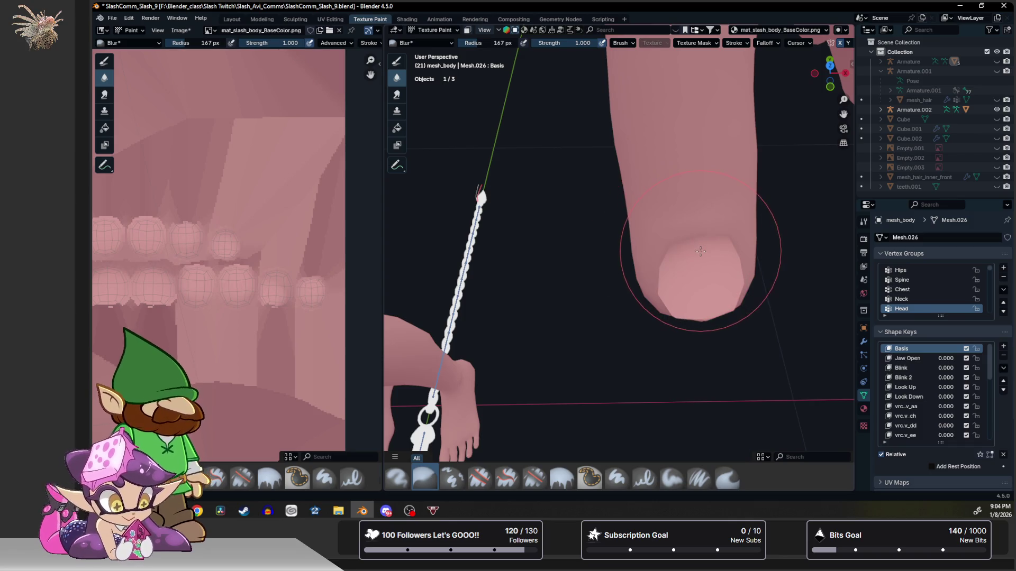
scroll(719, 239, "up", 1)
scroll(722, 236, "up", 2)
middle_click_drag(721, 235, 584, 304, "shift")
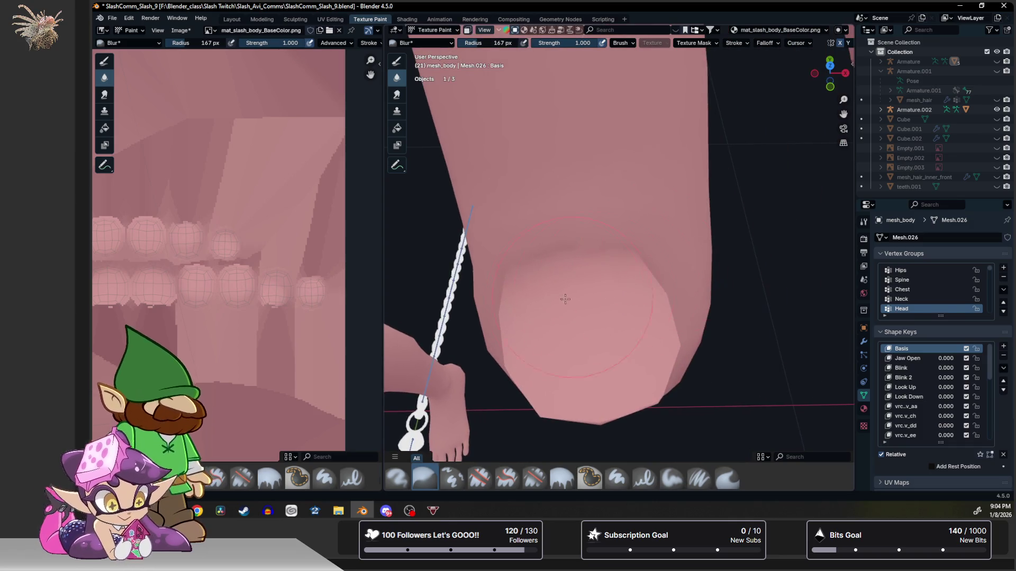
scroll(597, 282, "down", 2)
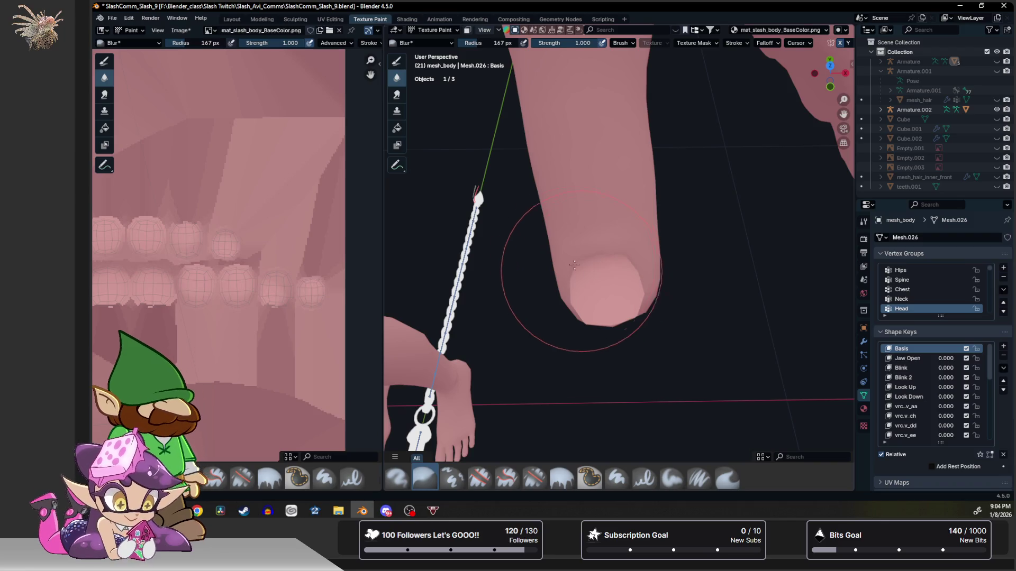
scroll(593, 281, "down", 3)
mouse_move(557, 283)
middle_mouse_down()
mouse_move(600, 212)
mouse_move(628, 206)
mouse_move(596, 236)
mouse_move(604, 254)
middle_mouse_up()
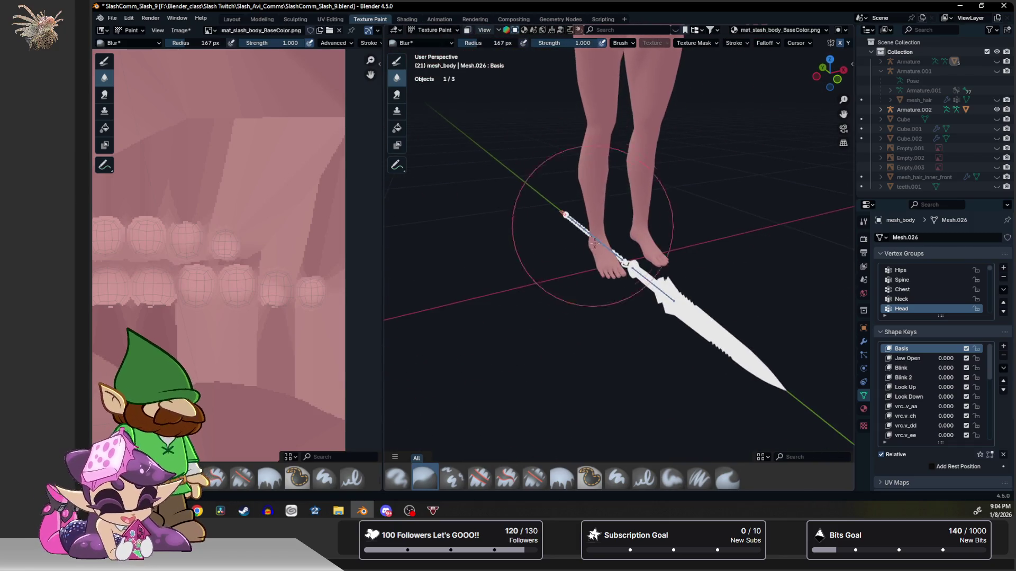
scroll(603, 254, "up", 4)
scroll(477, 207, "down", 1)
scroll(626, 185, "up", 3)
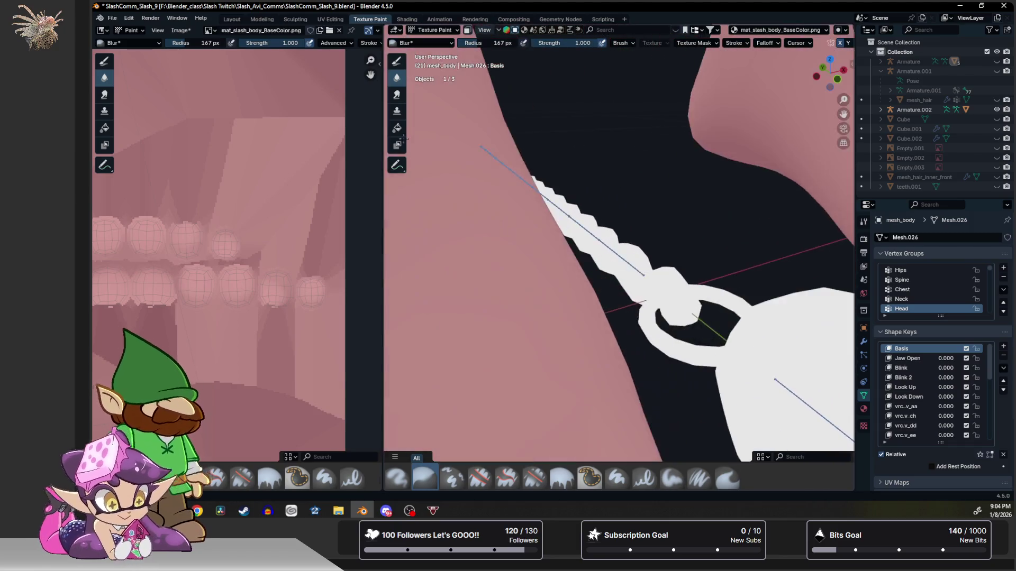
scroll(625, 184, "down", 3)
middle_click_drag(625, 184, 586, 318)
scroll(642, 219, "up", 3)
Check the toe geometry in edit mode, then return to Texture Paint with the airbrush active.
key("Tab")
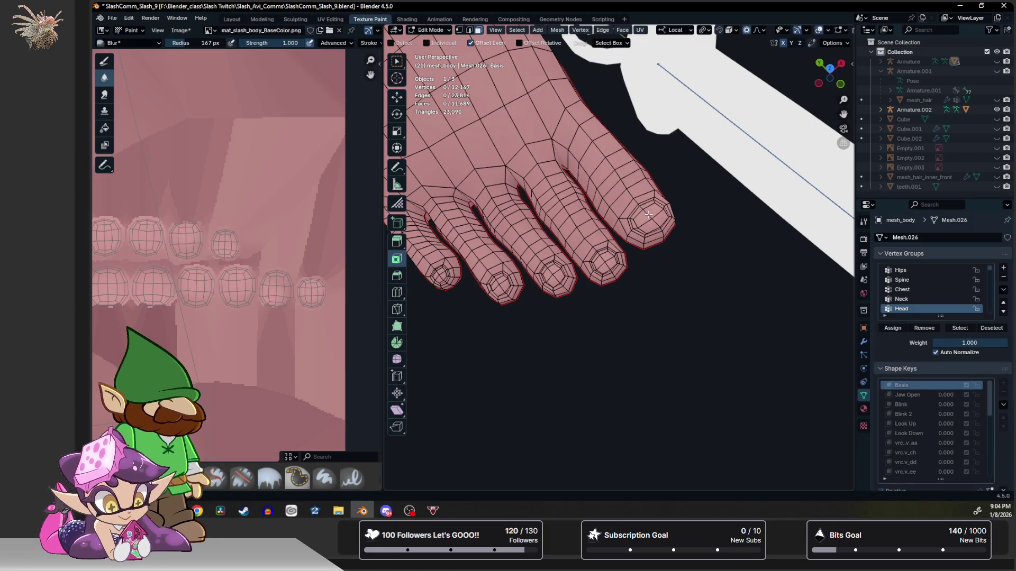
middle_click_drag(649, 215, 611, 251)
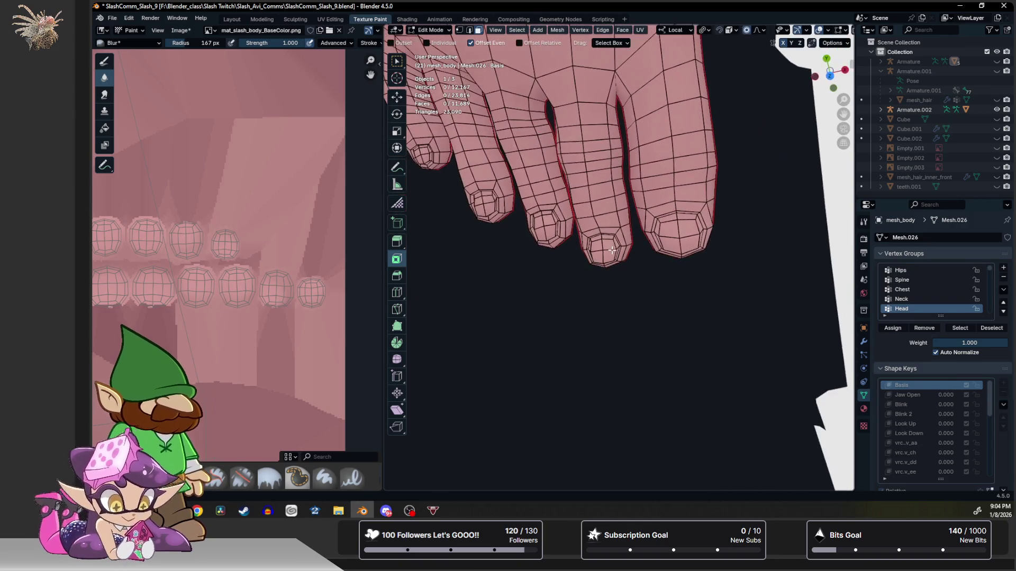
key("ctrl+Tab")
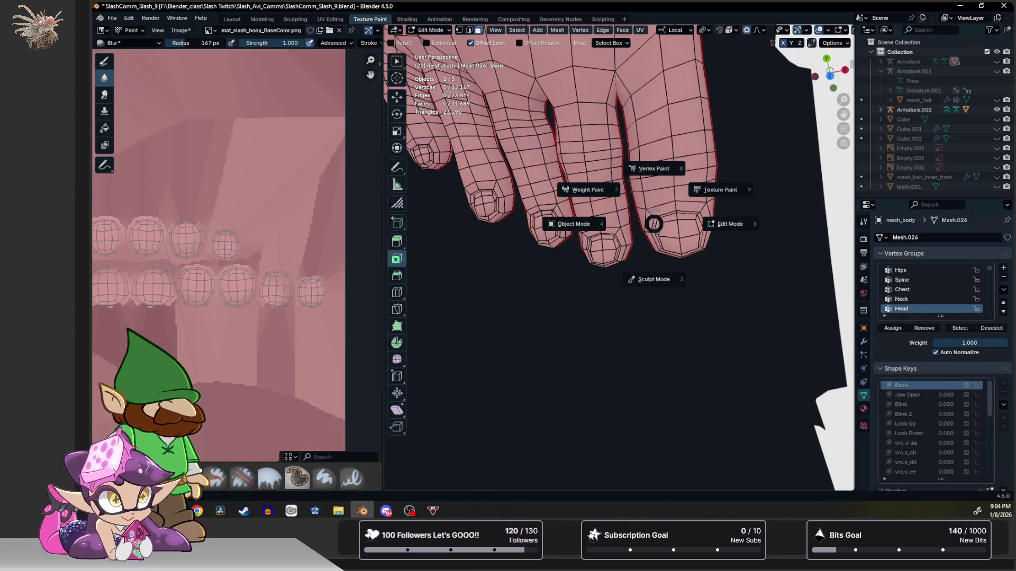
key("v")
key("ctrl+Tab")
key("t")
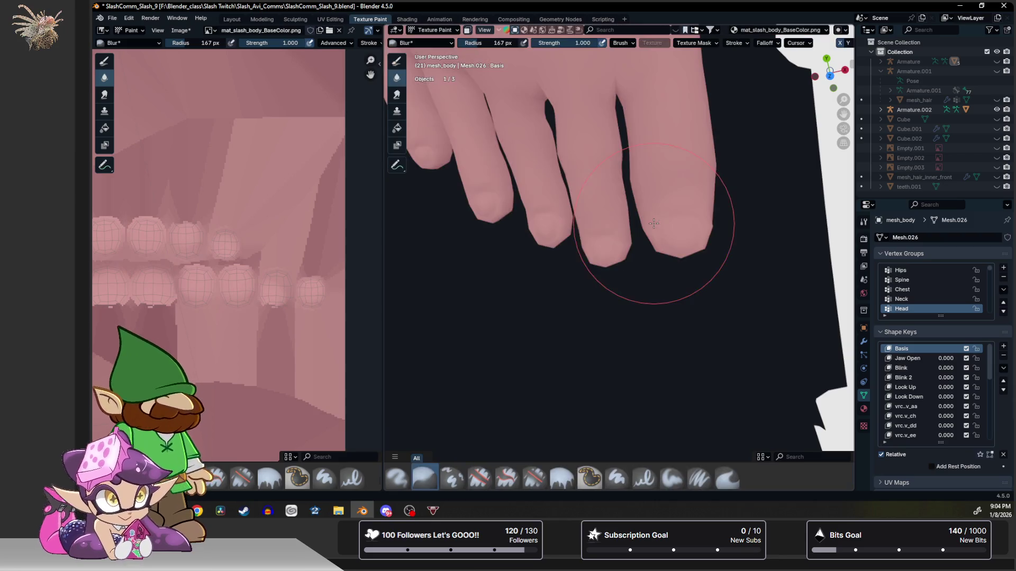
scroll(697, 235, "up", 2)
scroll(634, 239, "up", 2)
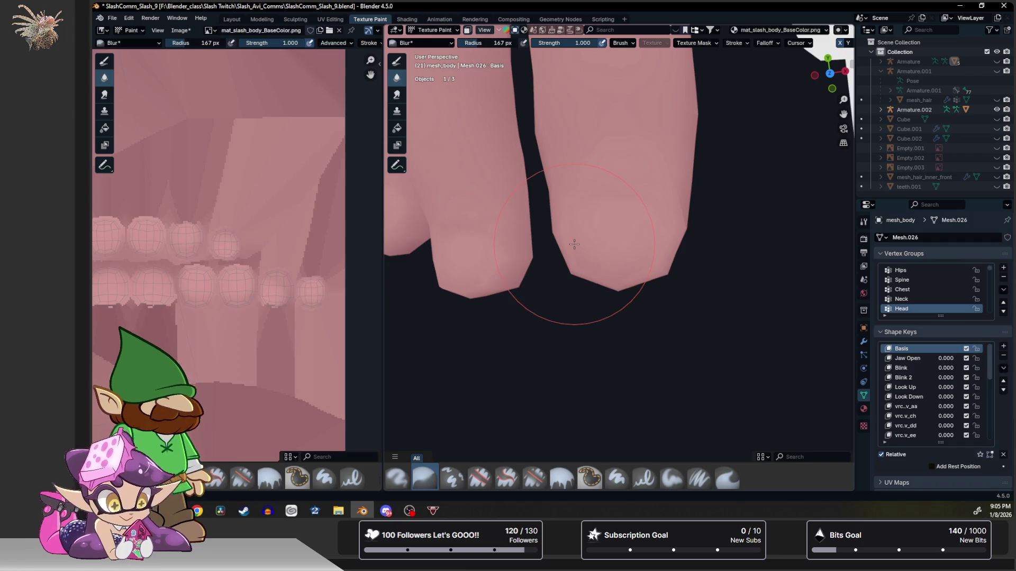
key("v")
scroll(574, 244, "up", 3)
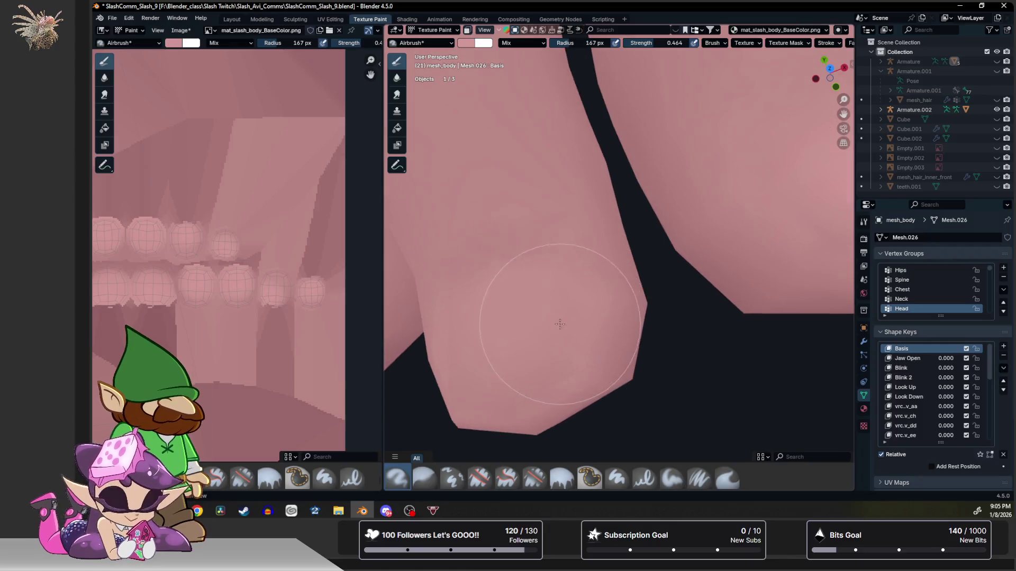
scroll(578, 262, "down", 1)
Frame the toes, enter edit mode and select a toenail vertex in vertex select mode.
mouse_move(581, 287)
middle_mouse_down()
mouse_move(574, 254)
mouse_move(602, 264)
middle_mouse_up()
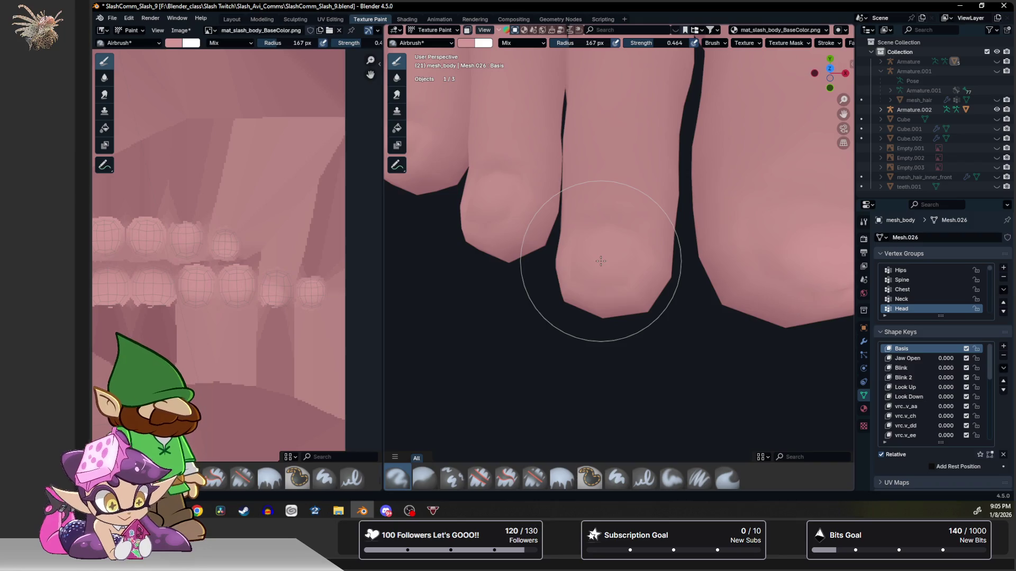
scroll(601, 261, "down", 3)
scroll(603, 263, "down", 2)
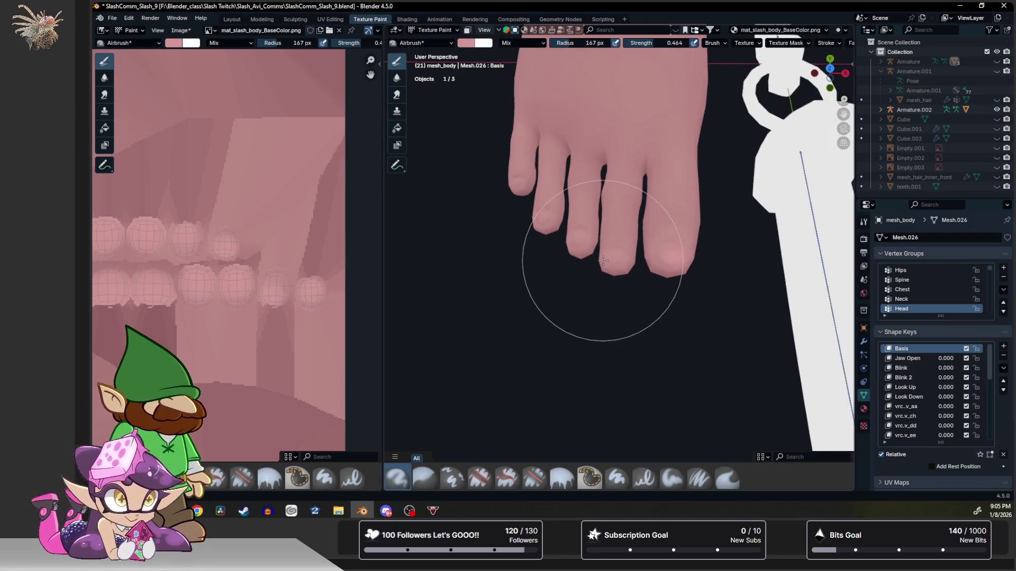
scroll(605, 261, "up", 2)
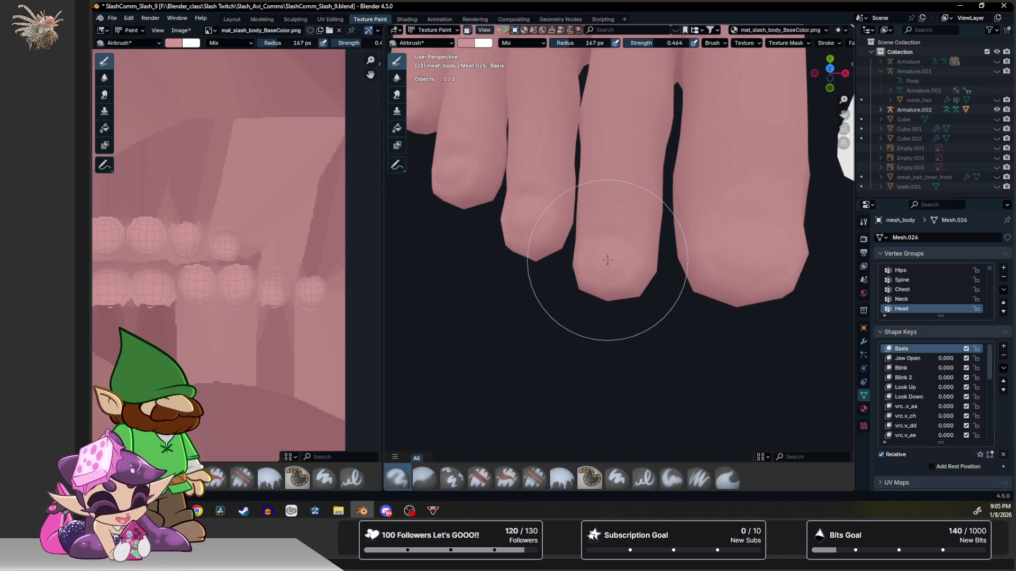
key("Tab")
key("1")
left_click(607, 260)
Select the tip vertex of each of the five toes.
key("c")
key("ctrl+KP_Add")
key("ctrl+KP_Add")
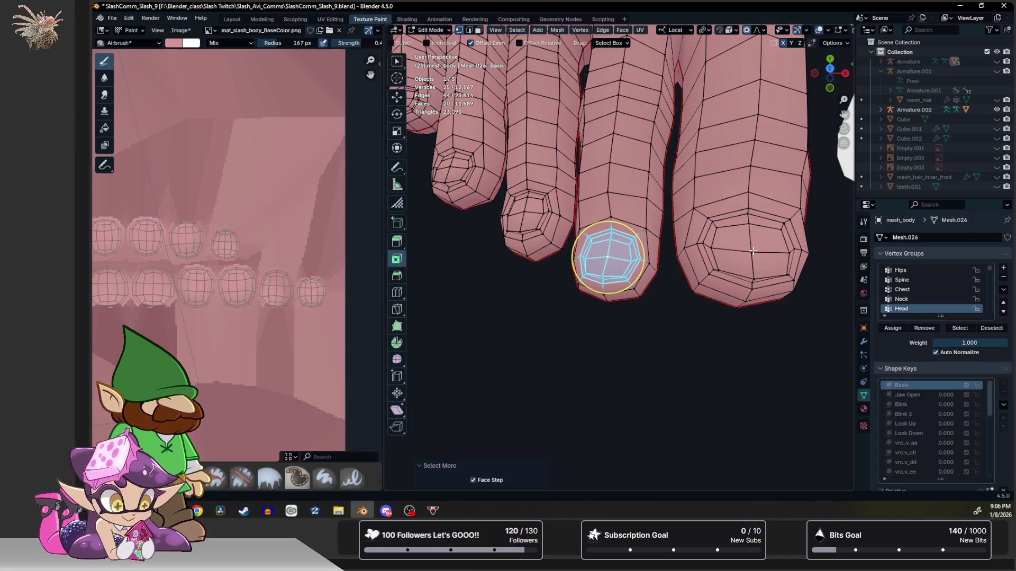
left_click(751, 252)
left_click(605, 258, "shift")
left_click(526, 215, "shift")
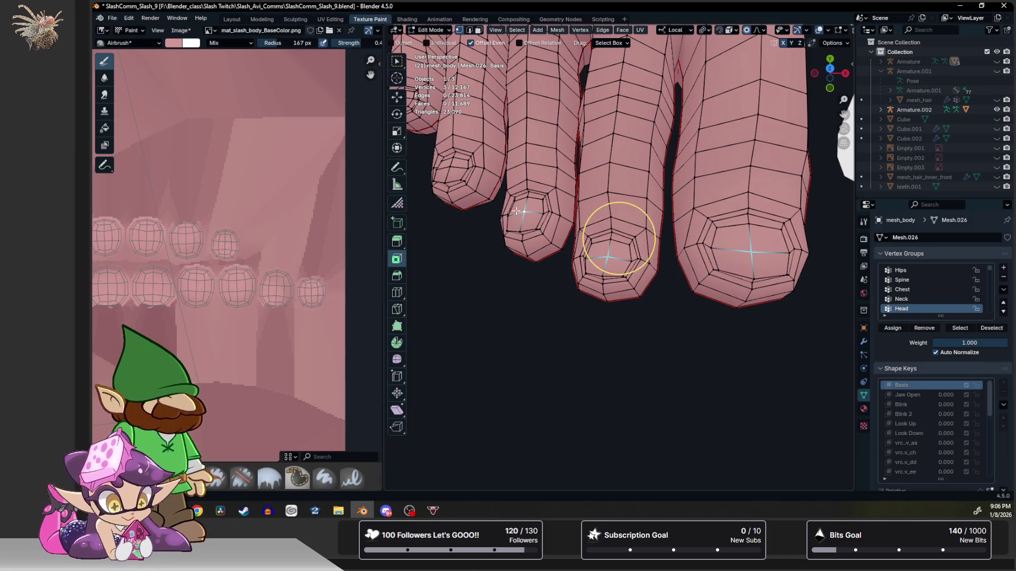
middle_click_drag(619, 238, 754, 322)
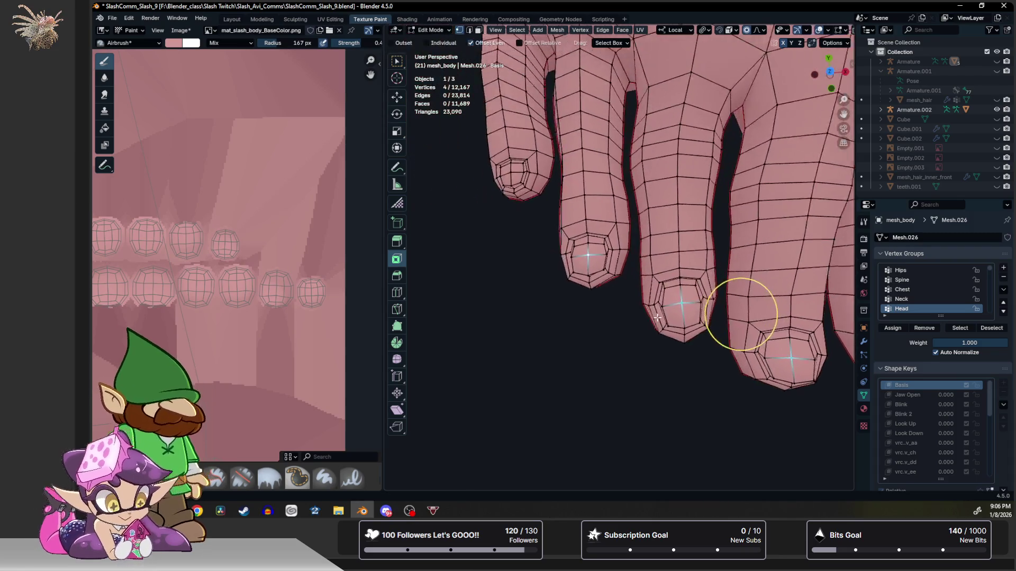
scroll(619, 239, "up", 5)
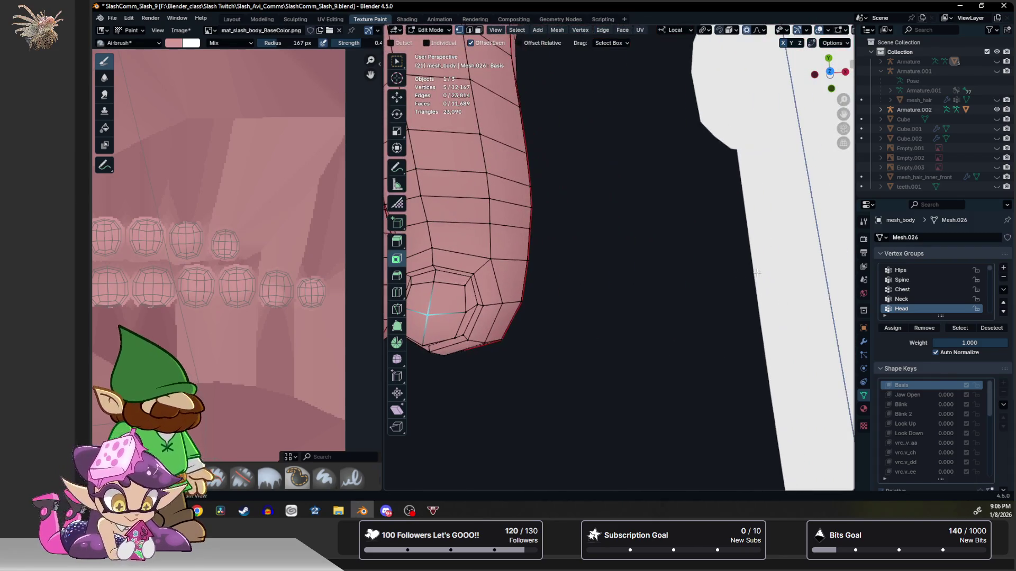
middle_click_drag(724, 258, 685, 238)
scroll(619, 242, "down", 4)
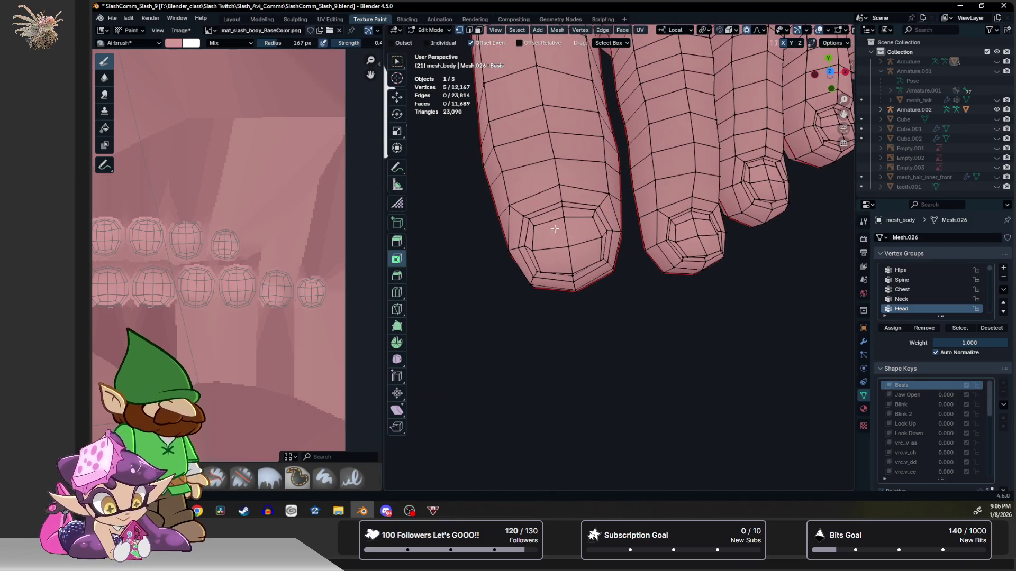
left_click(569, 245, "shift")
left_click(697, 236, "shift")
left_click(770, 178, "shift")
middle_click_drag(770, 179, 663, 257)
left_click(713, 213, "shift")
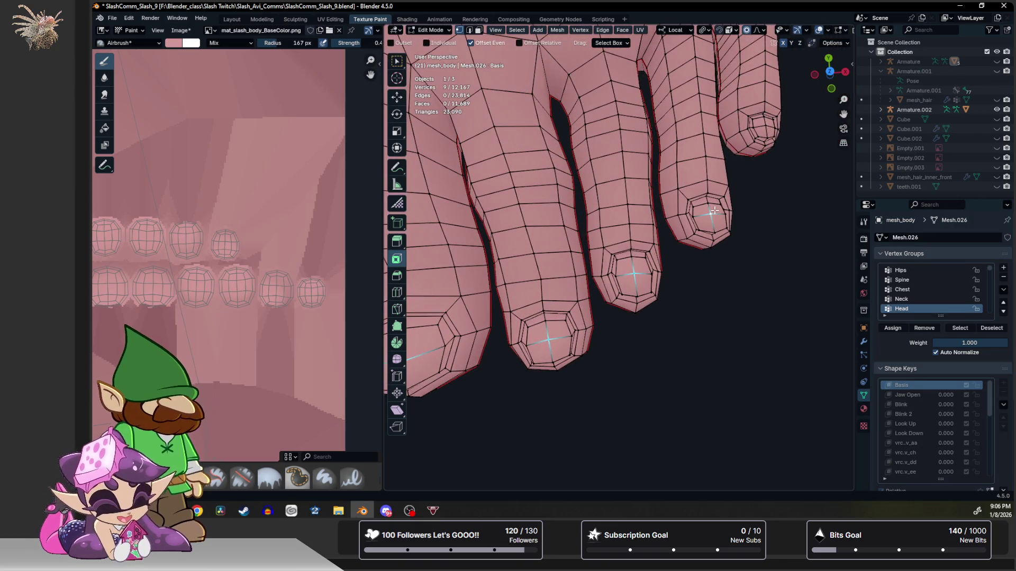
left_click(765, 125, "shift")
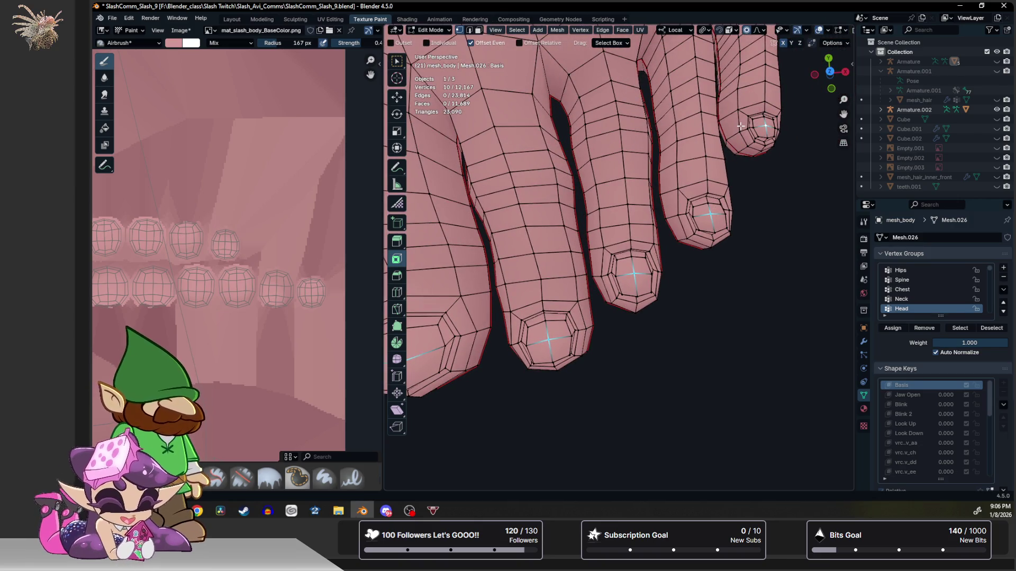
Grow the selection into patches around each toe tip and hide everything else.
key("ctrl+KP_Add")
key("ctrl+KP_Add")
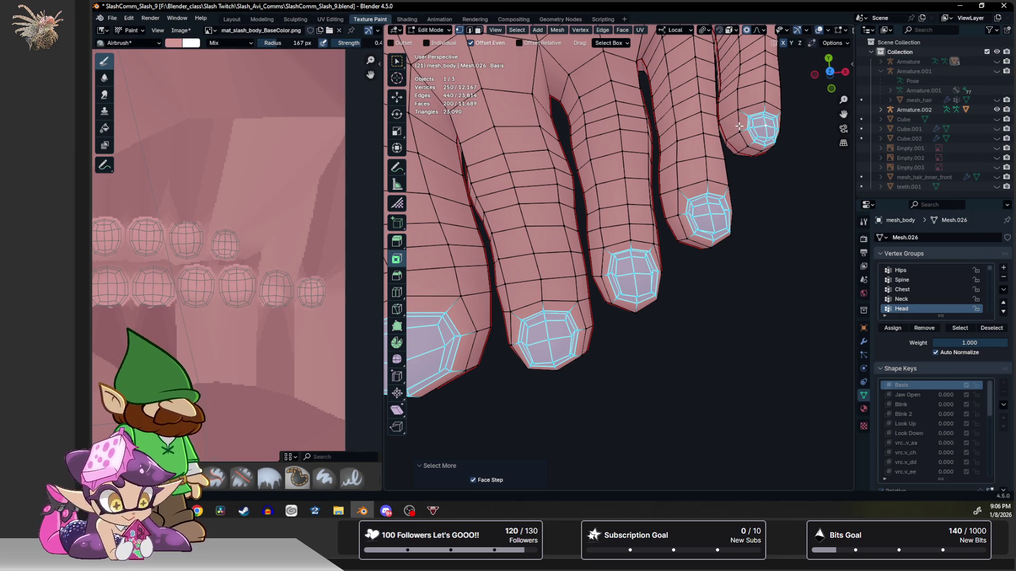
key("ctrl+KP_Subtract")
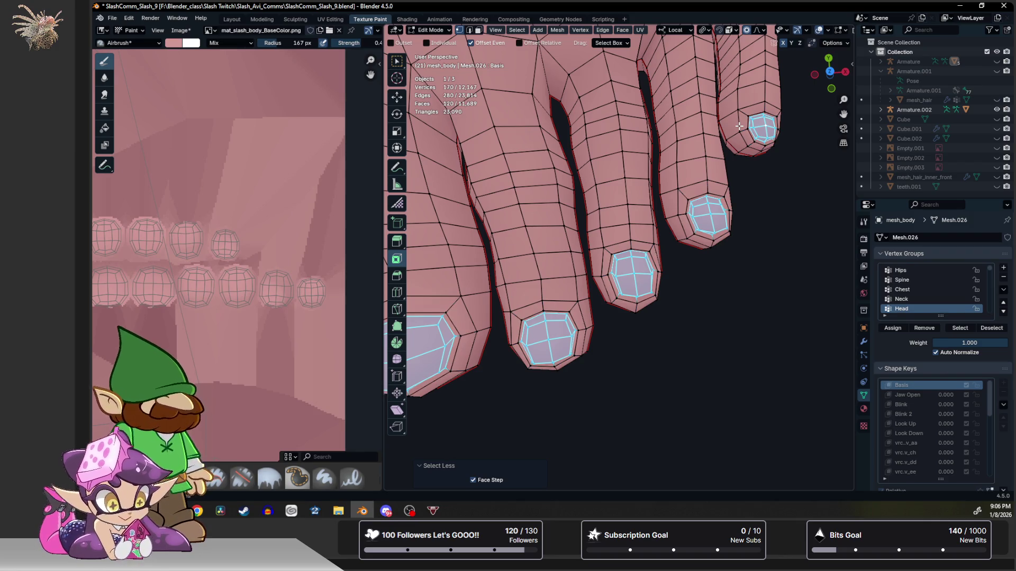
key("ctrl+KP_Add")
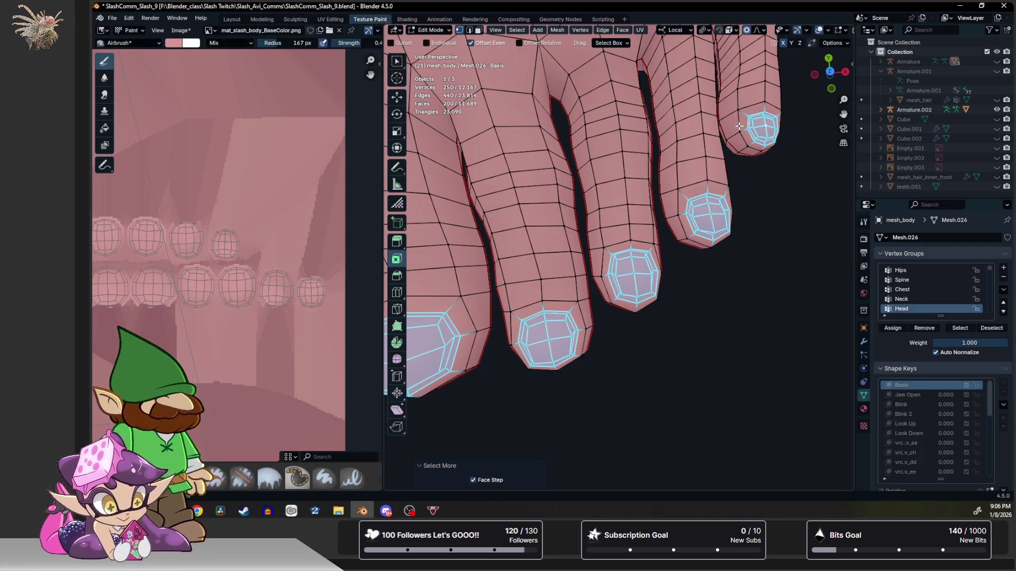
key("shift+h")
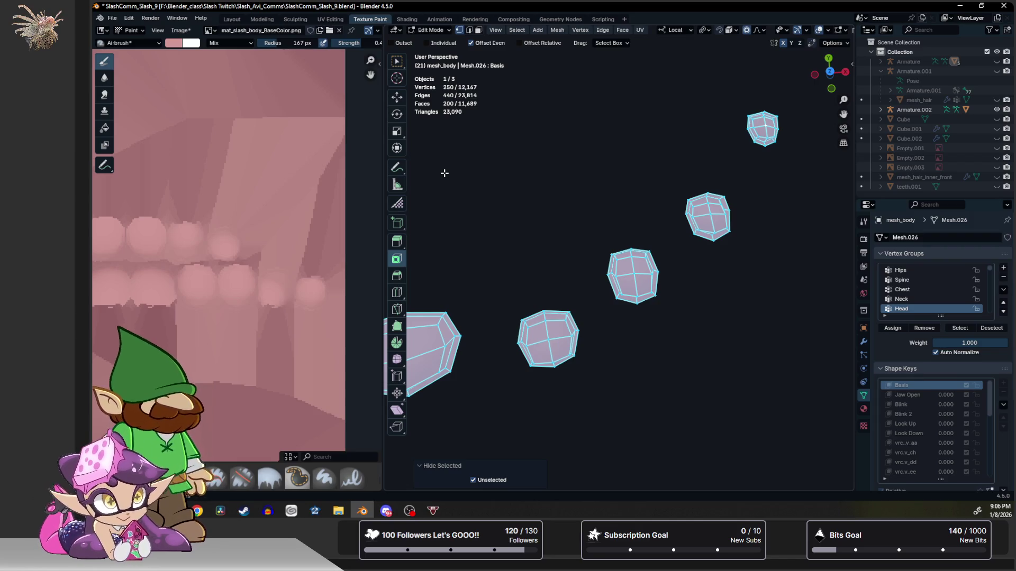
Switch to texture painting on the isolated toe-tip patches and review them from several angles.
key("ctrl+Tab")
left_click(739, 151)
mouse_move(742, 159)
middle_mouse_down()
mouse_move(611, 254)
mouse_move(683, 189)
mouse_move(560, 291)
mouse_move(681, 159)
mouse_move(689, 120)
middle_mouse_up()
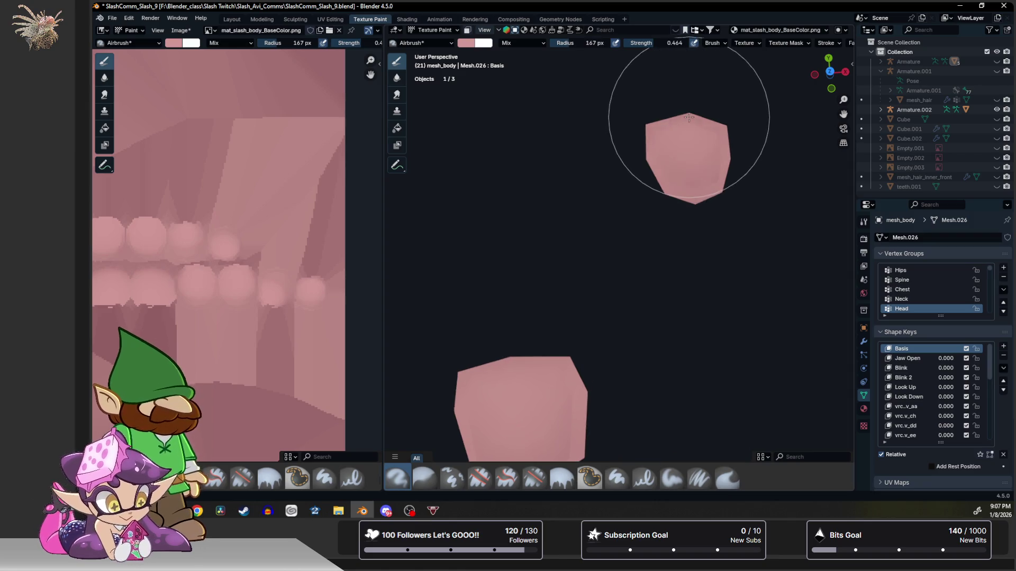
middle_click_drag(502, 373, 527, 363)
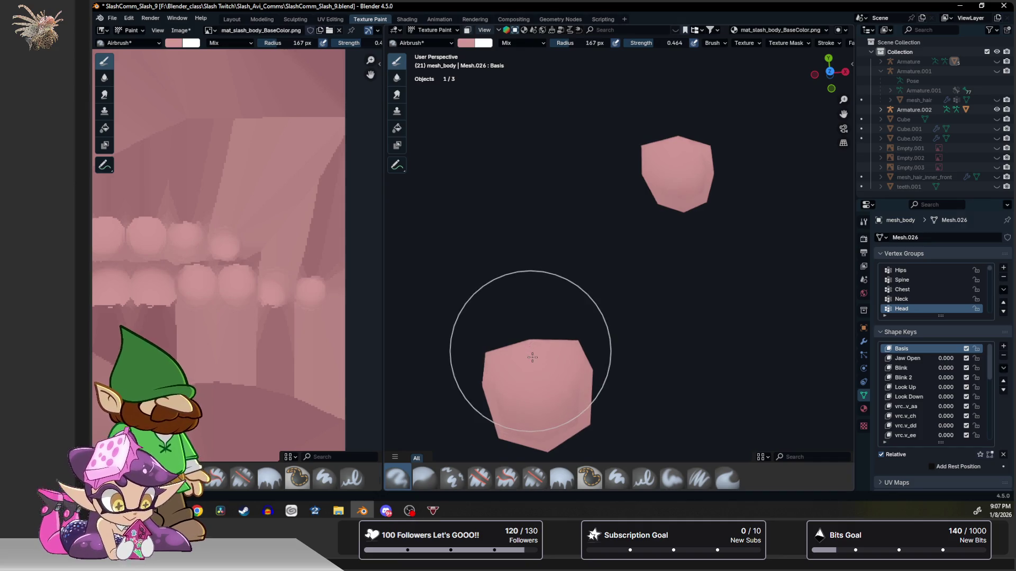
middle_click_drag(532, 358, 597, 287)
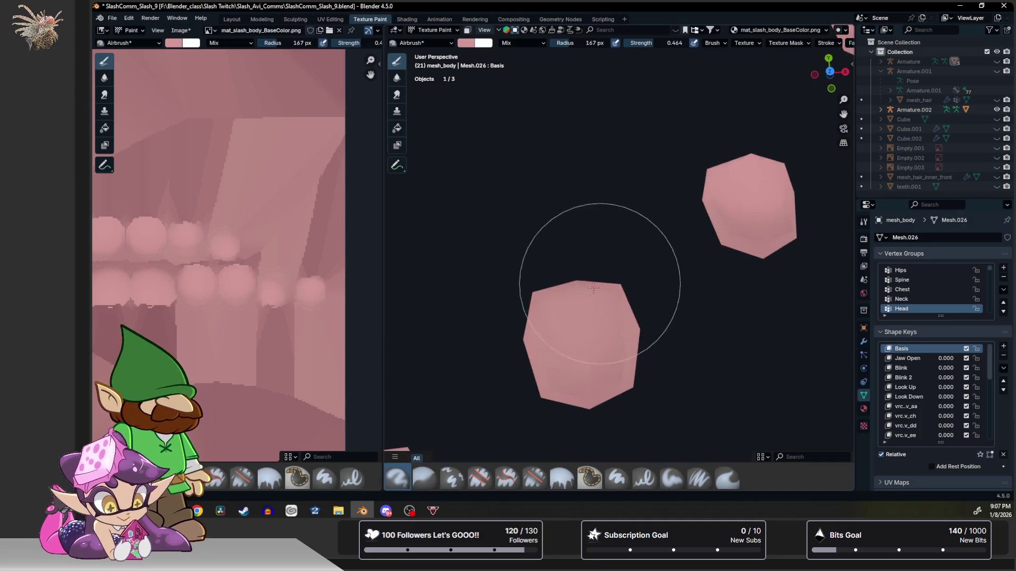
mouse_move(548, 325)
middle_mouse_down()
mouse_move(595, 308)
mouse_move(548, 228)
mouse_move(559, 264)
mouse_move(612, 268)
mouse_move(646, 249)
middle_mouse_up()
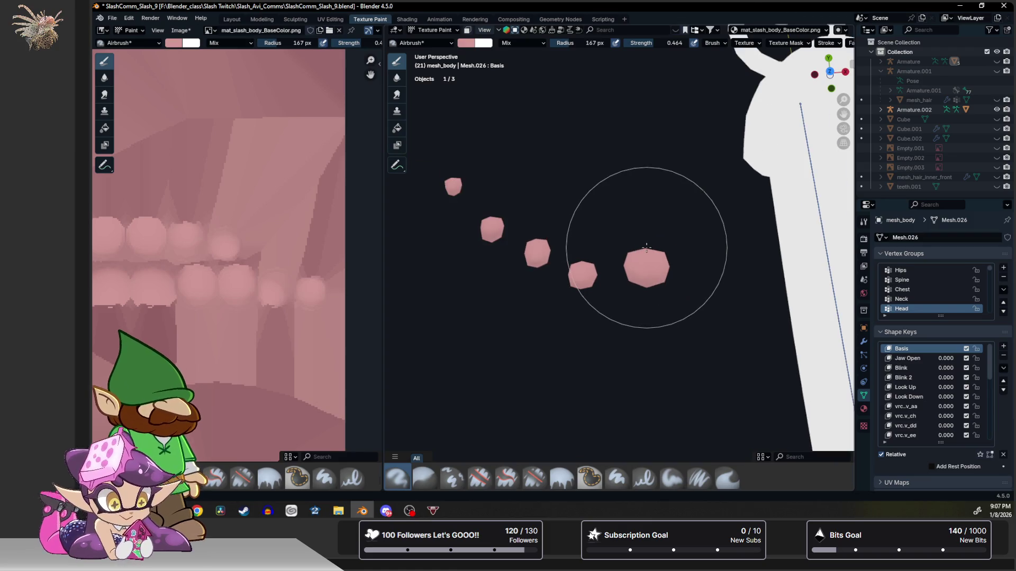
scroll(647, 246, "down", 3)
key("ctrl+Tab")
mouse_move(602, 211)
middle_mouse_down()
mouse_move(575, 192)
mouse_move(628, 167)
middle_mouse_up()
scroll(650, 260, "up", 3)
scroll(650, 261, "up", 2)
scroll(650, 261, "up", 2)
mouse_move(650, 260)
middle_mouse_down()
mouse_move(662, 198)
mouse_move(700, 225)
middle_mouse_up()
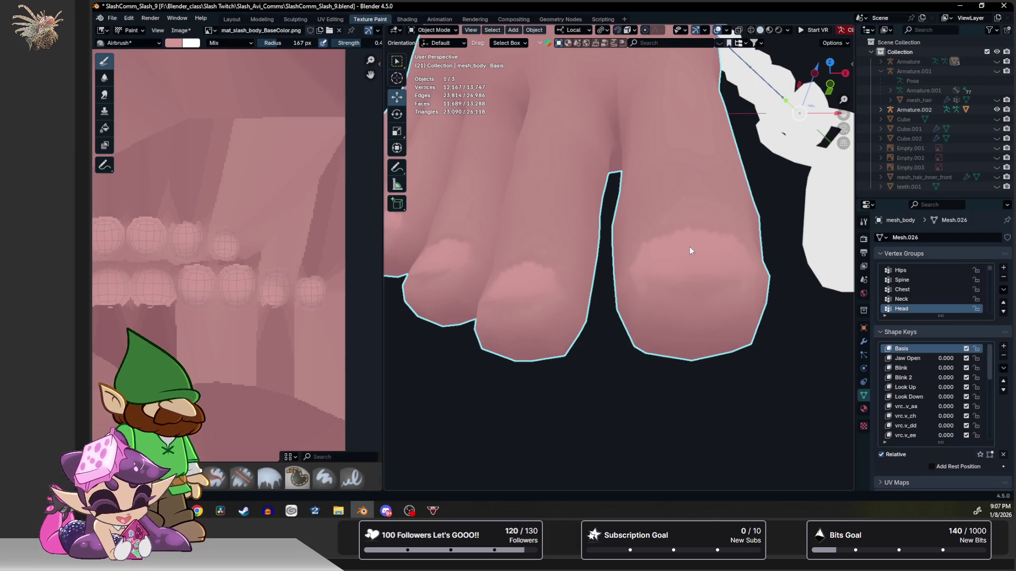
Unhide the rest of the body mesh in edit mode, return to Texture Paint and pick the Blur brush.
key("ctrl+Tab")
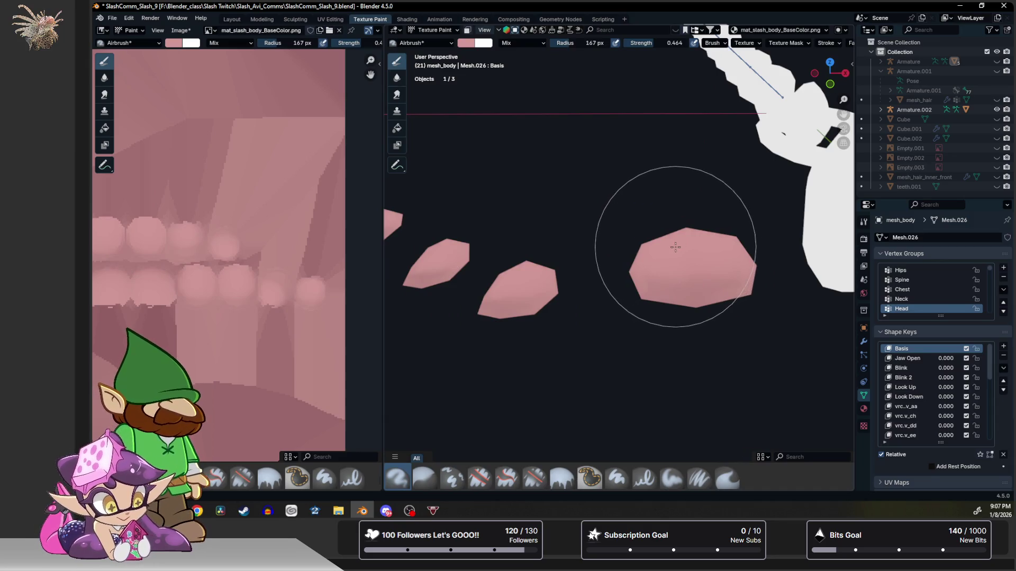
key("ctrl+Tab")
key("Tab")
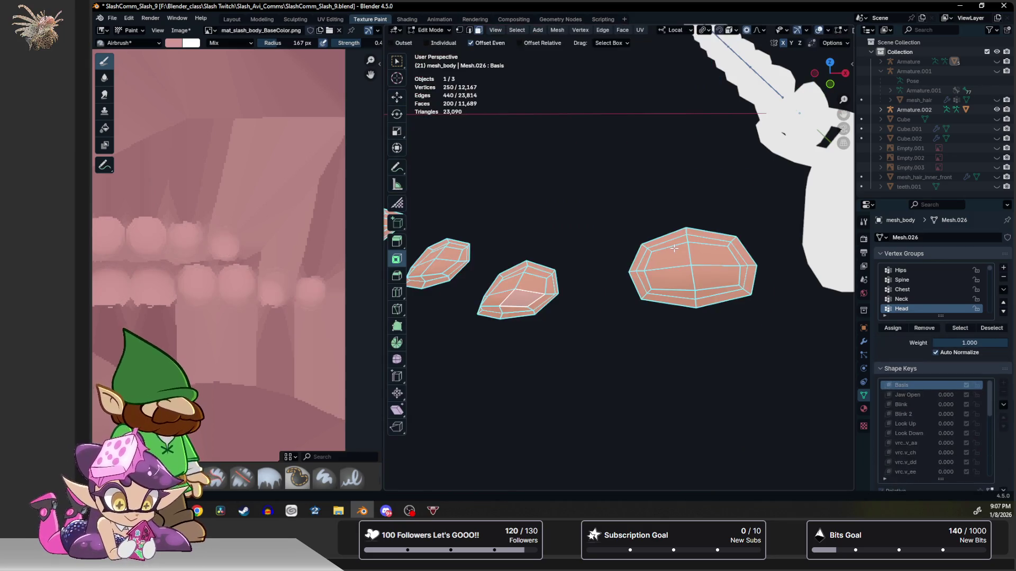
key("alt+h")
key("Tab")
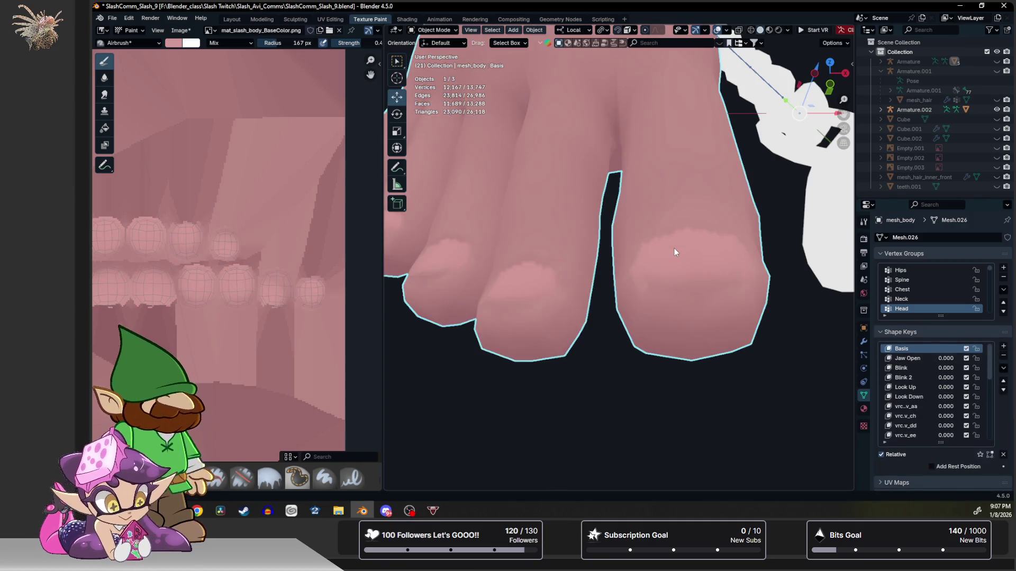
key("ctrl+Tab")
scroll(674, 279, "up", 2)
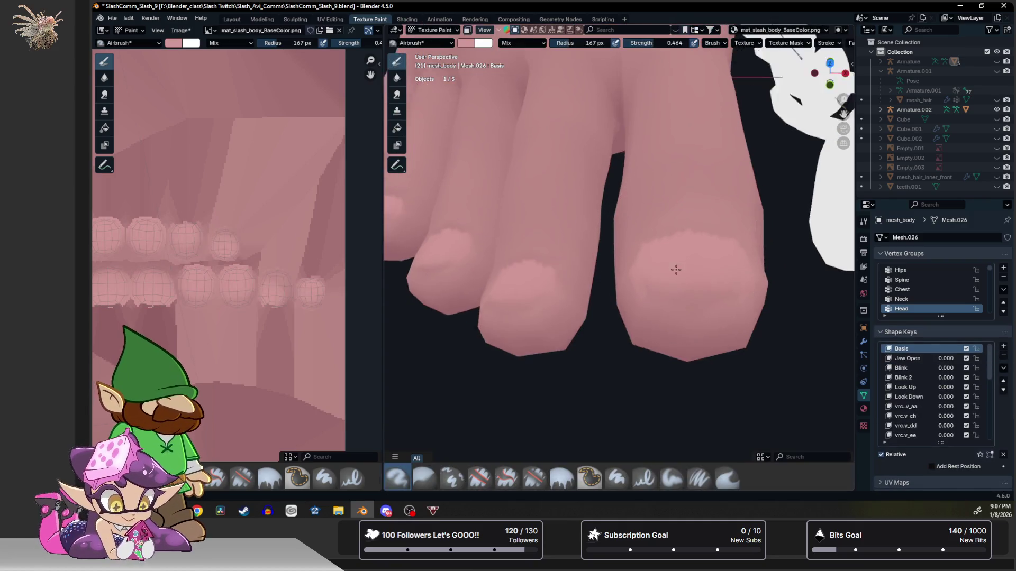
left_click(397, 77)
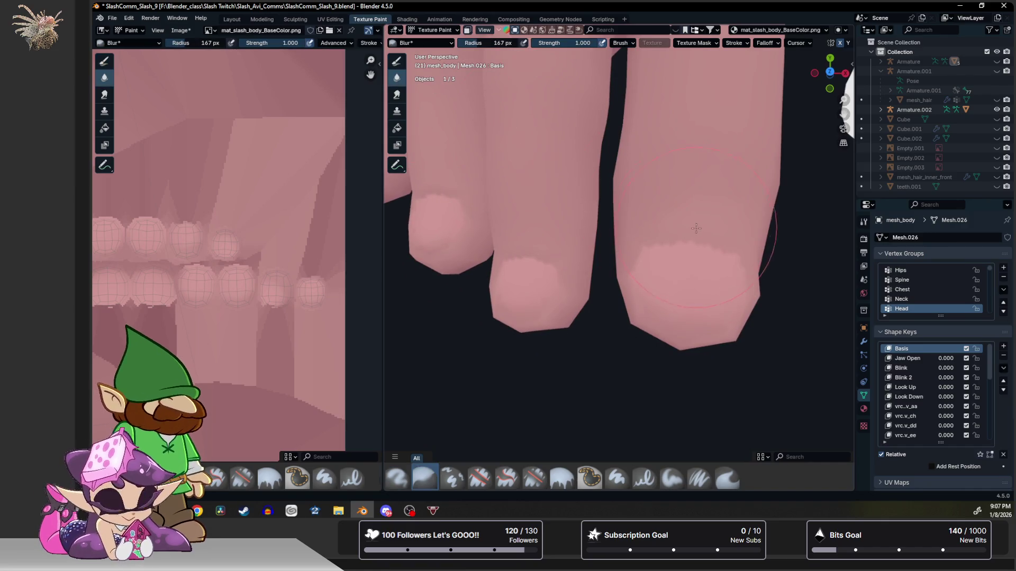
Blur the edges of the pale nail patches on the toe tips, turning to view both feet.
left_click_drag(686, 244, 627, 233)
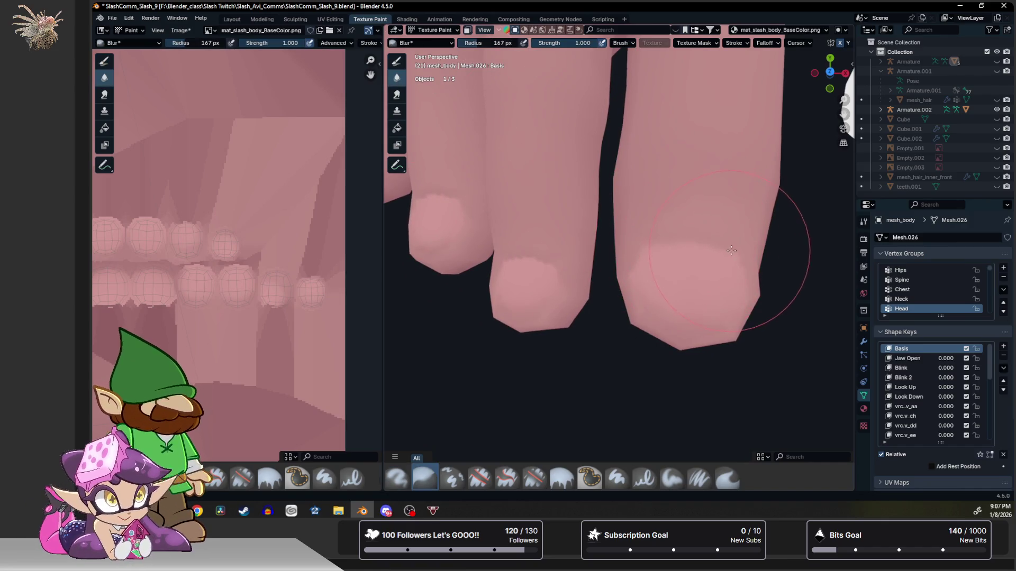
mouse_move(627, 232)
middle_mouse_down()
mouse_move(640, 278)
mouse_move(595, 183)
mouse_move(592, 250)
middle_mouse_up()
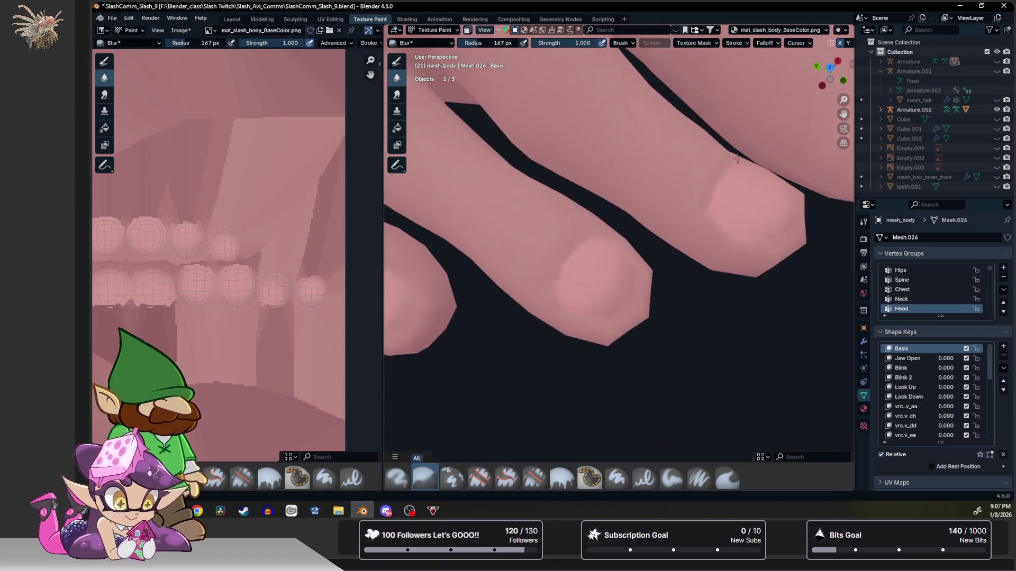
scroll(587, 231, "up", 2)
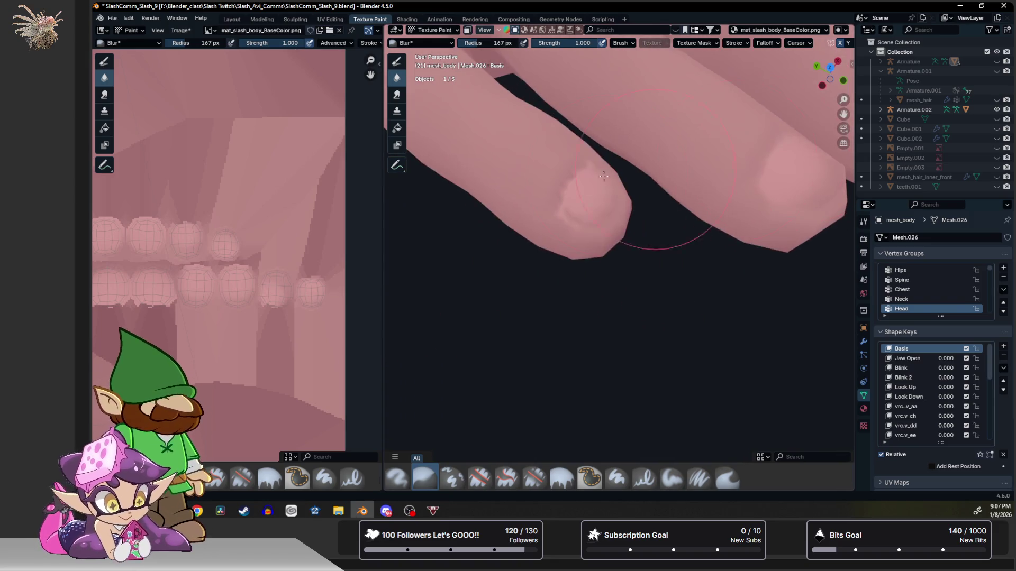
scroll(567, 192, "up", 1)
left_click_drag(567, 191, 542, 159)
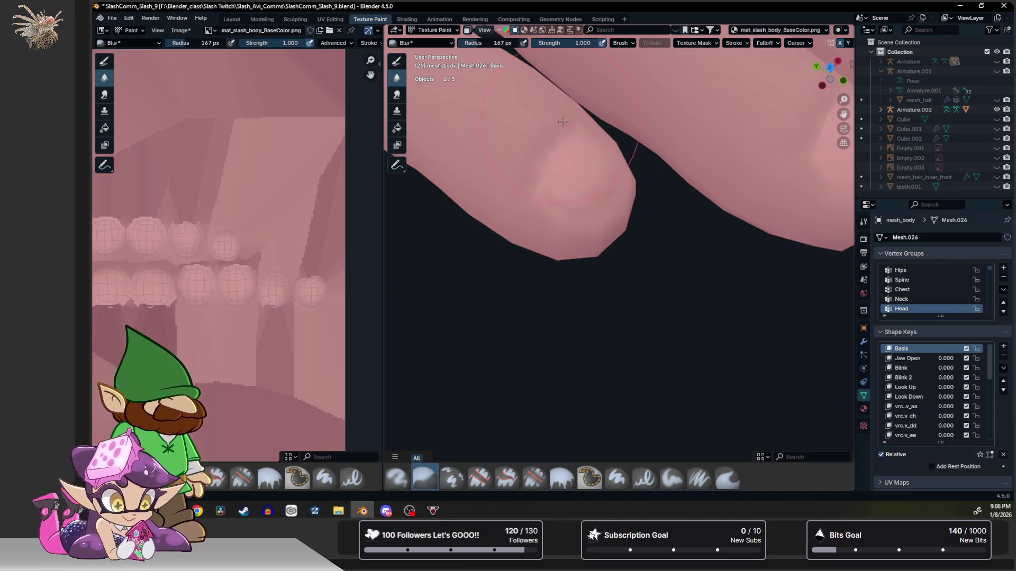
scroll(542, 160, "down", 2)
scroll(548, 167, "down", 3)
mouse_move(557, 171)
middle_mouse_down()
mouse_move(601, 188)
mouse_move(508, 181)
mouse_move(544, 249)
mouse_move(545, 318)
mouse_move(591, 313)
mouse_move(584, 325)
mouse_move(590, 300)
mouse_move(583, 304)
middle_mouse_up()
scroll(590, 295, "up", 3)
scroll(581, 338, "up", 3)
scroll(581, 339, "down", 3)
scroll(545, 318, "up", 2)
scroll(589, 334, "up", 3)
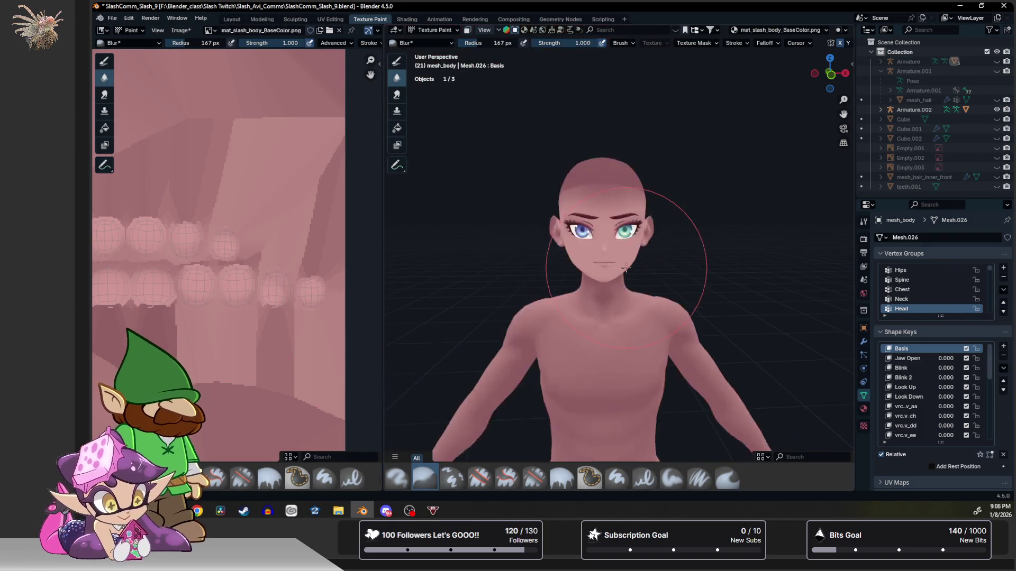
scroll(544, 386, "down", 5)
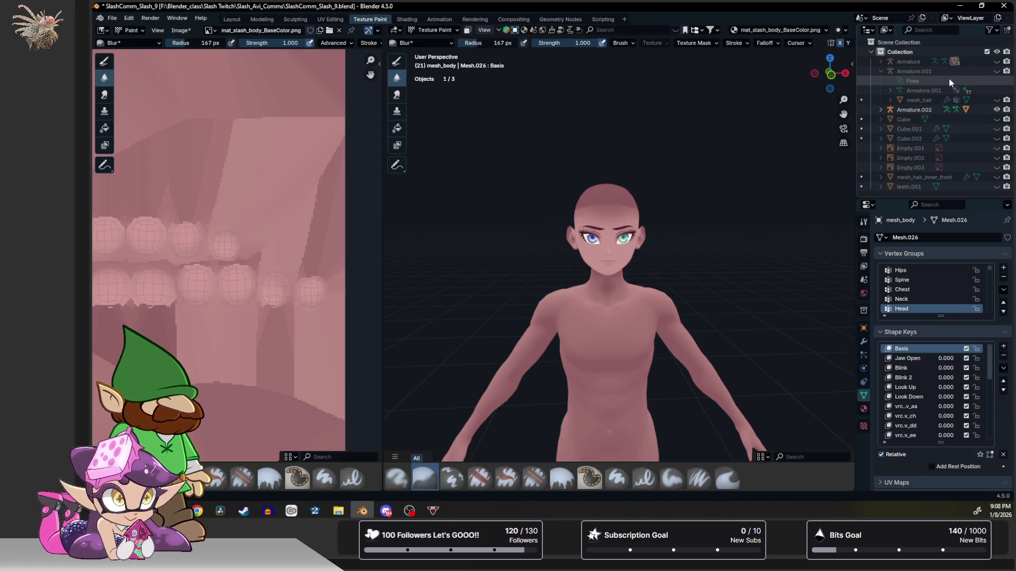
Show the mesh_hair object, check viewport overlays and open the Image menu for the body texture.
left_click(997, 99)
scroll(801, 151, "up", 4)
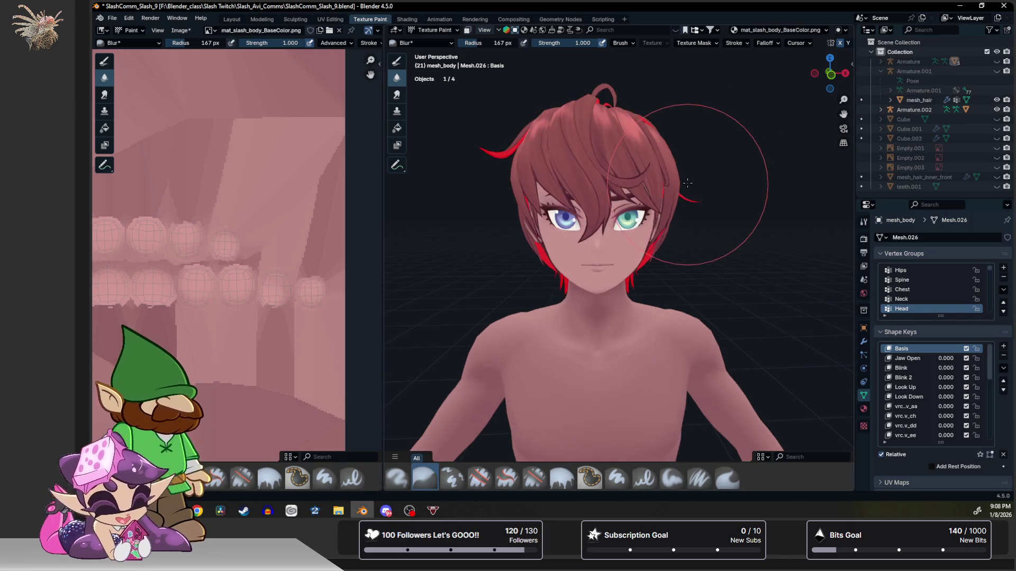
scroll(771, 31, "down", 3)
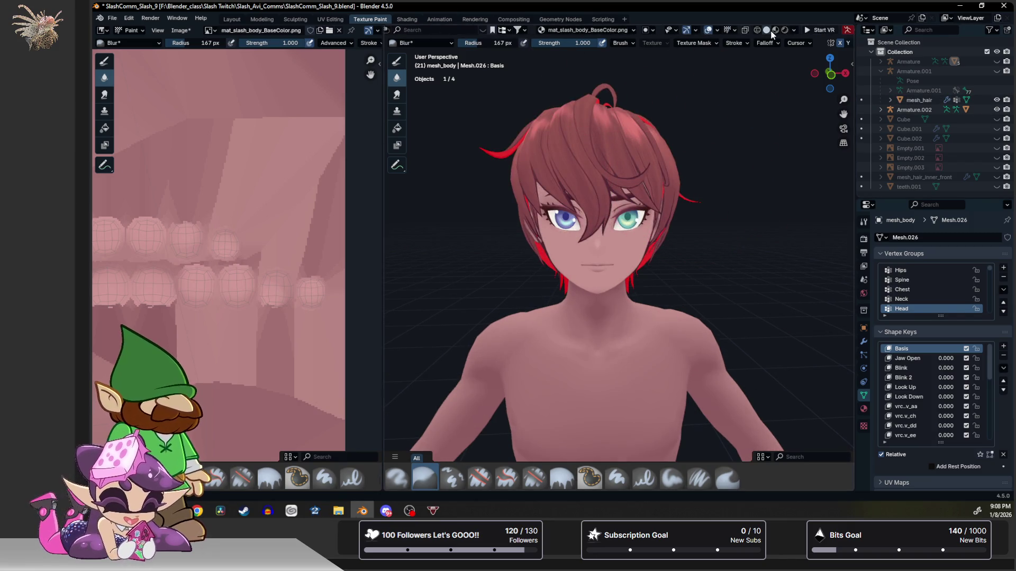
left_click(716, 30)
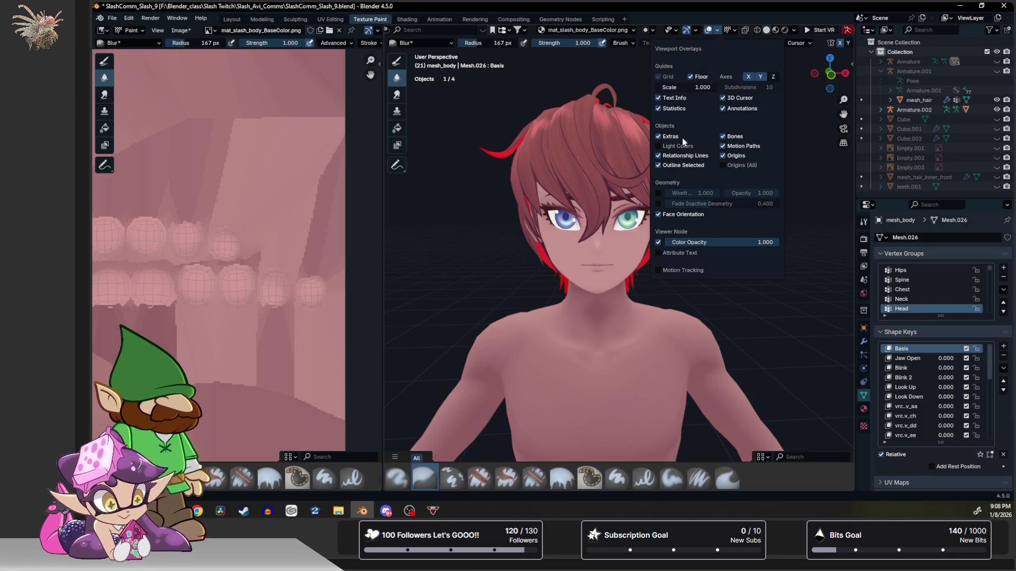
mouse_move(431, 215)
middle_mouse_down()
mouse_move(502, 193)
mouse_move(762, 186)
middle_mouse_up()
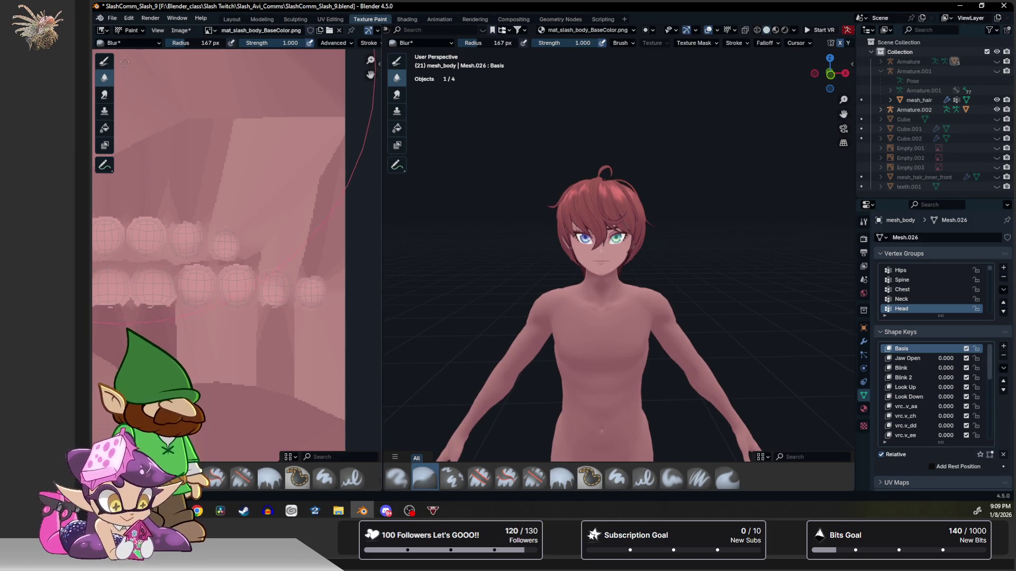
left_click(180, 29)
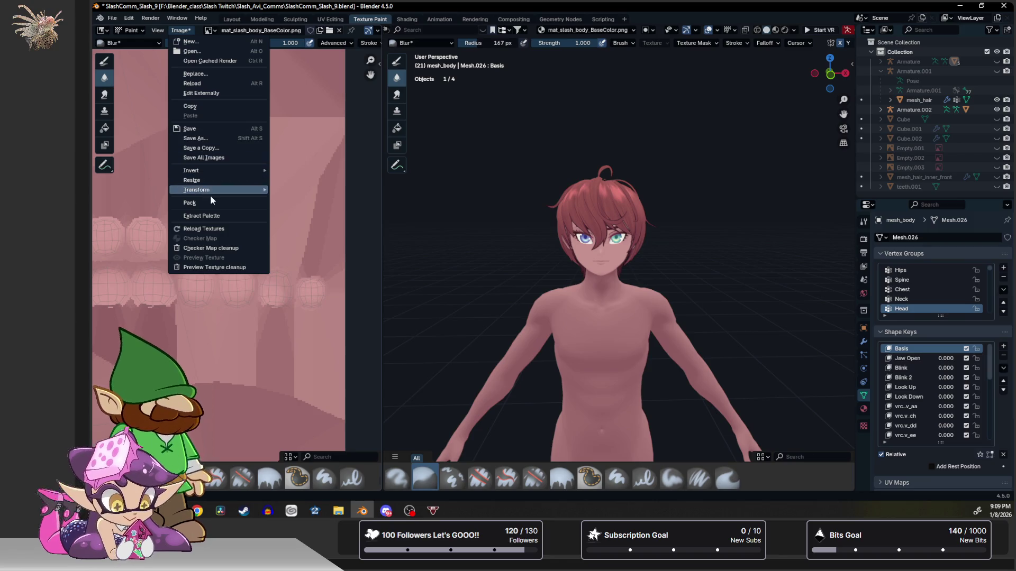
Save the mat_slash_body_BaseColor.png texture and drag the Outliner border down for more room.
left_click(207, 129)
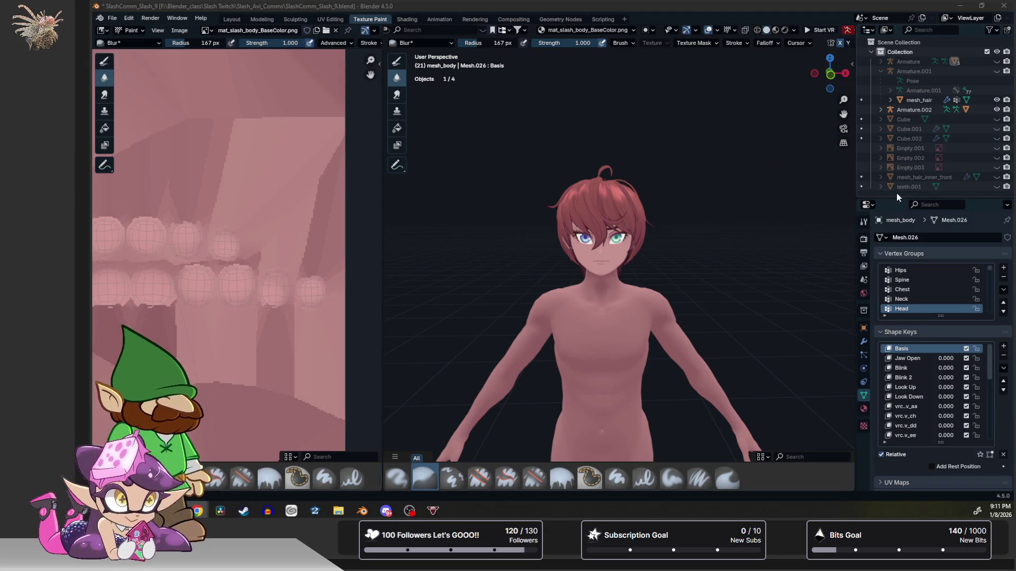
left_click_drag(896, 197, 905, 274)
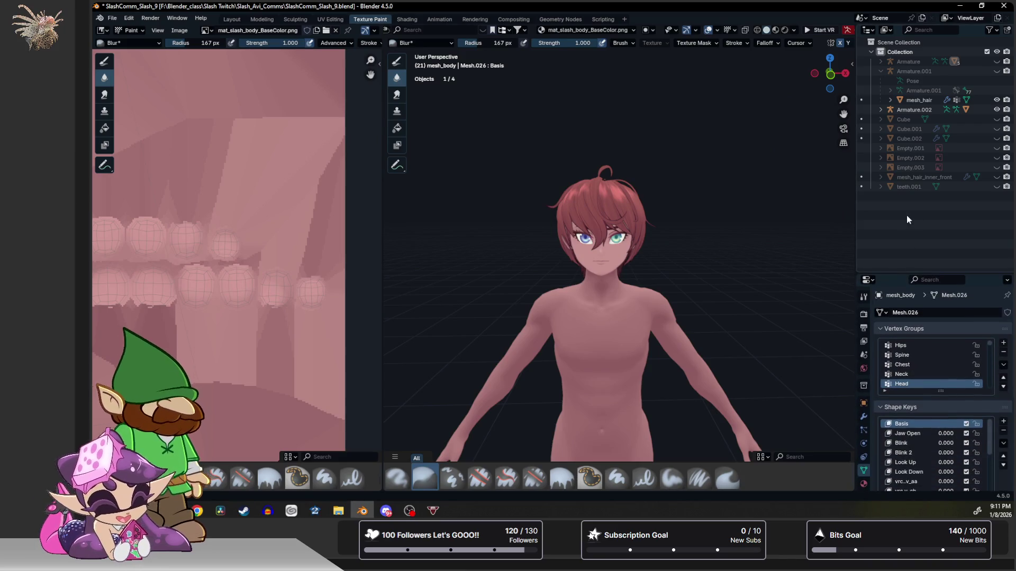
Unhide the clothing, mask and belt meshes under the Armature, pick the Draw brush, and go to Layout.
left_click(880, 62)
left_click(998, 109)
left_click(998, 128)
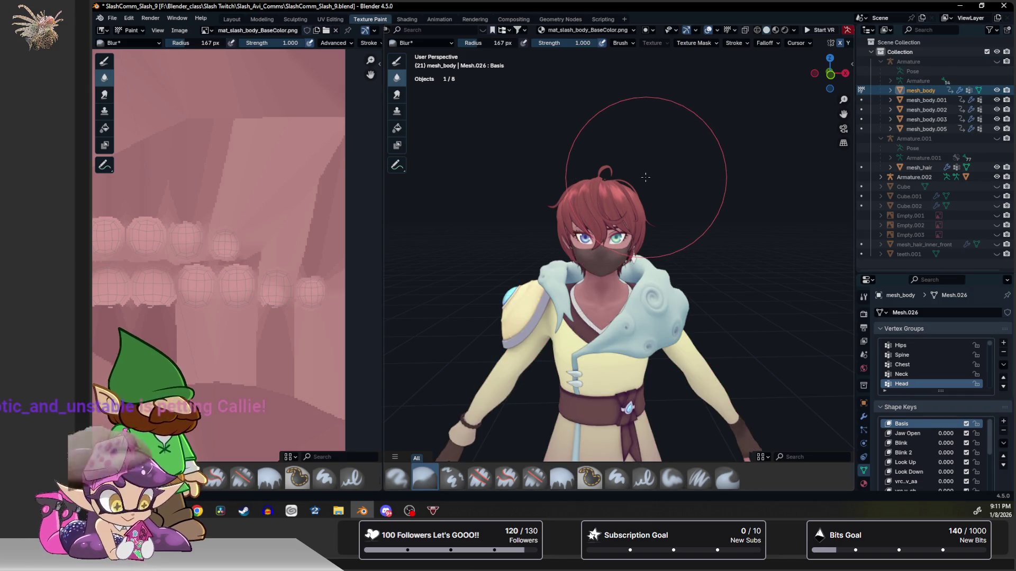
left_click(104, 62)
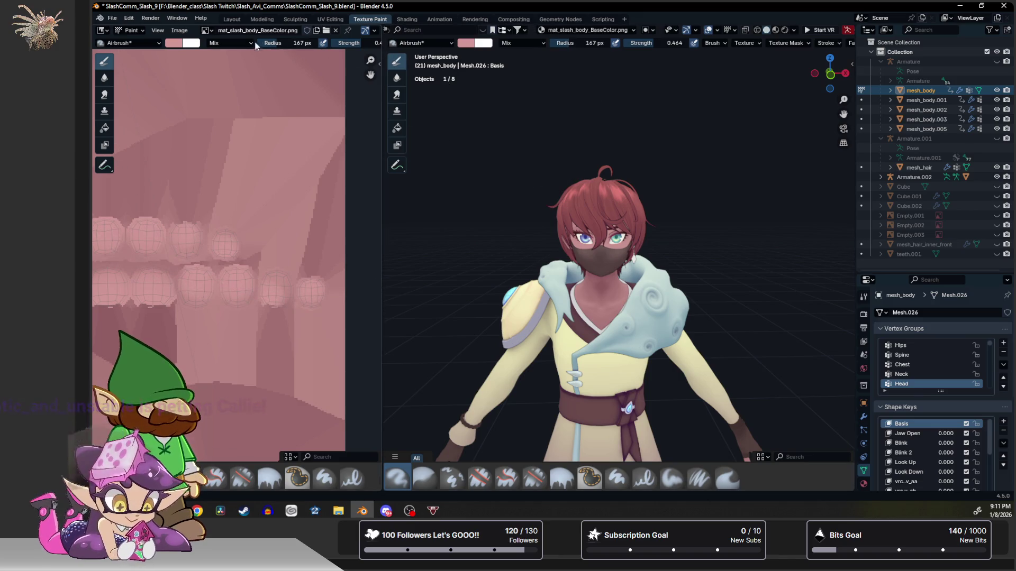
left_click(233, 18)
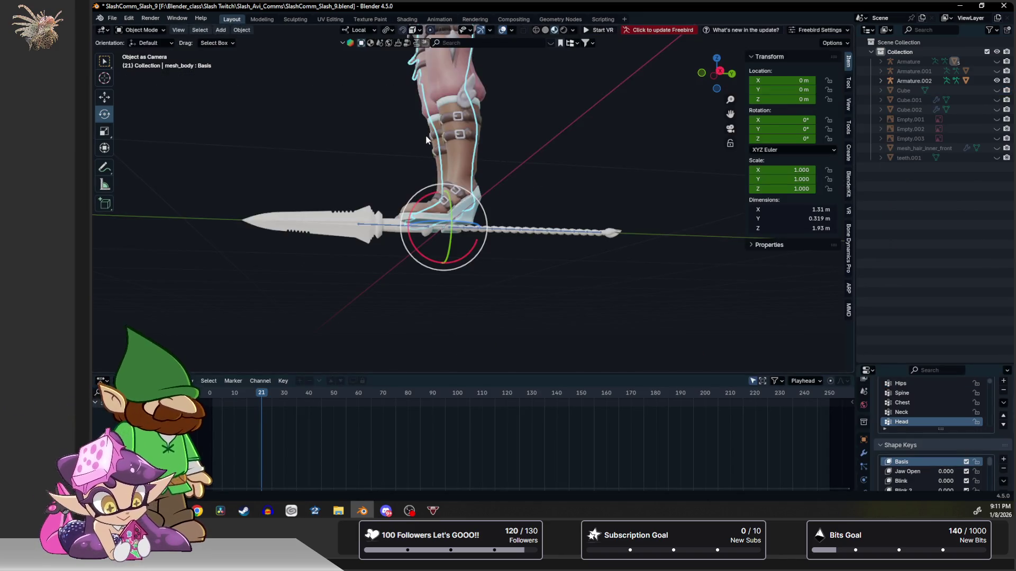
Select the mask object and cycle the viewport through wireframe, solid and material preview shading.
mouse_move(426, 140)
middle_mouse_down()
mouse_move(444, 152)
mouse_move(516, 75)
middle_mouse_up()
scroll(443, 151, "up", 2)
scroll(354, 131, "up", 3)
left_click(354, 131)
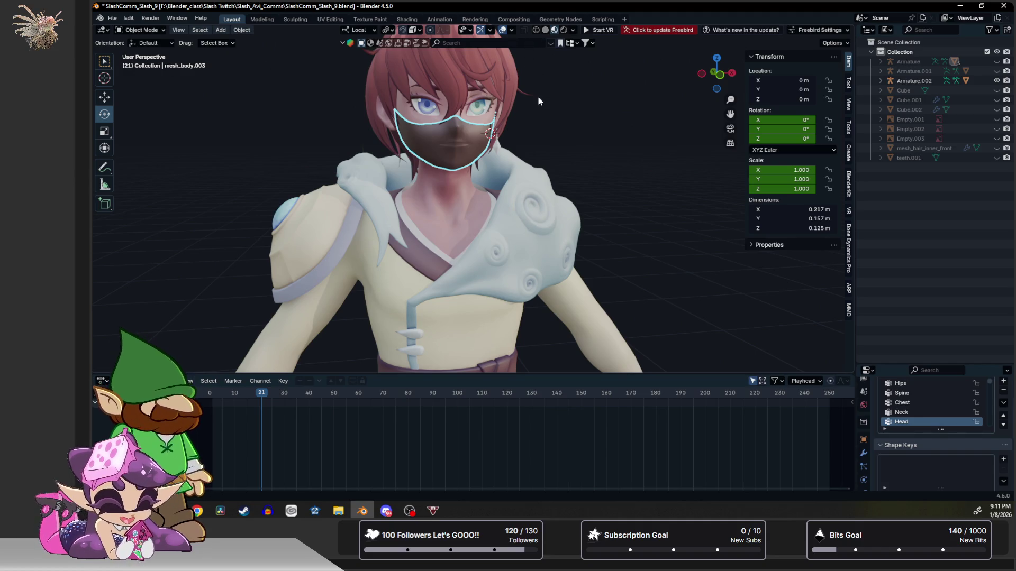
scroll(539, 97, "up", 2)
scroll(563, 164, "up", 2)
left_click(545, 30)
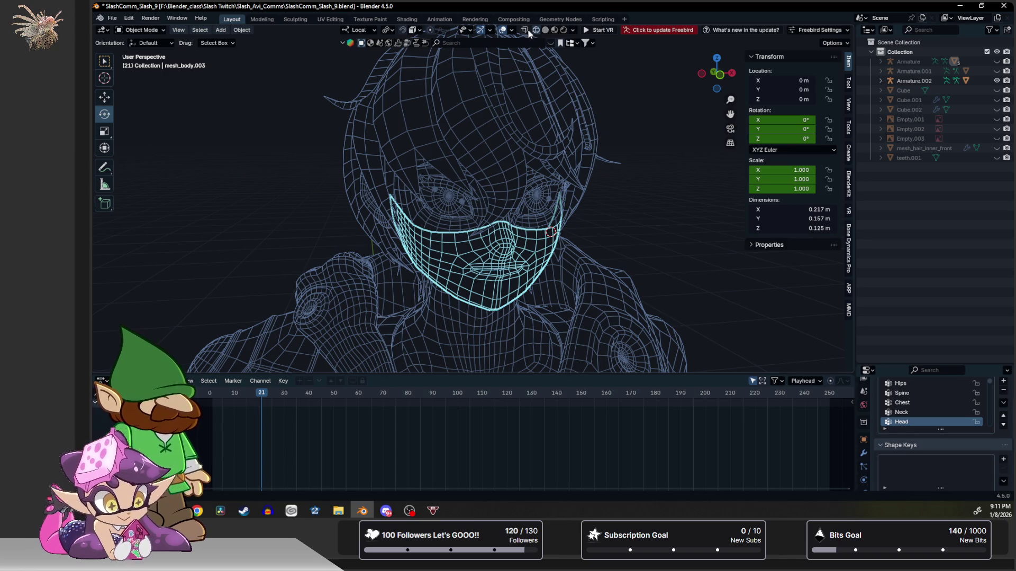
left_click(545, 29)
left_click(555, 29)
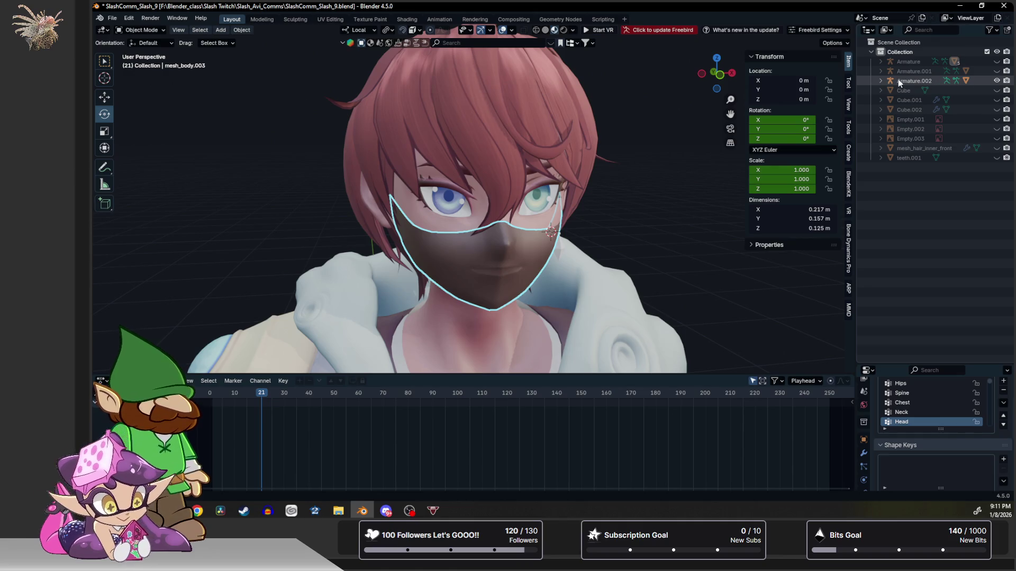
Hide the face mask mesh_body.003 in the Outliner and view the bare face in grey solid shading.
left_click(880, 61)
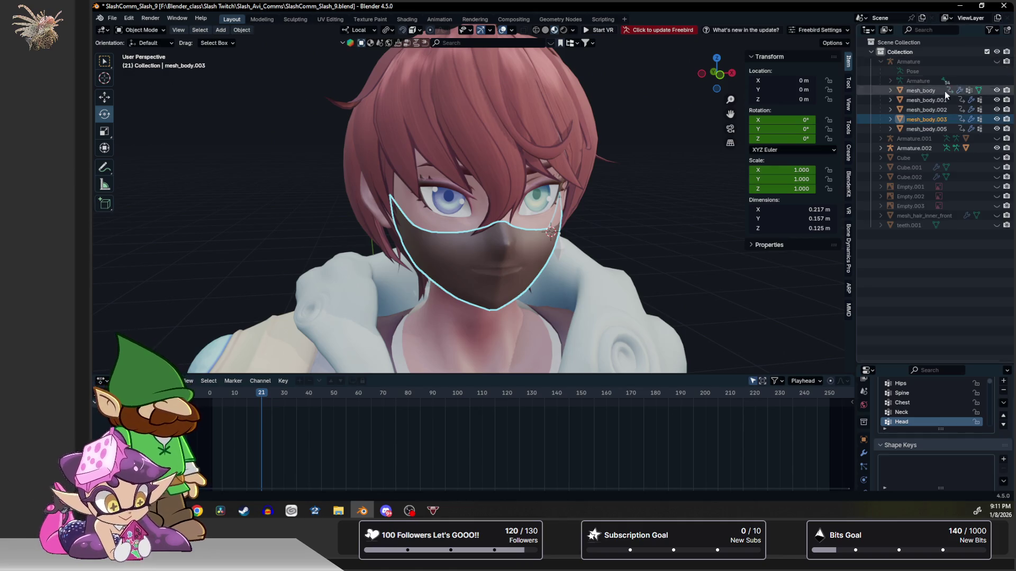
left_click(998, 119)
middle_click_drag(471, 148, 461, 136, "shift")
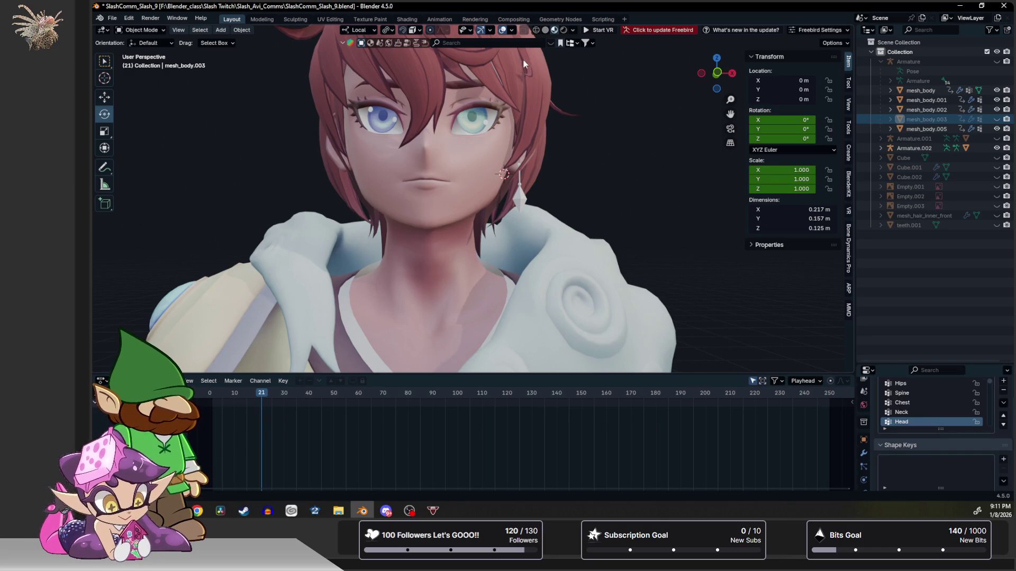
left_click(544, 30)
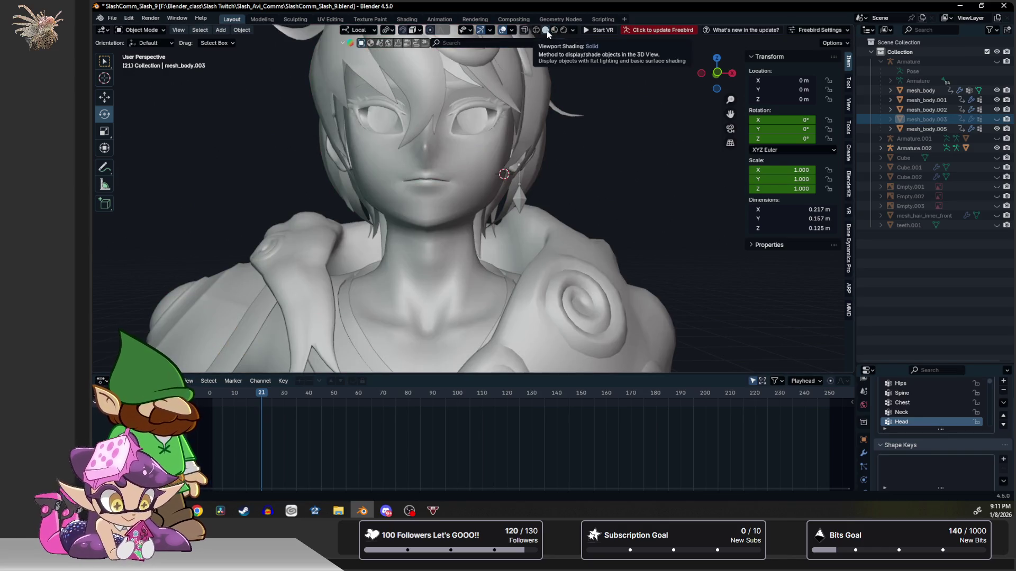
left_click(574, 30)
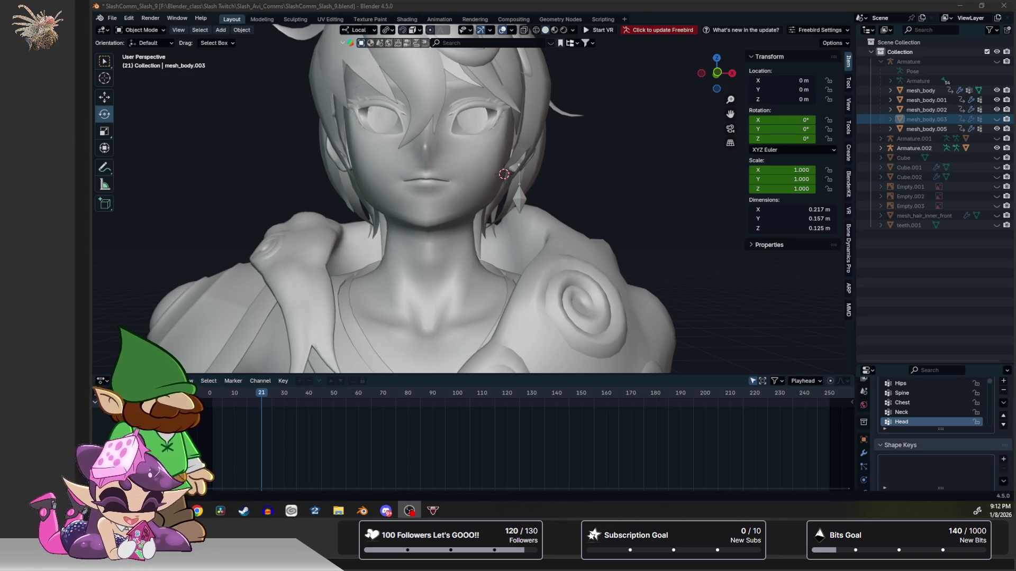
left_click(409, 510)
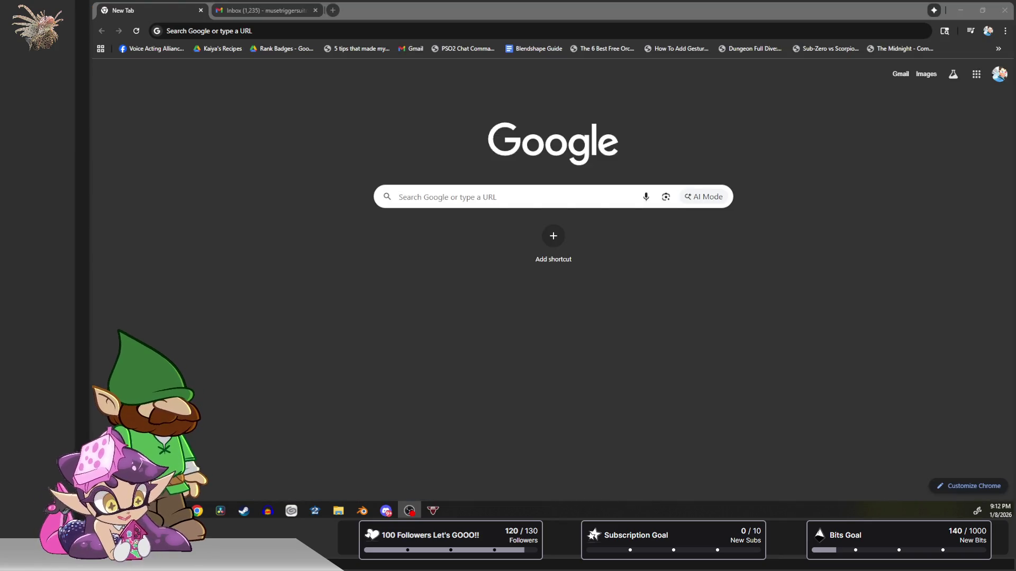
left_click(362, 510)
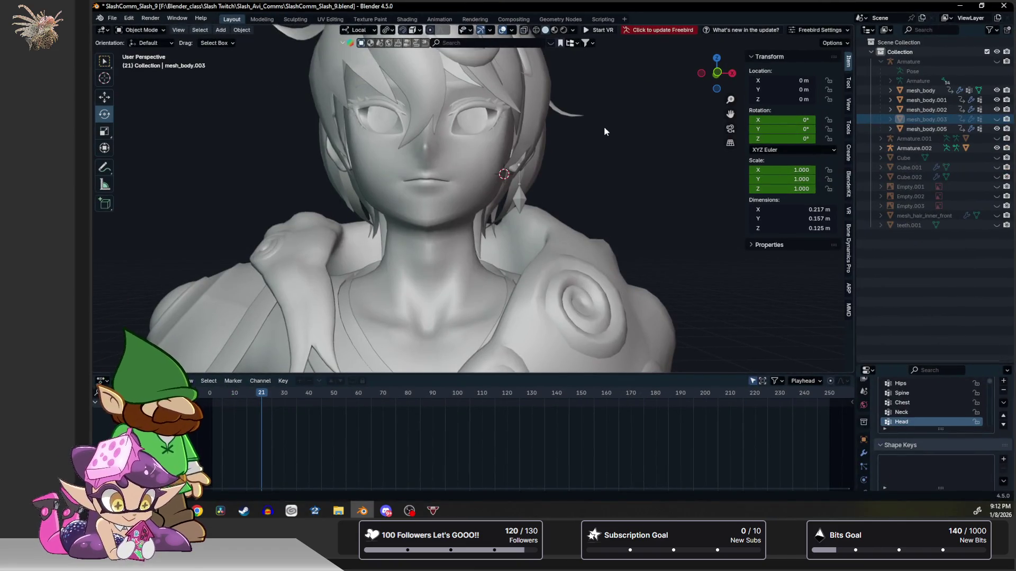
scroll(600, 147, "down", 2)
scroll(597, 173, "down", 3)
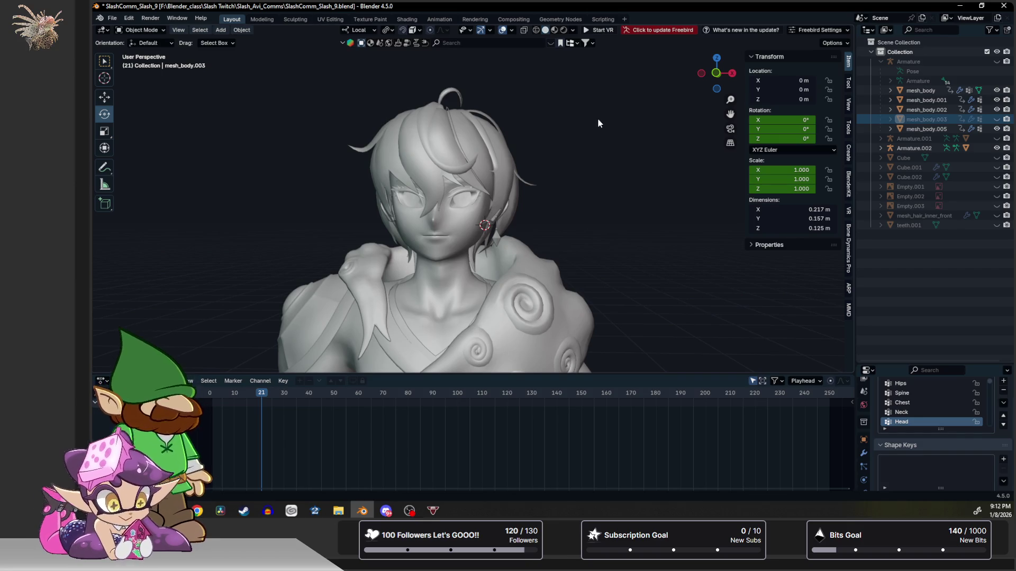
scroll(591, 159, "down", 2)
scroll(585, 195, "down", 1)
Orbit to look down on the bust and switch to material preview shading.
middle_click_drag(577, 180, 571, 214)
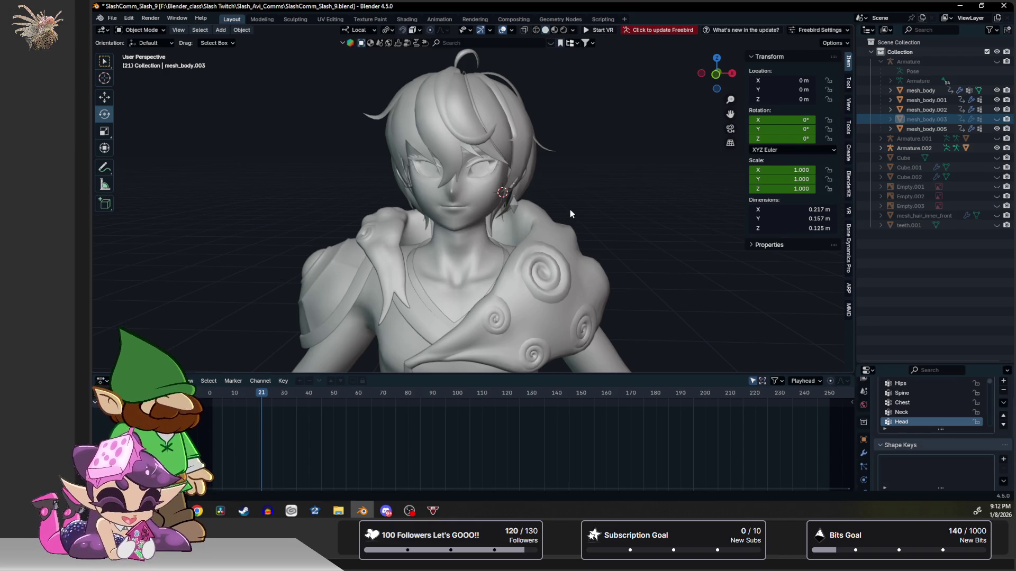
scroll(576, 203, "down", 2)
scroll(572, 204, "down", 2)
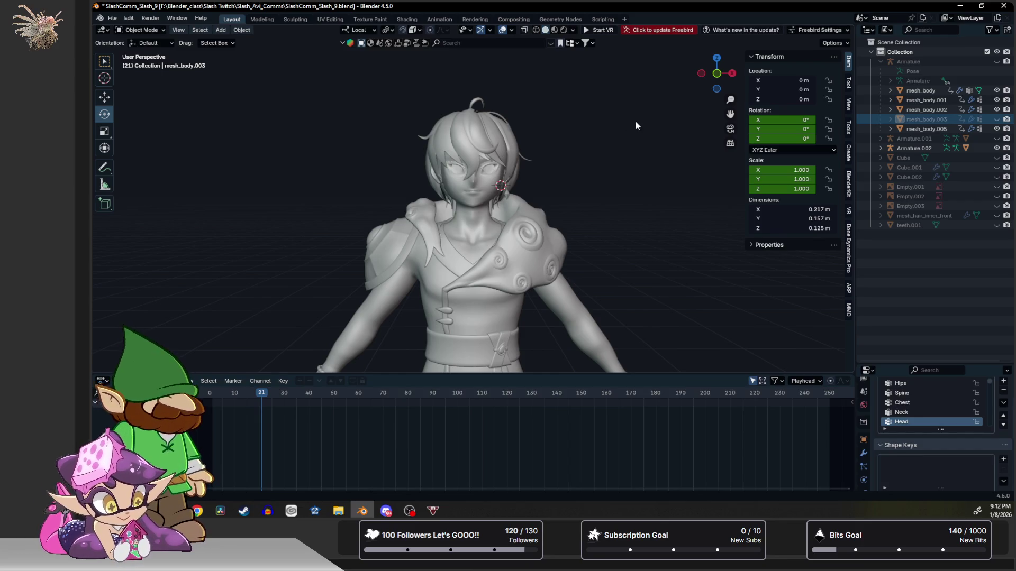
left_click(554, 30)
scroll(555, 122, "up", 3)
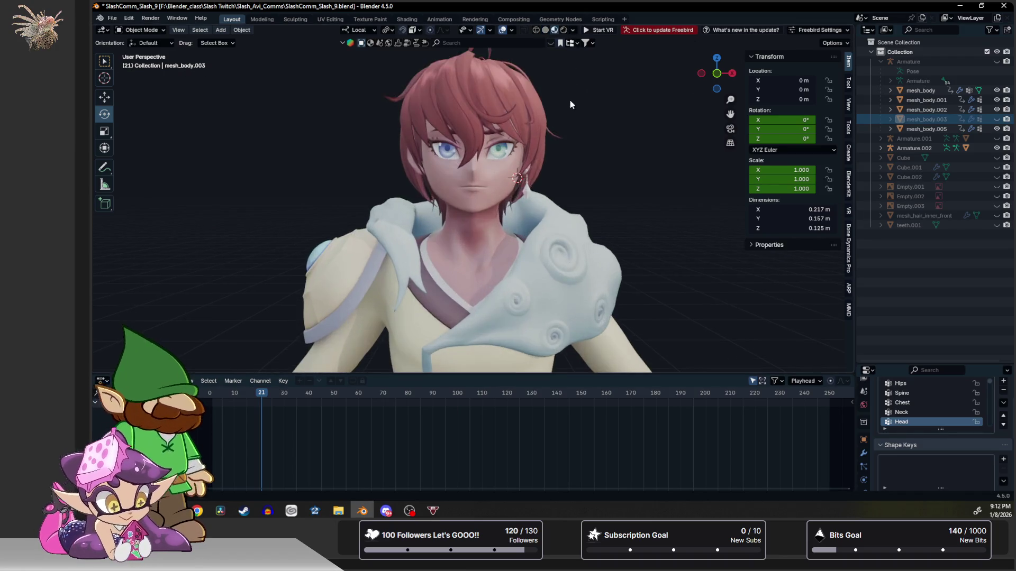
Set solid shading to flat lighting with texture colouring in the Viewport Shading popover.
left_click(546, 29)
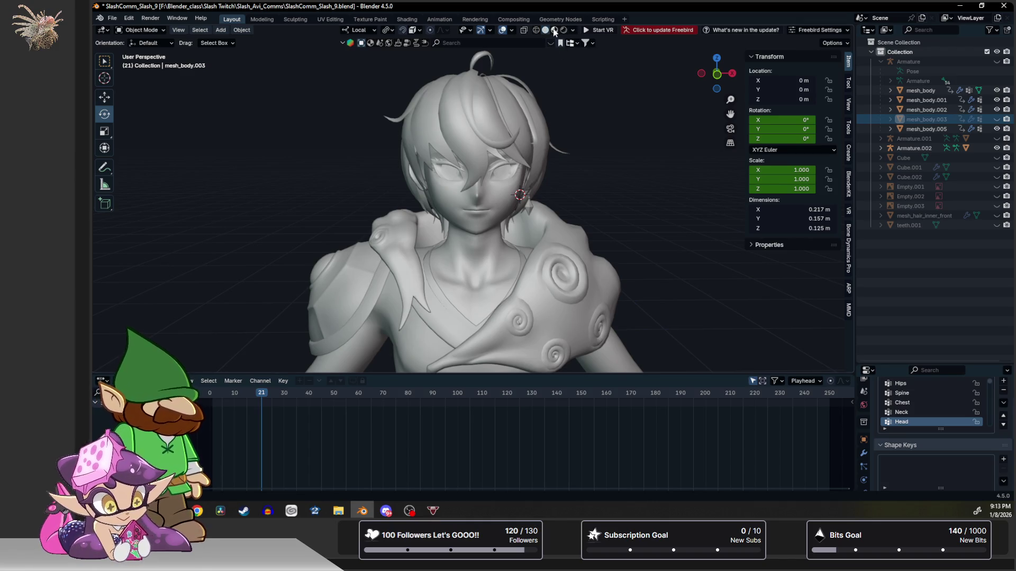
left_click(573, 29)
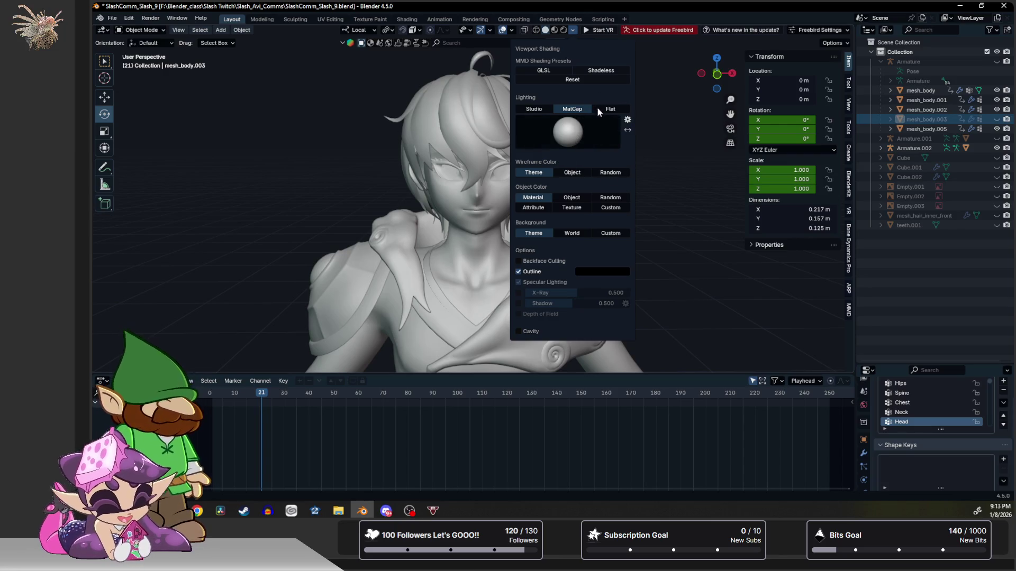
left_click(601, 109)
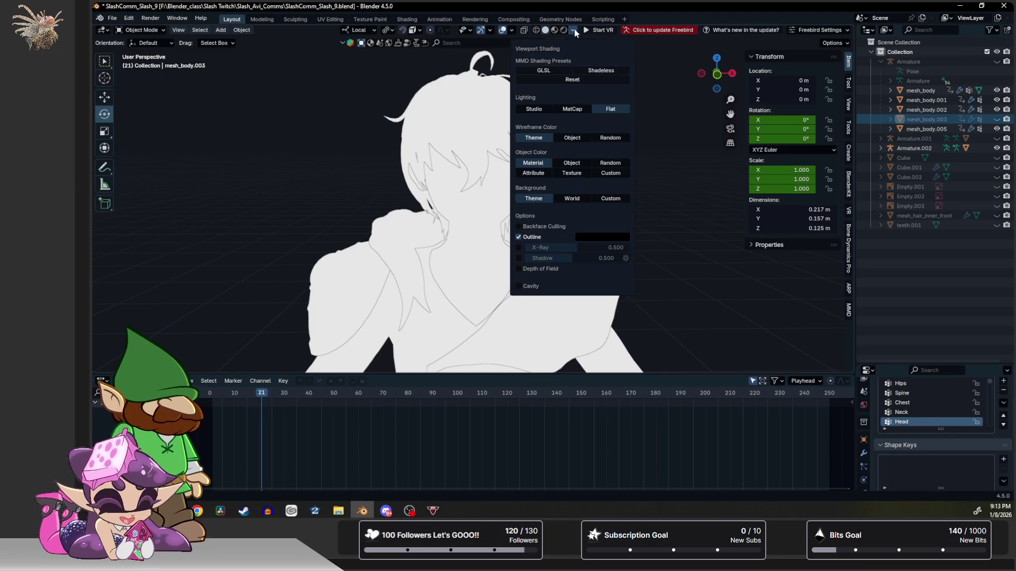
left_click(572, 172)
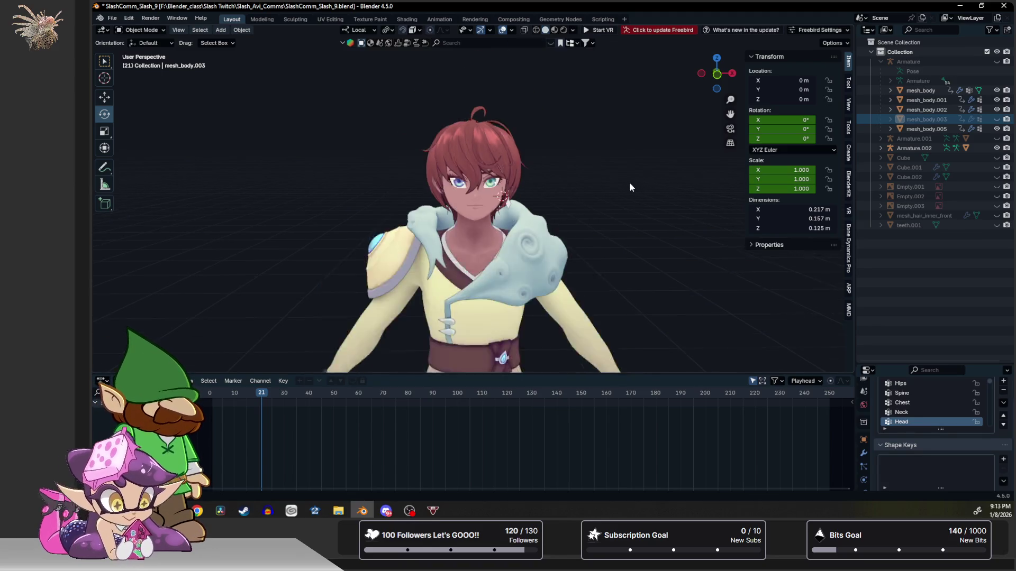
scroll(630, 182, "down", 4)
scroll(595, 160, "down", 3)
Orbit to review the full figure and face from the front, then save SlashComm_Slash_9.blend.
mouse_move(567, 162)
middle_mouse_down()
mouse_move(568, 128)
mouse_move(454, 123)
mouse_move(571, 140)
mouse_move(517, 139)
middle_mouse_up()
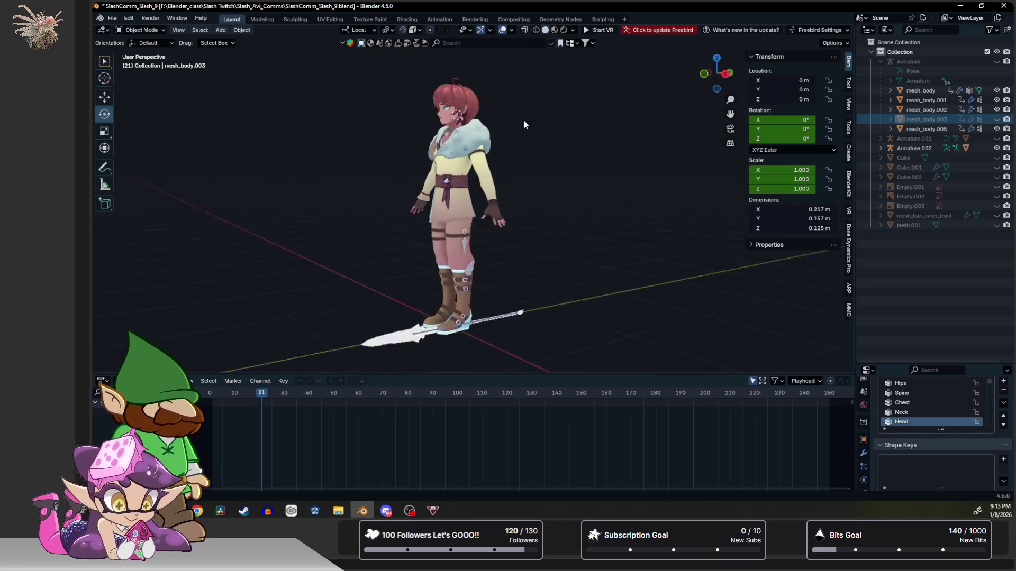
scroll(518, 140, "up", 4)
mouse_move(525, 191)
middle_mouse_down()
mouse_move(539, 237)
mouse_move(530, 290)
mouse_move(489, 284)
middle_mouse_up()
scroll(530, 290, "down", 3)
scroll(490, 283, "up", 2)
scroll(510, 238, "up", 2)
scroll(530, 230, "up", 2)
mouse_move(530, 229)
middle_mouse_down()
mouse_move(476, 240)
mouse_move(493, 220)
middle_mouse_up()
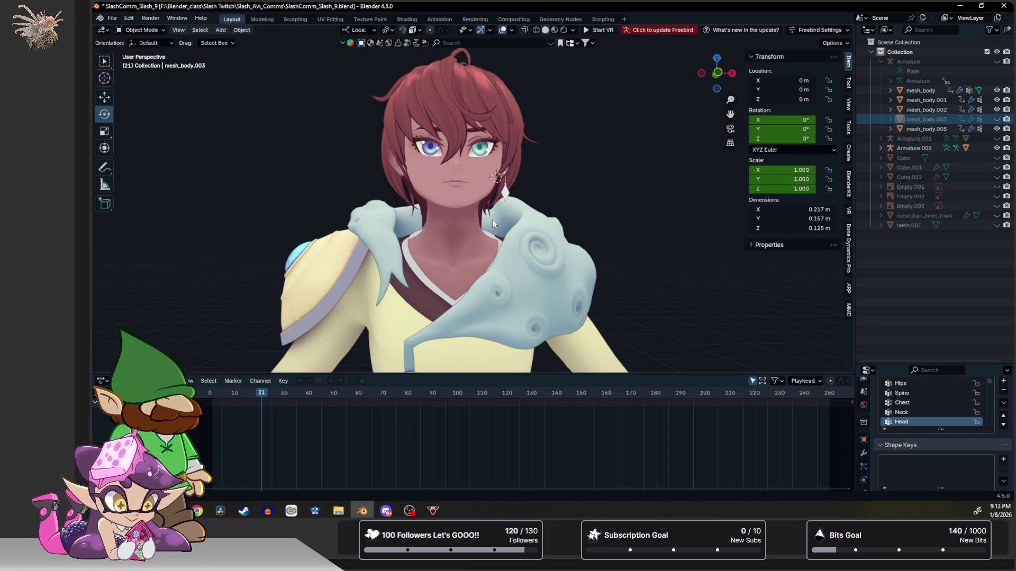
key("ctrl+s")
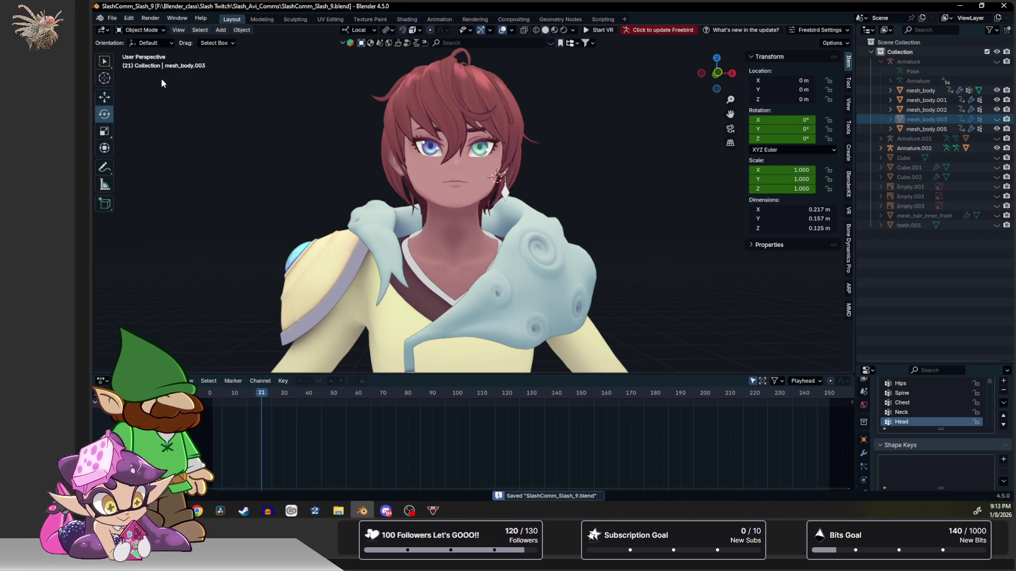
Open Angel10.blend from the recent files list.
left_click(114, 19)
mouse_move(136, 48)
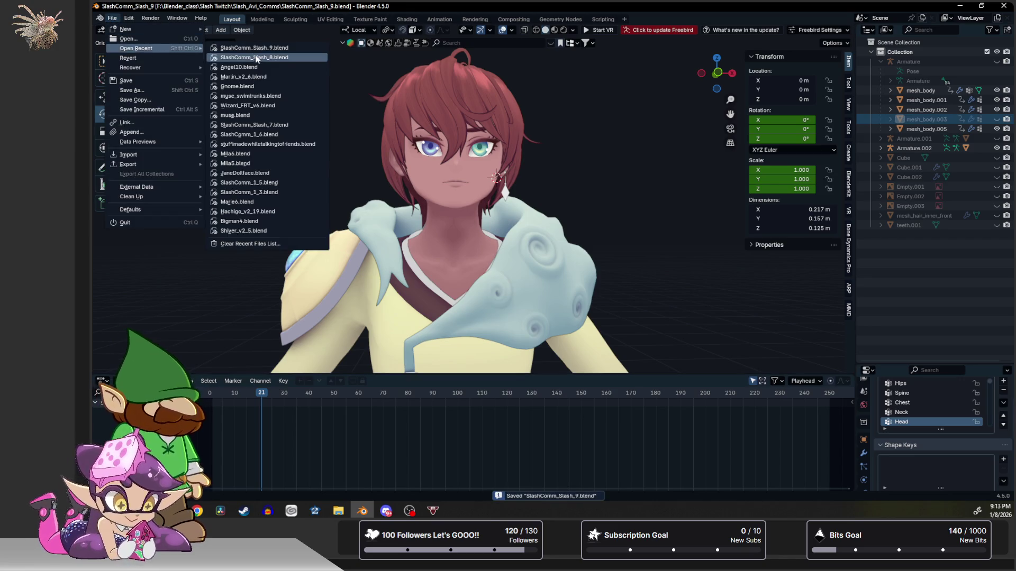
left_click(265, 69)
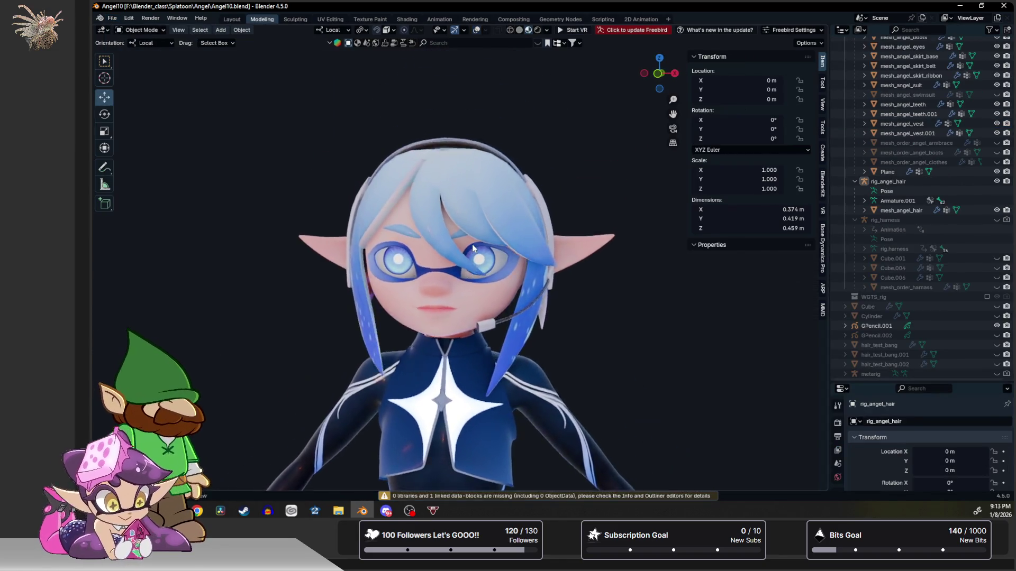
scroll(474, 229, "up", 5)
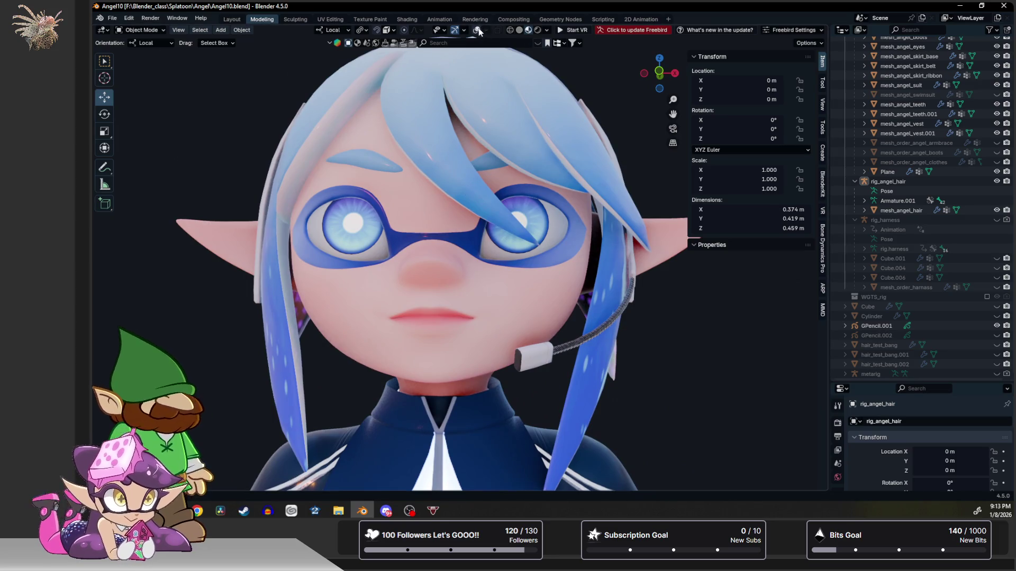
Enable viewport overlays with scene stats and hide the rig_angel_hair armature.
left_click(476, 29)
middle_click_drag(467, 275, 480, 268)
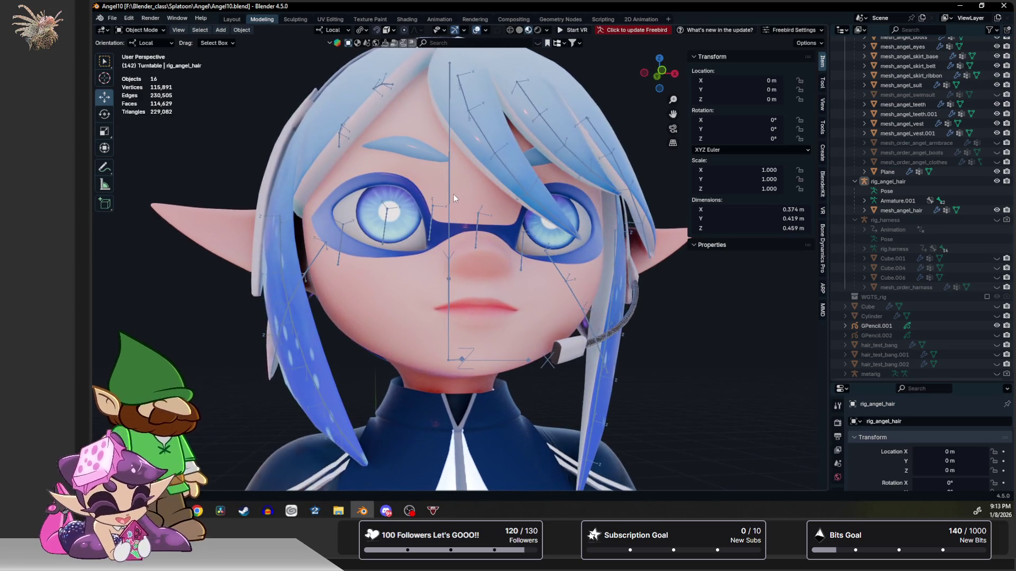
left_click(888, 181)
left_click(998, 181)
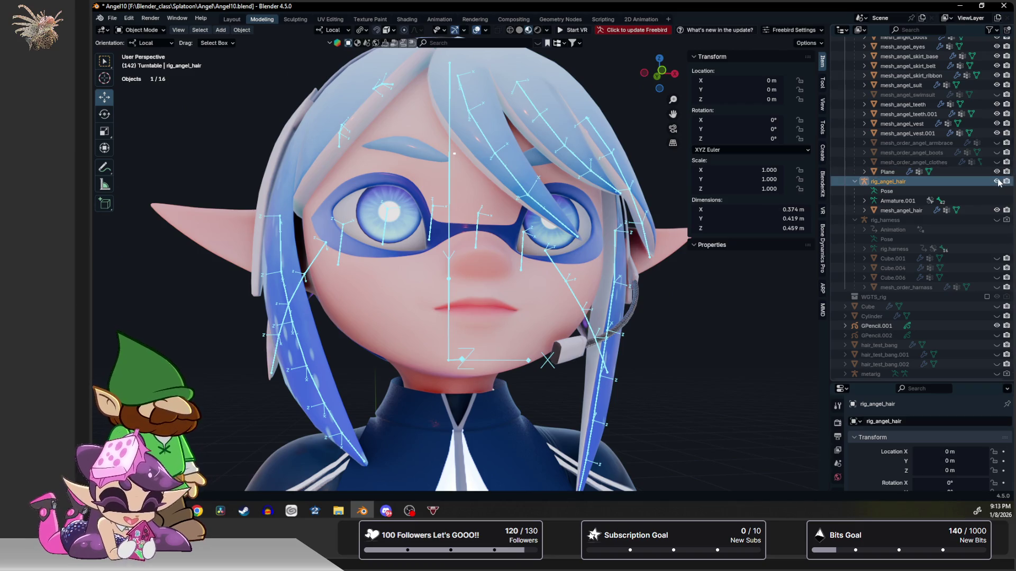
Orbit to a frontal view of Angel's head and unhide the rig_angel armature.
mouse_move(583, 209)
middle_mouse_down()
mouse_move(596, 204)
mouse_move(580, 219)
mouse_move(592, 203)
mouse_move(607, 205)
mouse_move(586, 220)
mouse_move(598, 211)
mouse_move(588, 450)
mouse_move(590, 362)
mouse_move(712, 367)
mouse_move(528, 289)
mouse_move(609, 235)
mouse_move(602, 270)
middle_mouse_up()
scroll(587, 258, "down", 2)
scroll(587, 258, "down", 1)
scroll(602, 269, "up", 3)
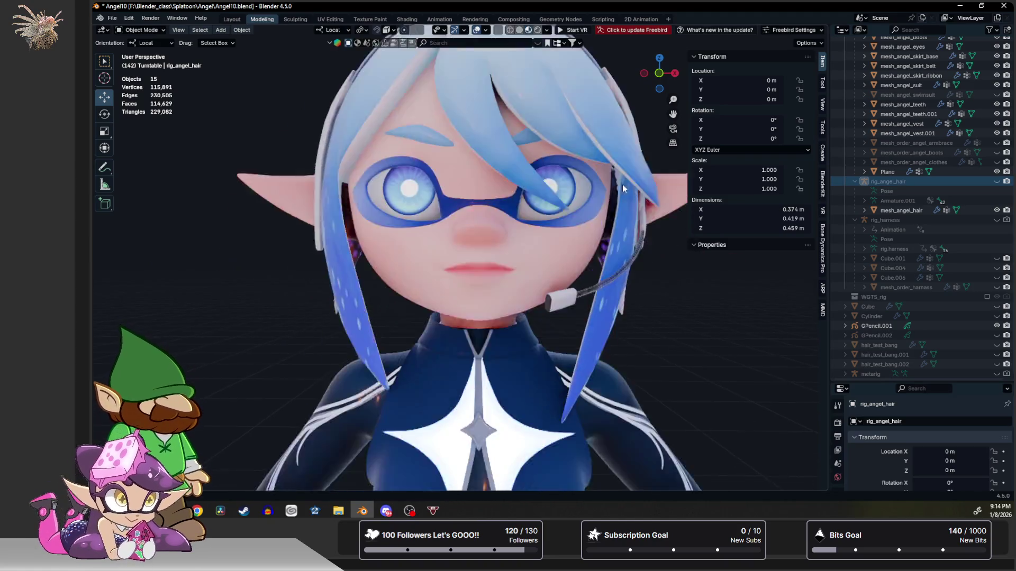
mouse_move(557, 206)
middle_mouse_down()
mouse_move(559, 117)
mouse_move(578, 460)
mouse_move(588, 405)
mouse_move(578, 410)
mouse_move(598, 406)
mouse_move(594, 415)
mouse_move(608, 259)
middle_mouse_up()
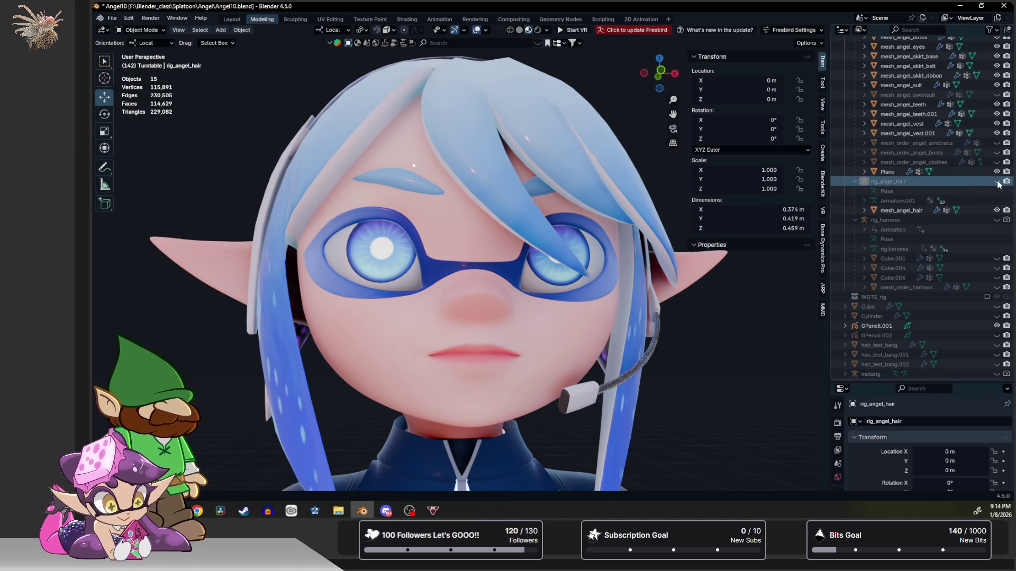
scroll(987, 198, "up", 2)
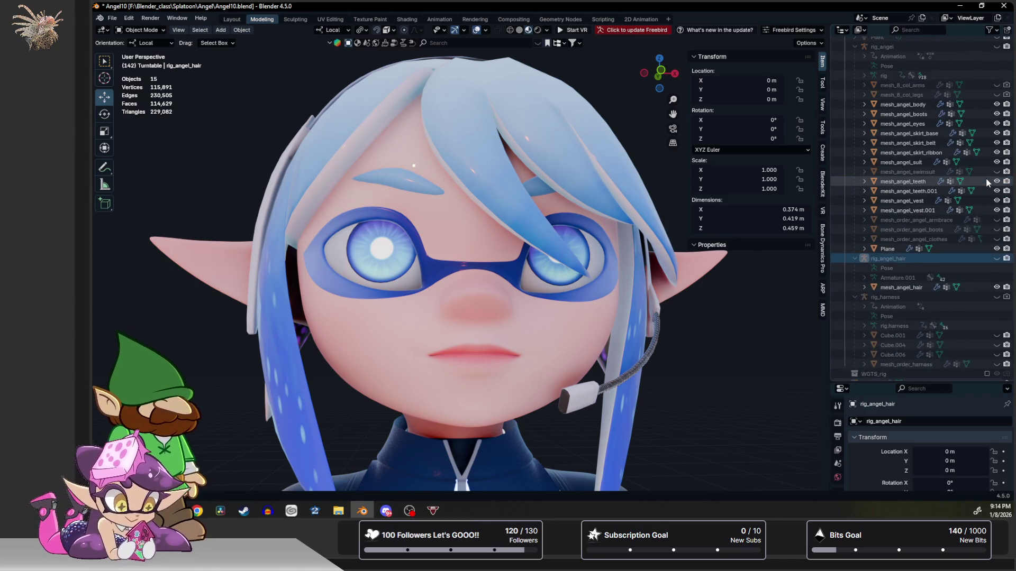
scroll(986, 179, "up", 2)
scroll(987, 158, "up", 1)
left_click(997, 105)
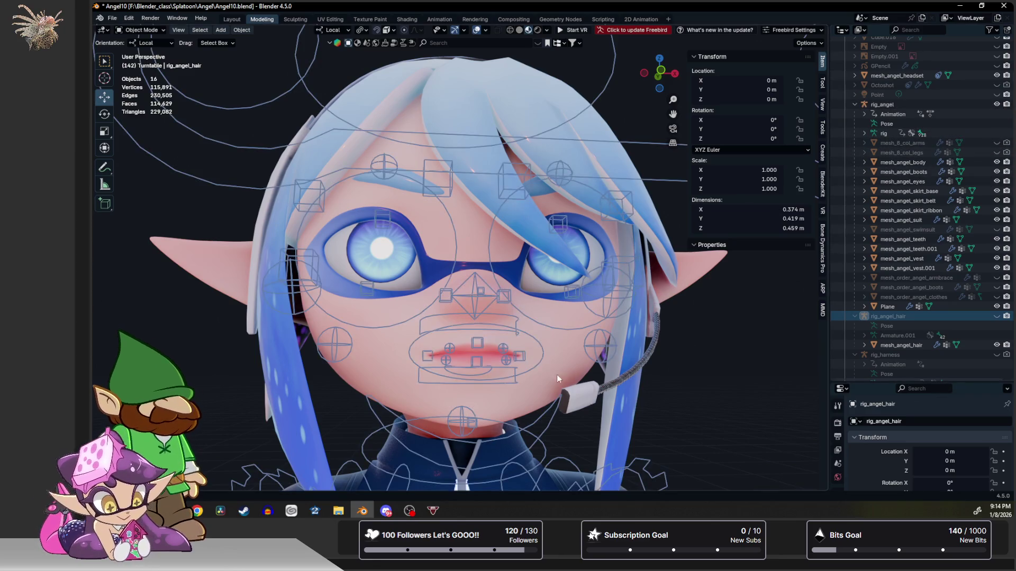
In pose mode on rig_angel, rotate the jaw_master bone to open the mouth and view it frontally.
left_click(442, 439)
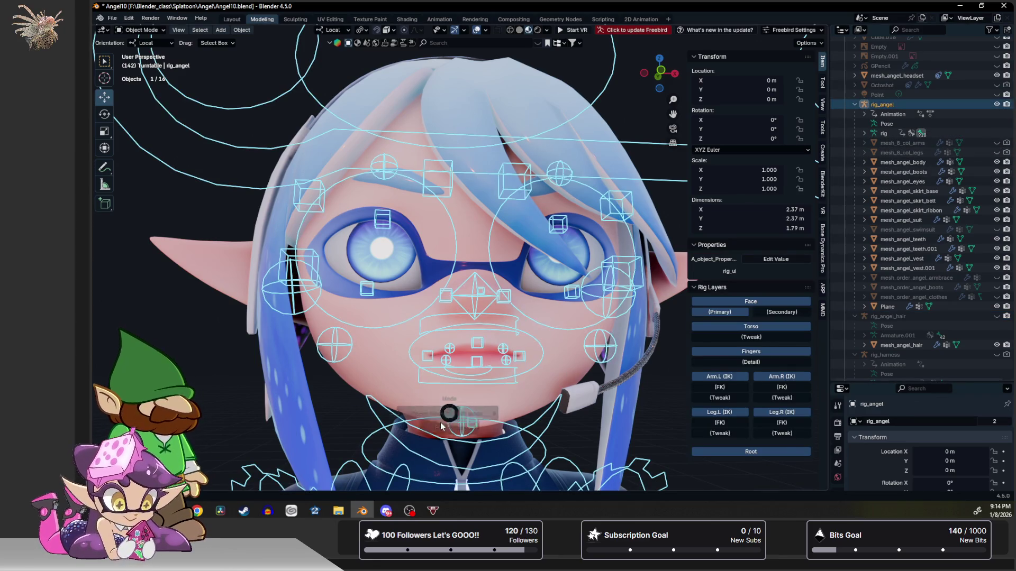
key("ctrl+Tab")
left_click(452, 413)
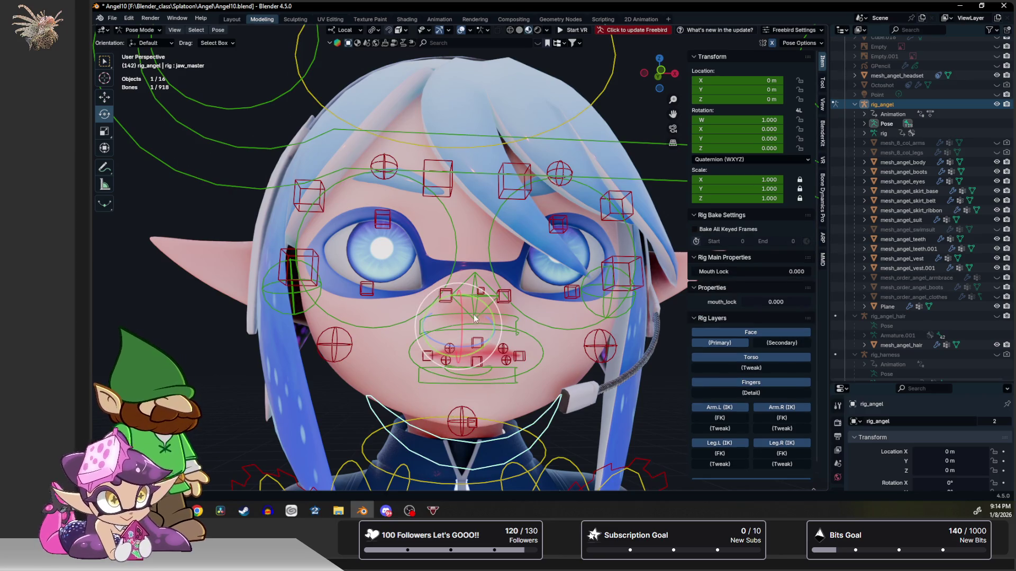
left_click_drag(449, 343, 473, 334)
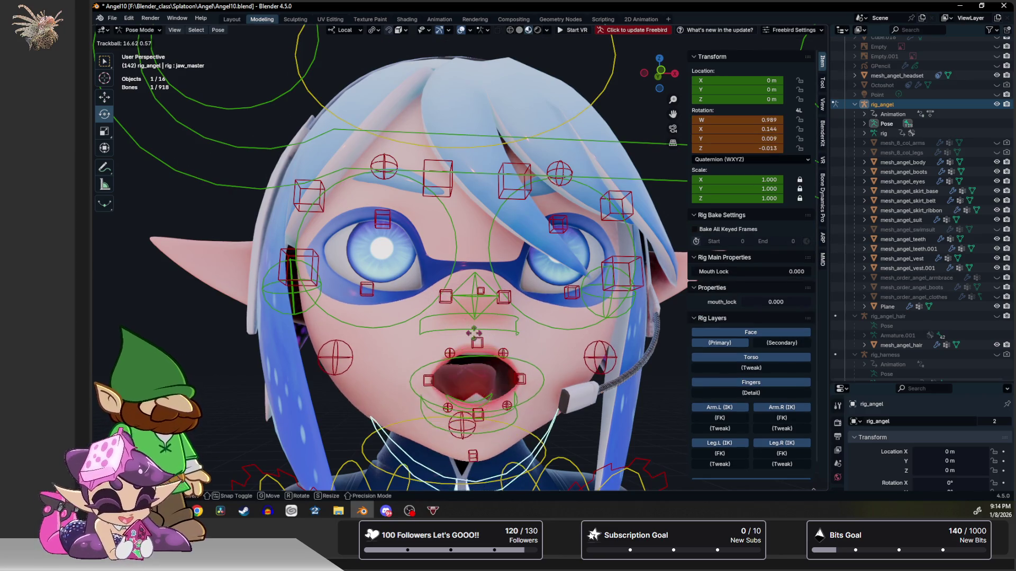
left_click(492, 432)
middle_click_drag(491, 432, 492, 268, "shift")
scroll(491, 267, "up", 2)
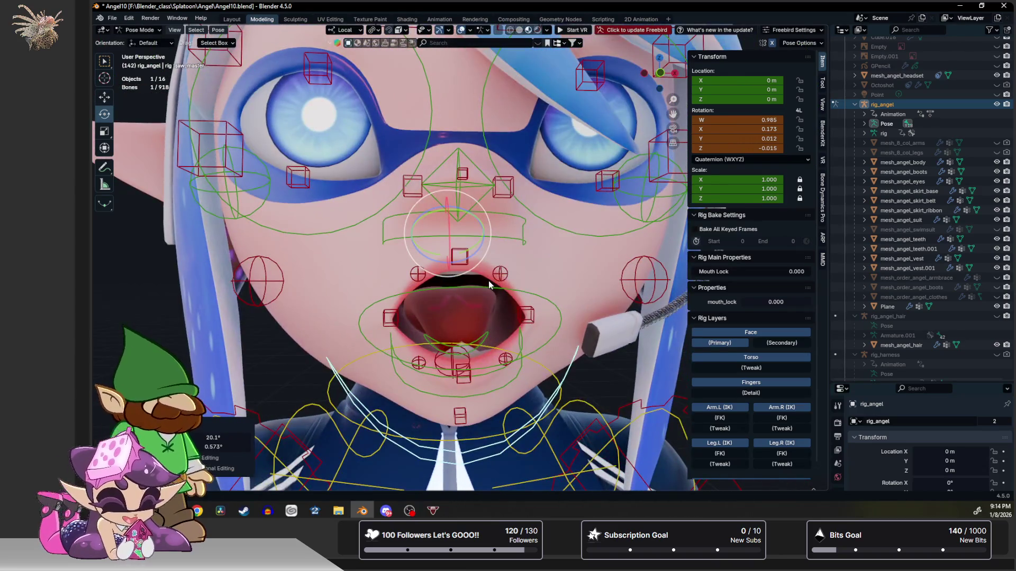
scroll(492, 273, "up", 2)
scroll(492, 277, "up", 1)
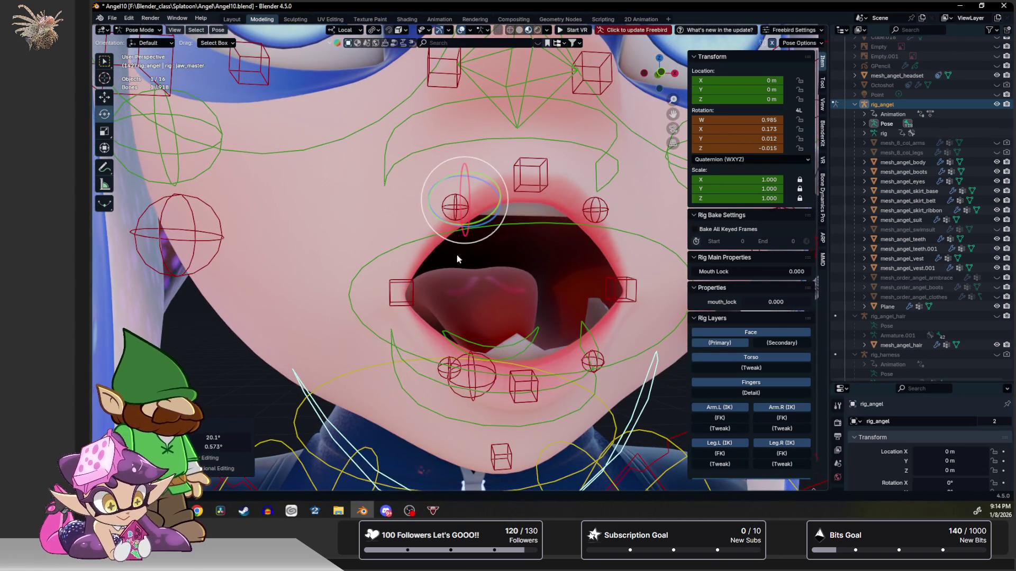
middle_click_drag(445, 264, 516, 264)
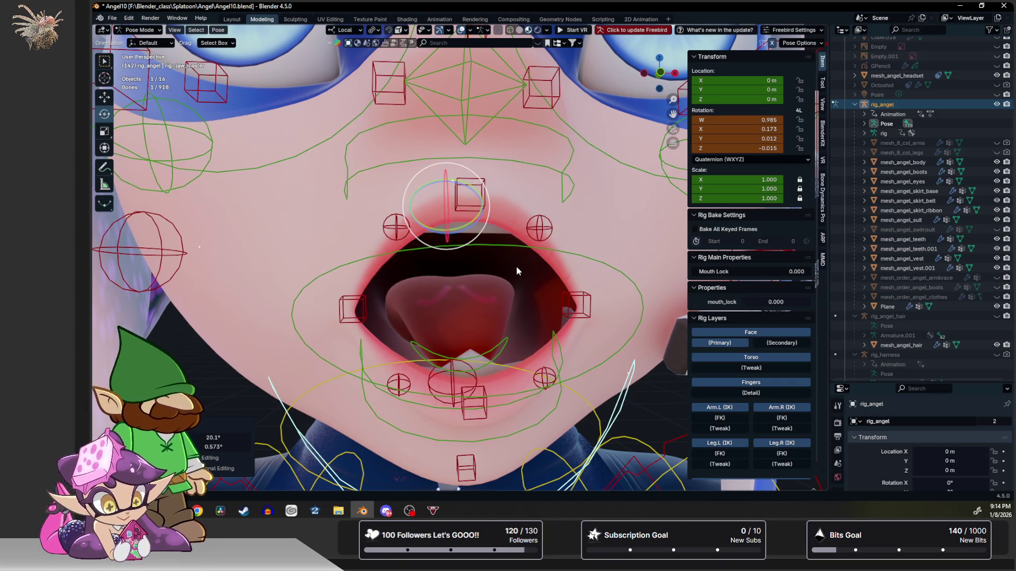
scroll(516, 267, "down", 3)
scroll(517, 268, "down", 1)
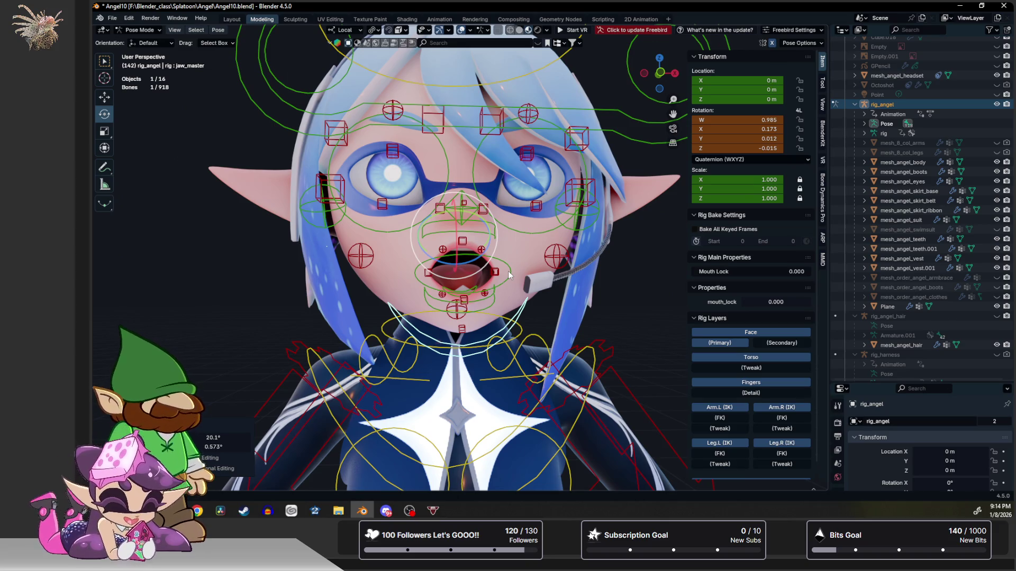
Reset the jaw rotation to close the mouth, leave pose mode, and bring mesh_angel_body into weight painting.
key("alt+r")
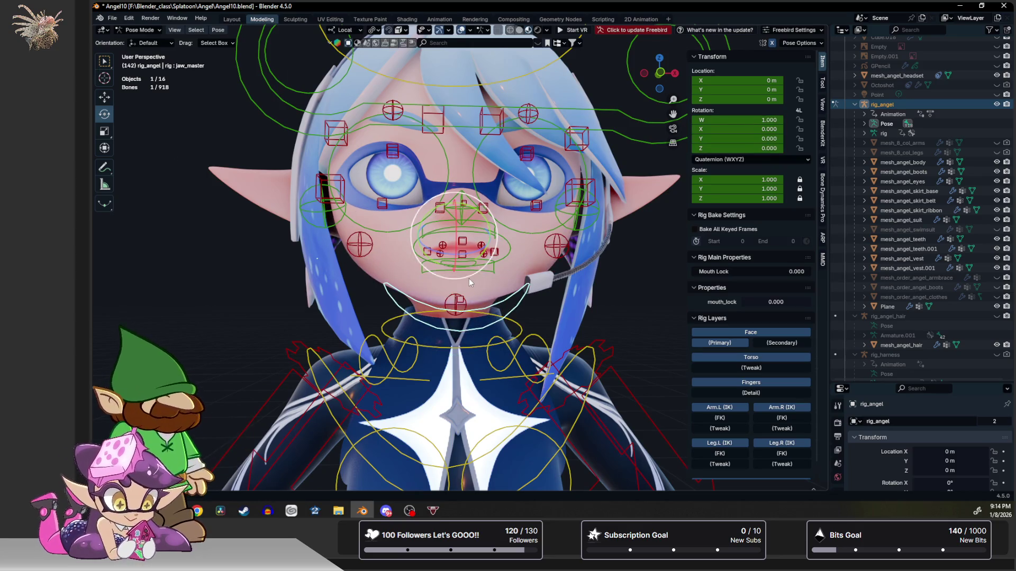
scroll(468, 279, "up", 6)
key("alt+a")
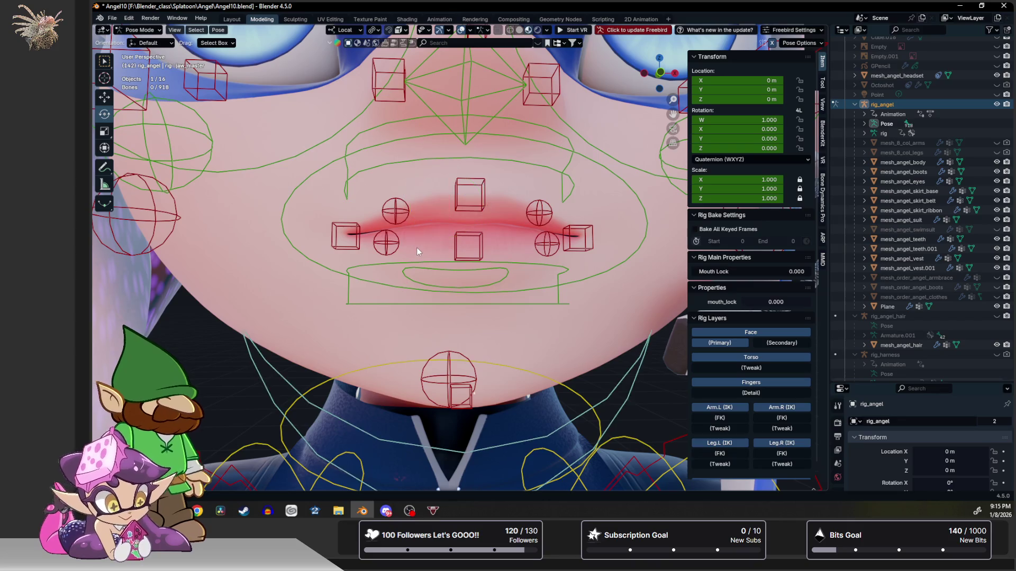
key("ctrl+Tab")
left_click(458, 266)
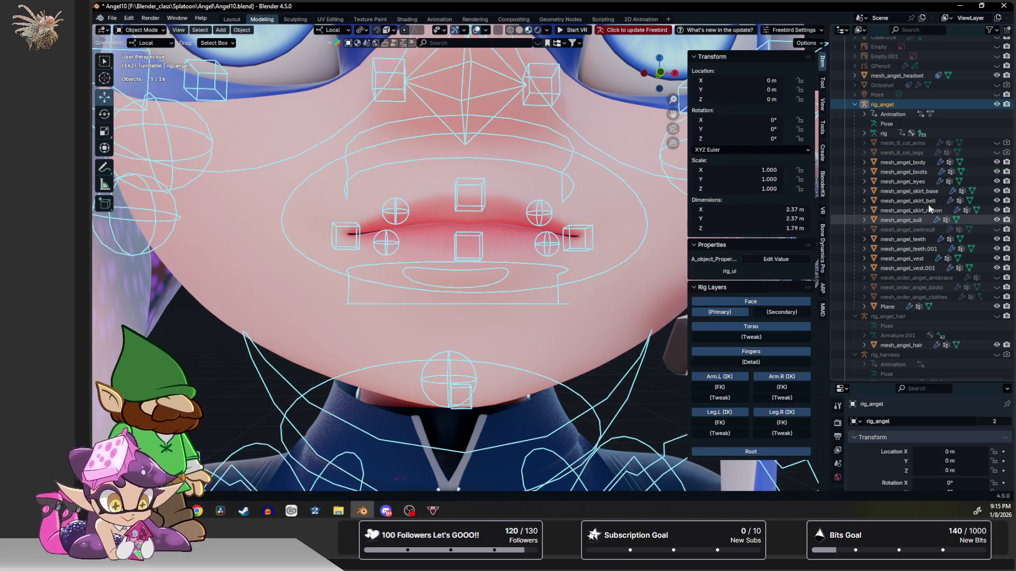
key("h")
left_click(422, 258)
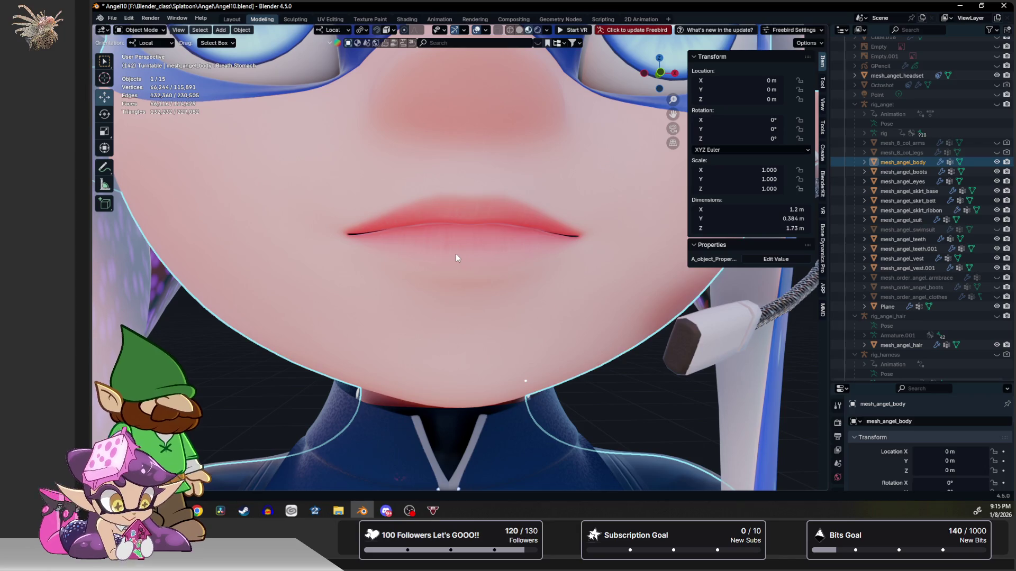
key("ctrl+Tab")
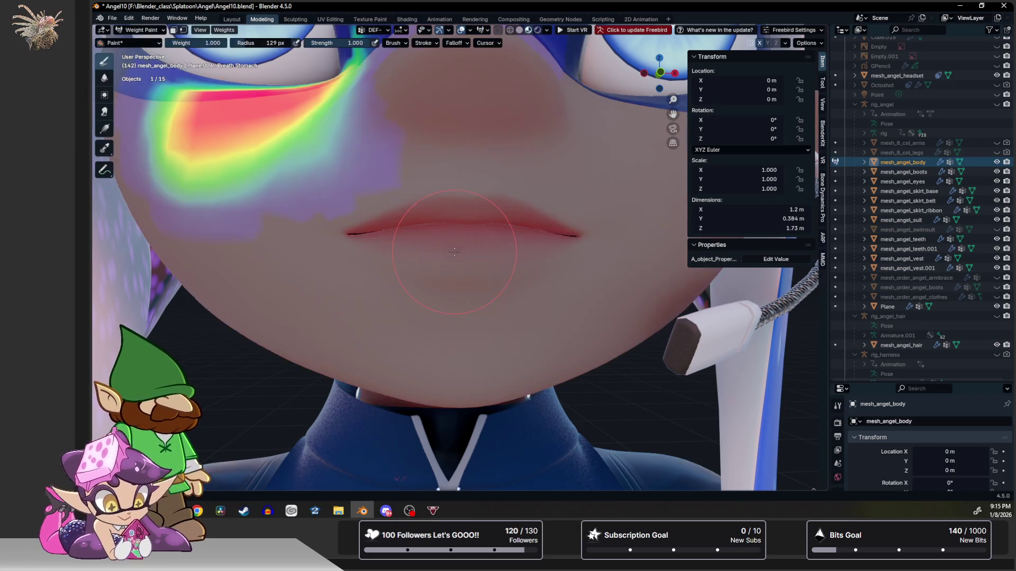
scroll(463, 252, "down", 4)
scroll(464, 252, "up", 4)
Enter edit mode on the body mesh and lower the edge and face just beneath the lower lip with proportional editing.
key("ctrl+Tab")
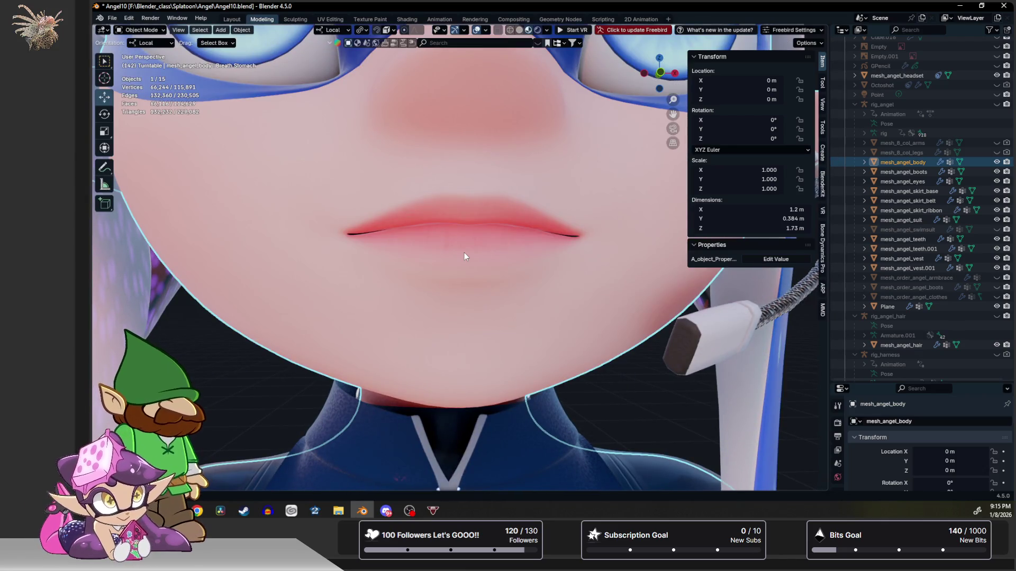
key("Tab")
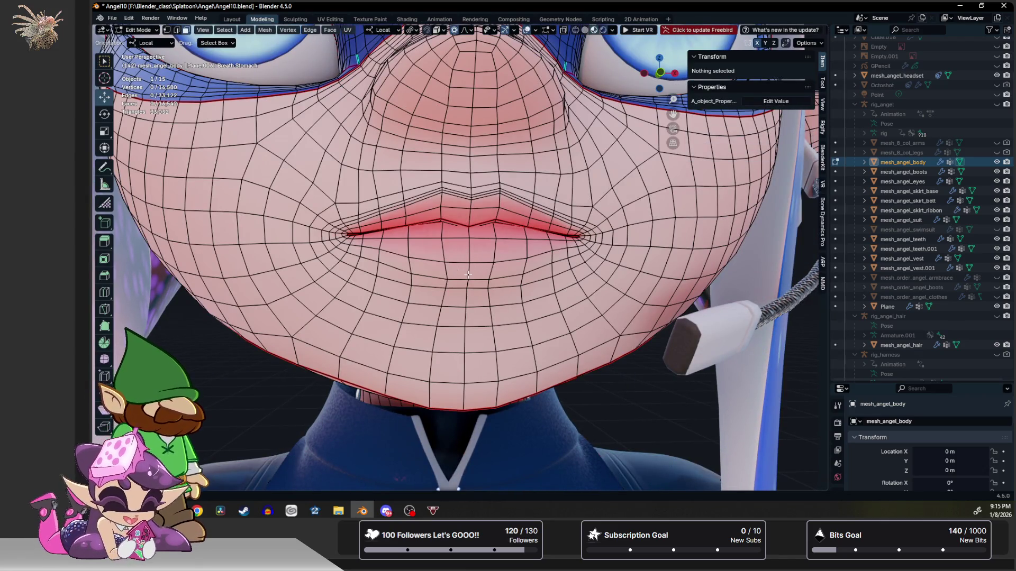
left_click(467, 275)
left_click(467, 276, "shift")
left_click_drag(468, 256, 467, 271)
scroll(468, 269, "down", 5)
key("ctrl+z")
key("KP_Decimal")
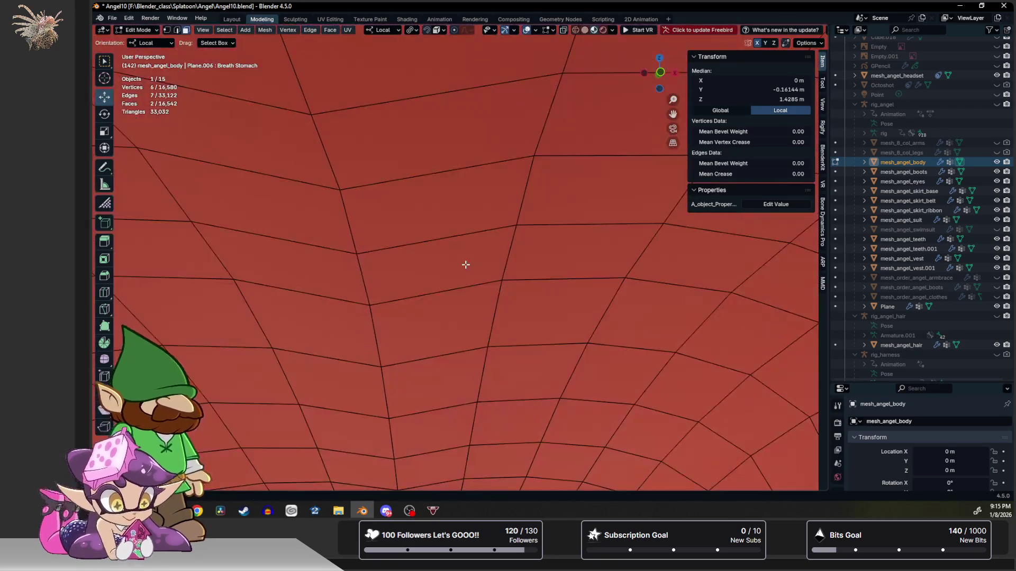
scroll(481, 289, "down", 3)
left_click_drag(481, 290, 479, 301)
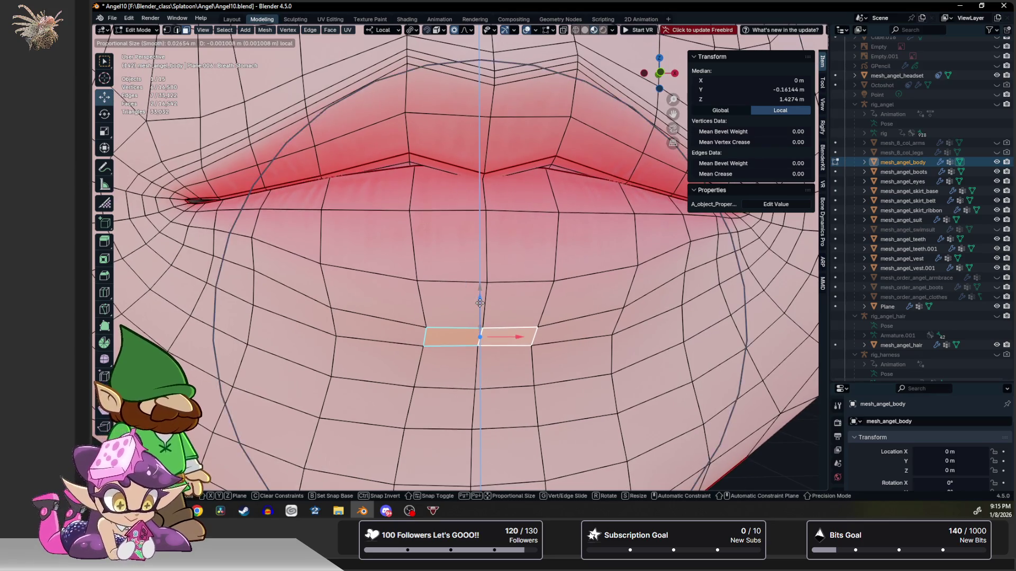
scroll(480, 302, "up", 3)
left_click_drag(480, 301, 334, 318)
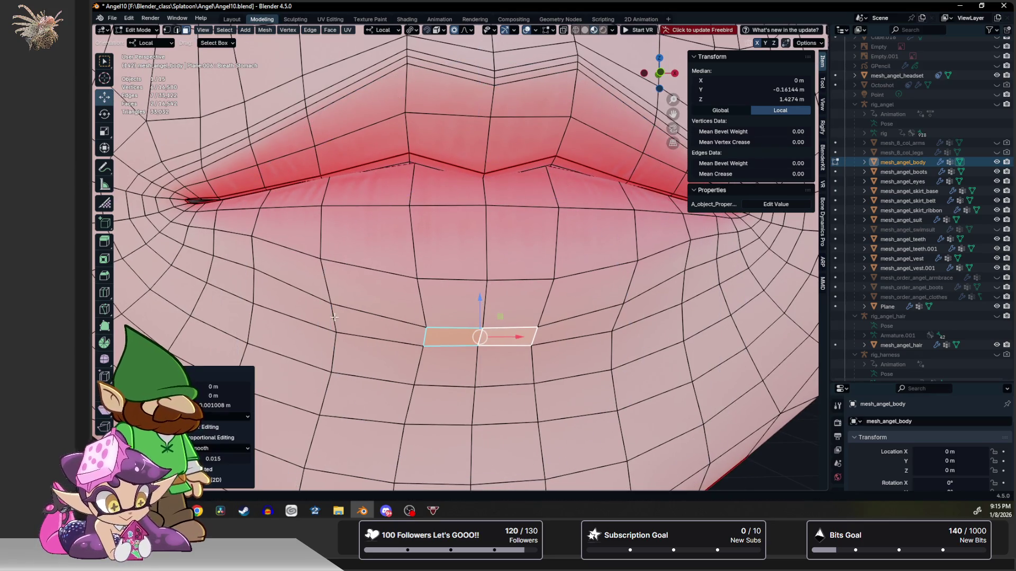
Move two vertices below the lip corners down along Z and select the small face below the lip centre.
left_click(262, 277)
key("g")
key("z")
scroll(254, 254, "up", 3)
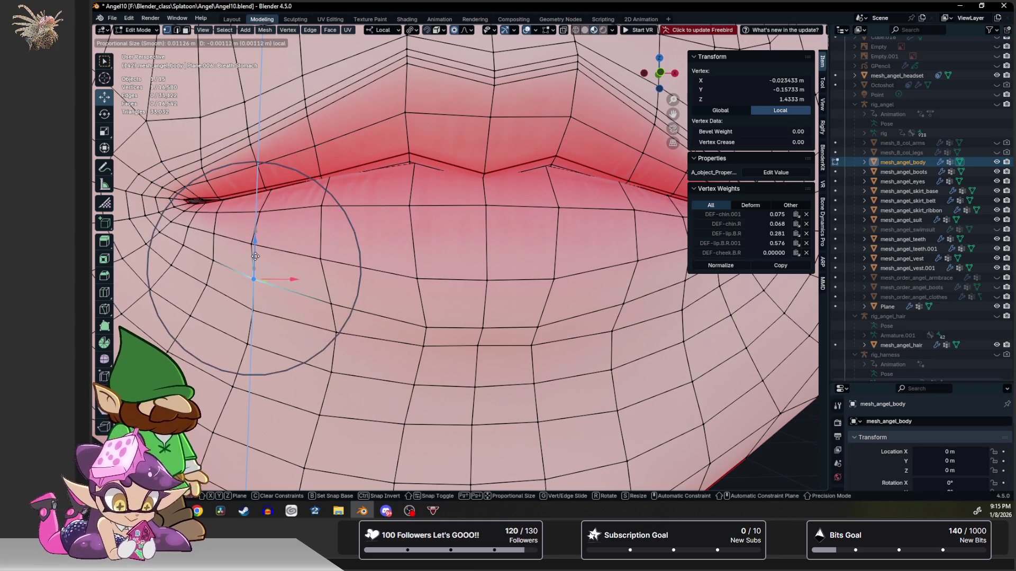
left_click(296, 294)
left_click(330, 311)
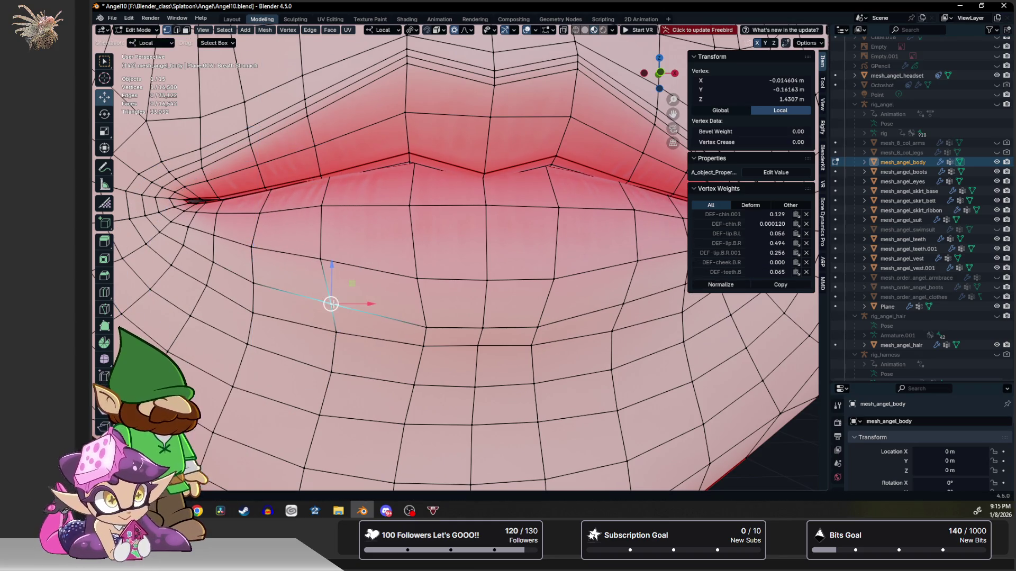
key("g")
key("z")
left_click(440, 323)
key("3")
left_click(460, 342)
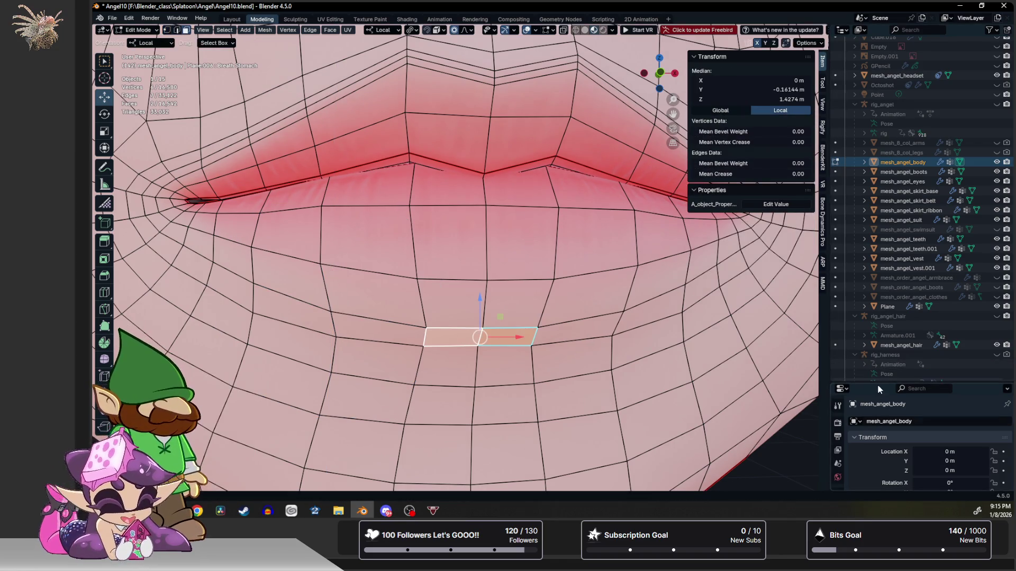
left_click_drag(877, 383, 870, 247)
Show the Object Data properties, select a face below the lip and make Basis the active shape key.
left_click(837, 441)
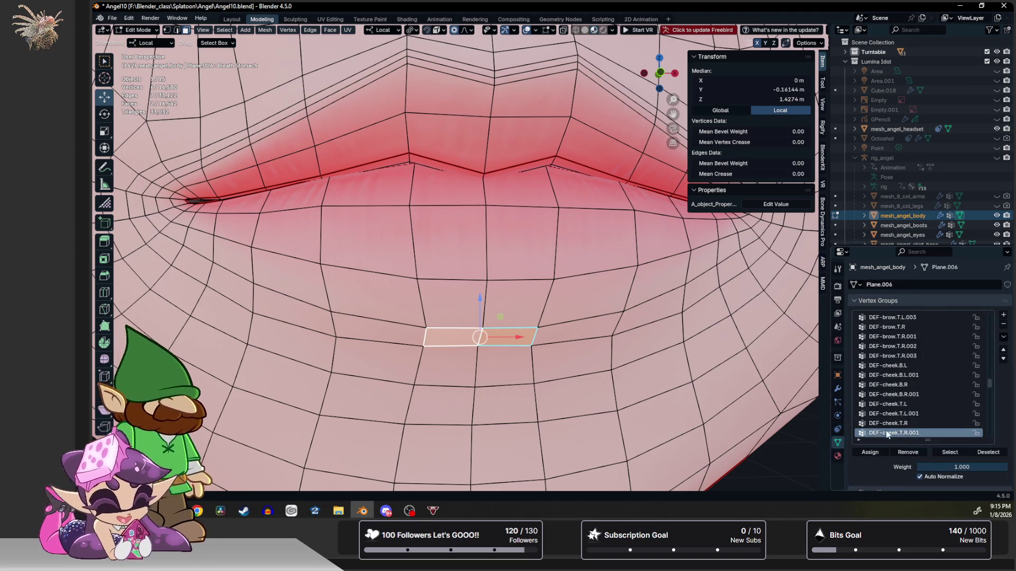
scroll(966, 433, "down", 4)
left_click(668, 368)
left_click(253, 283)
key("ctrl+z")
key("ctrl+z")
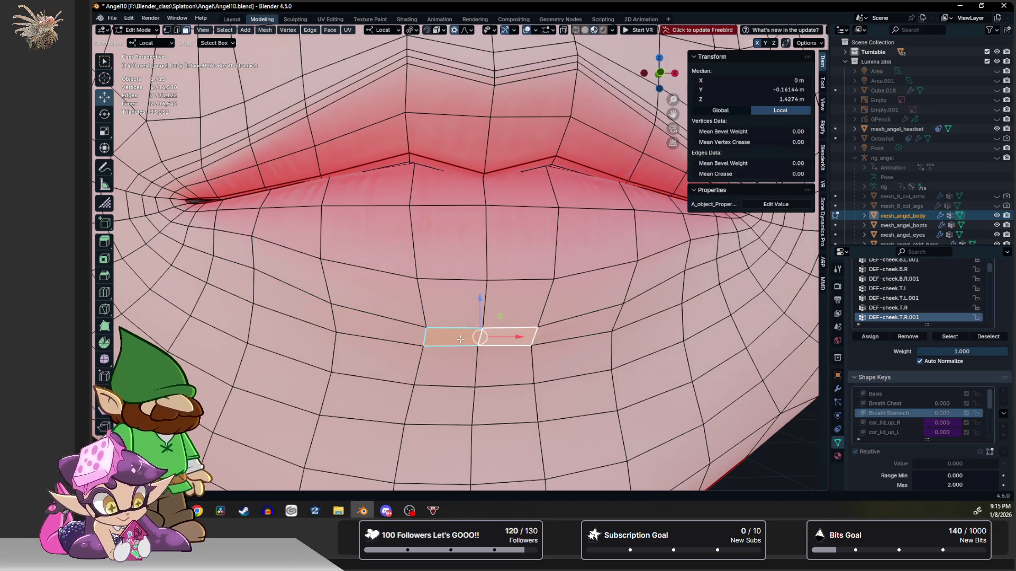
left_click(470, 335)
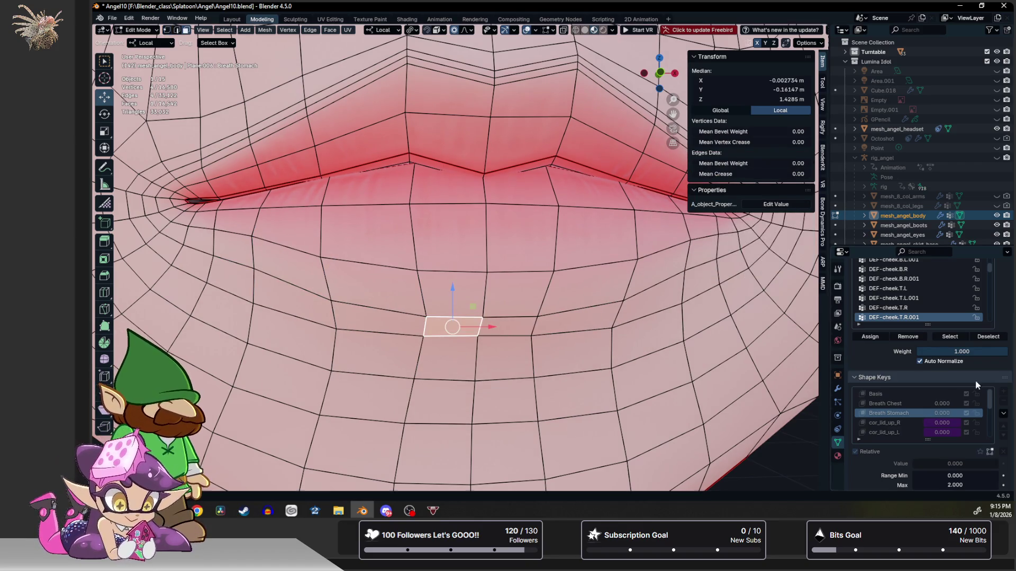
left_click(888, 395)
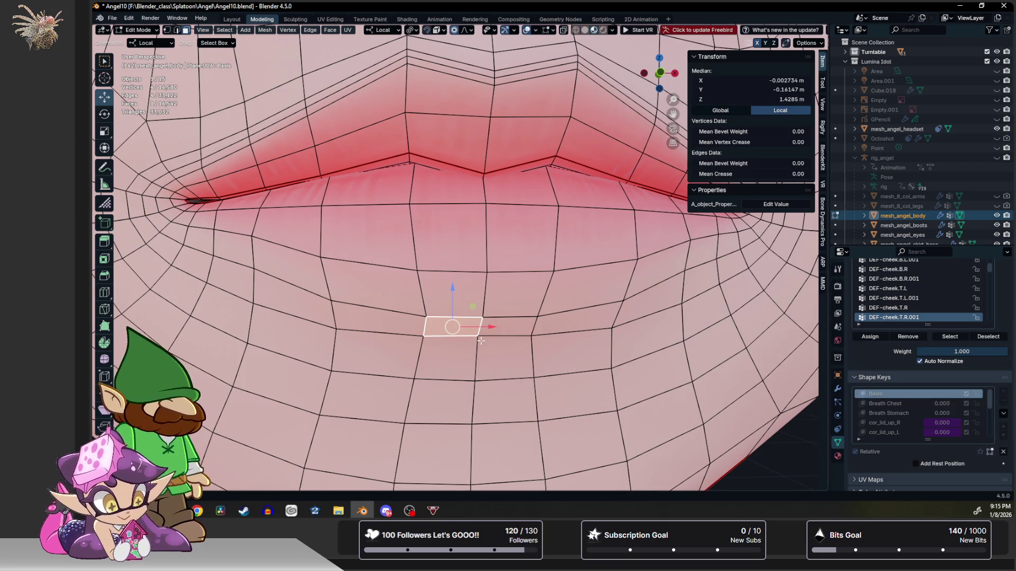
Lower two faces and a vertex beneath the lower lip along Z, then return to object mode.
key("g")
key("z")
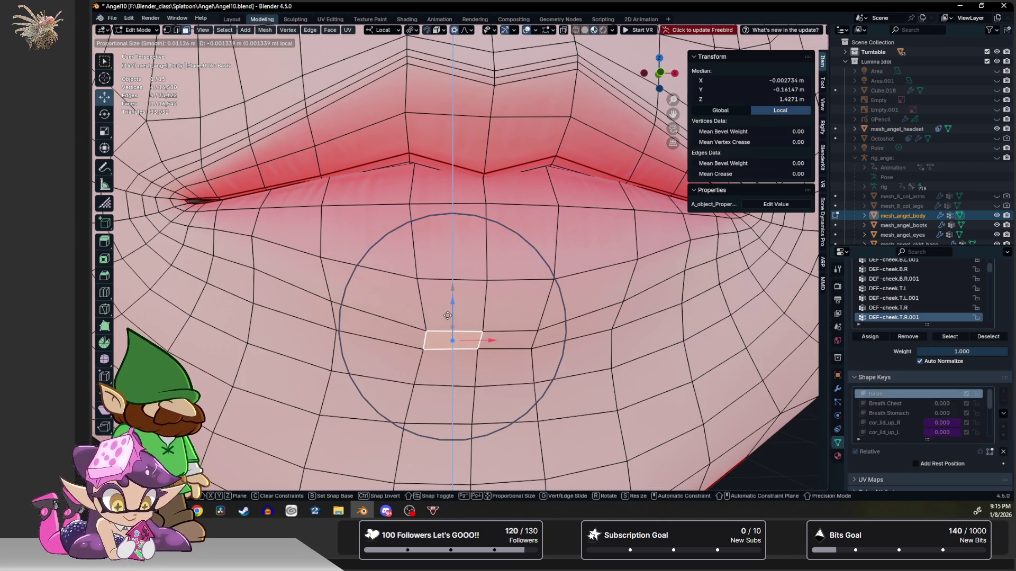
left_click(448, 313)
left_click(334, 292)
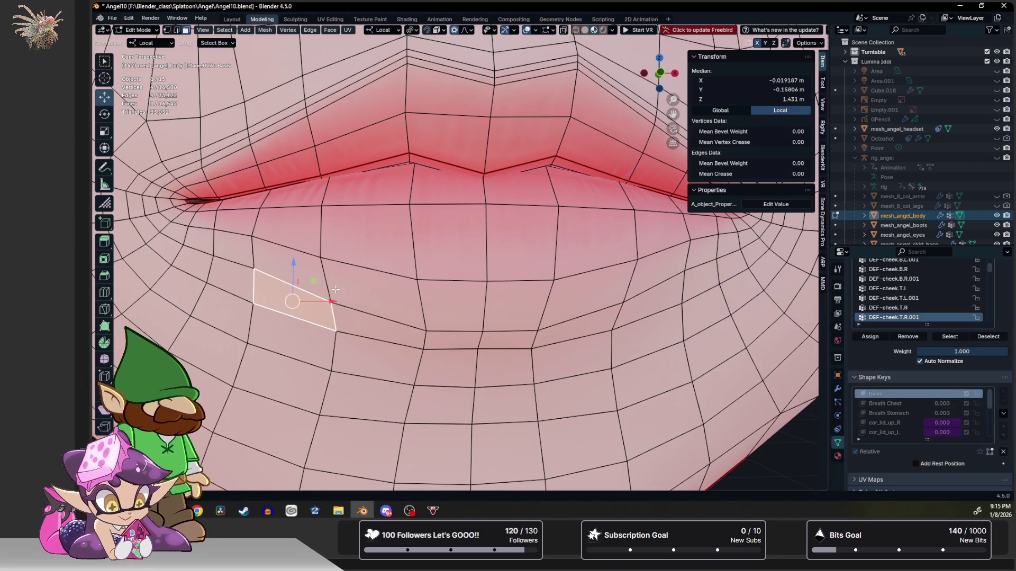
key("g")
key("z")
left_click(291, 280)
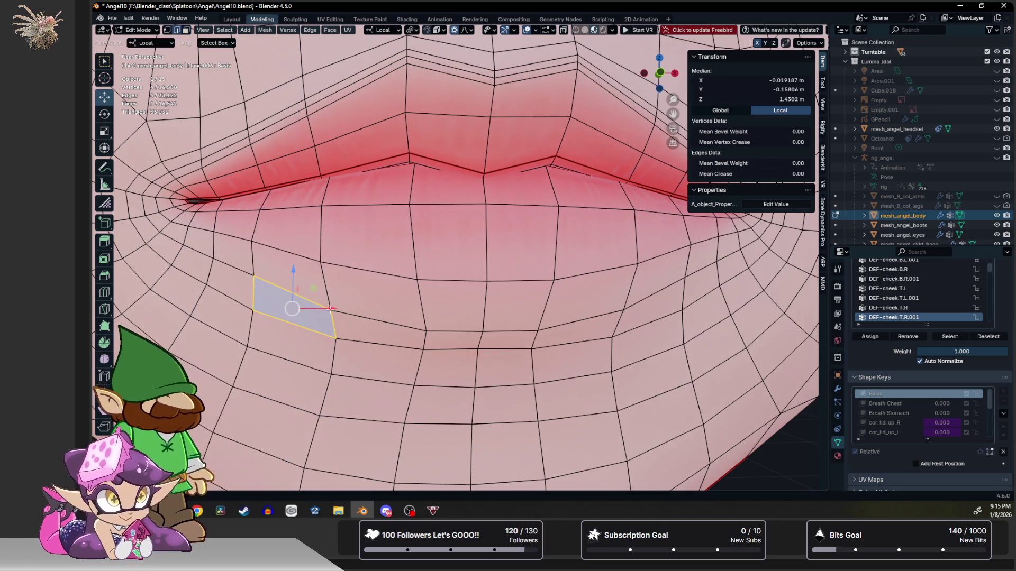
left_click(336, 337)
key("g")
key("z")
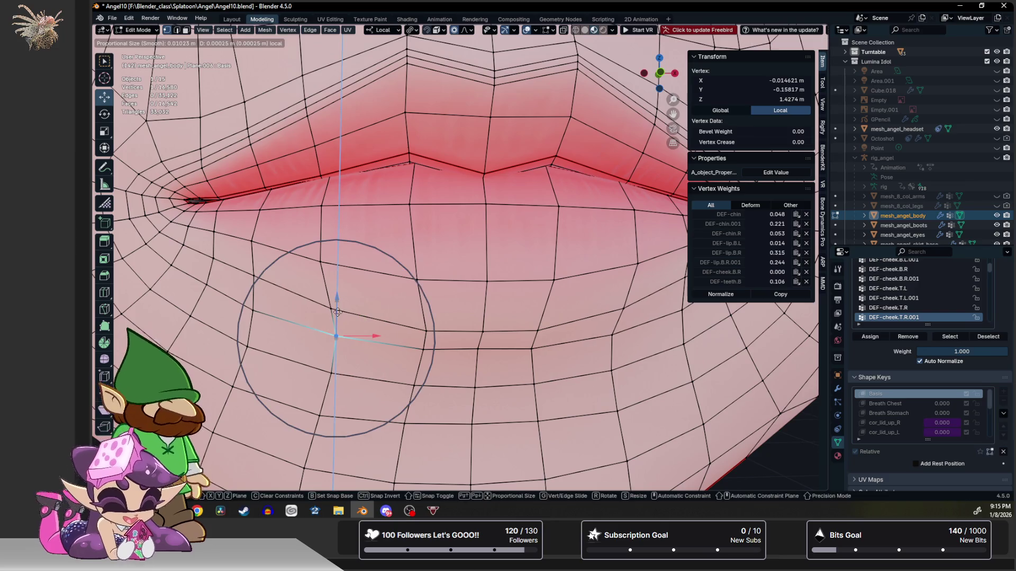
left_click(336, 325)
key("Tab")
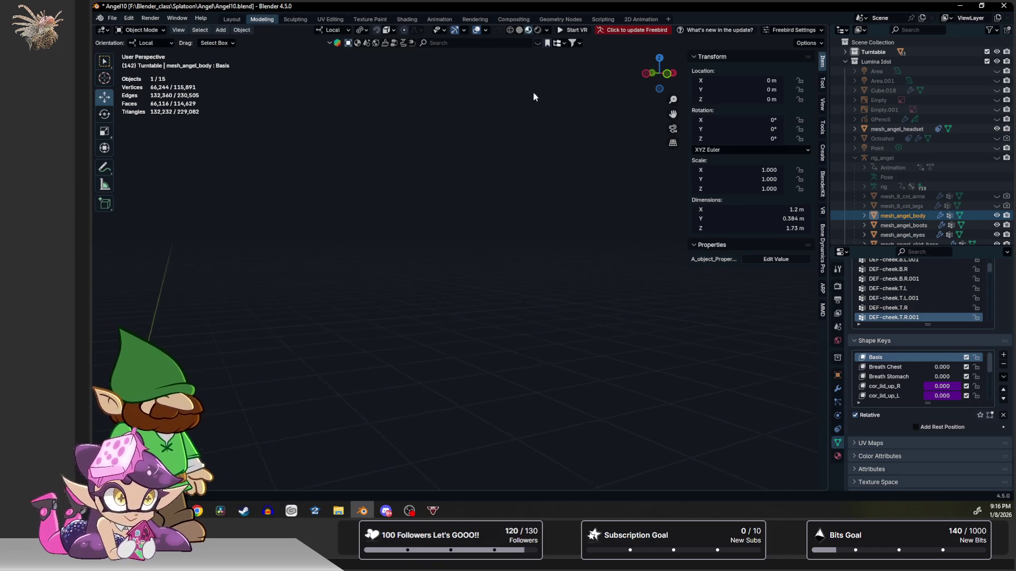
scroll(211, 363, "down", 6)
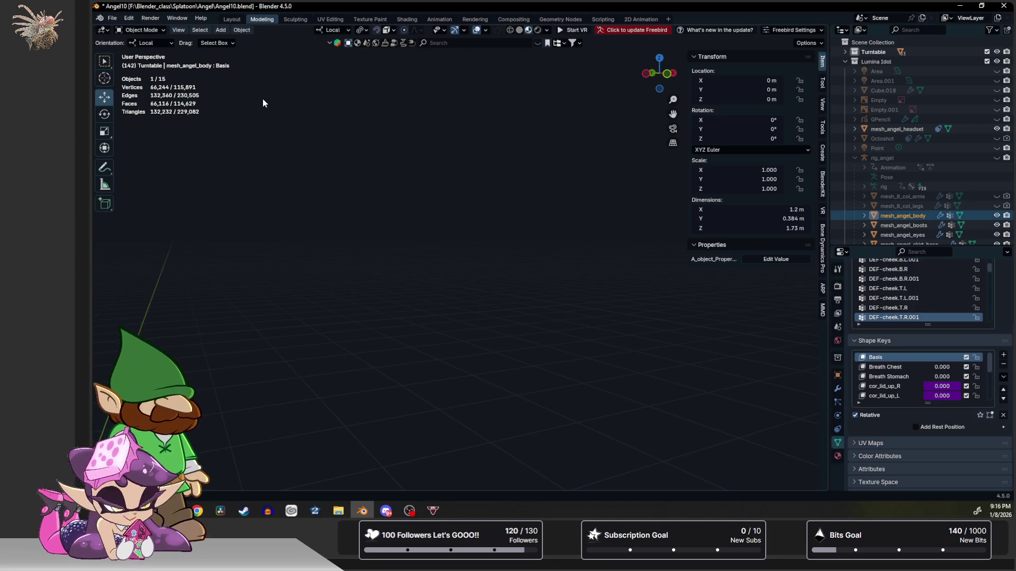
scroll(296, 244, "down", 3)
scroll(376, 334, "up", 3)
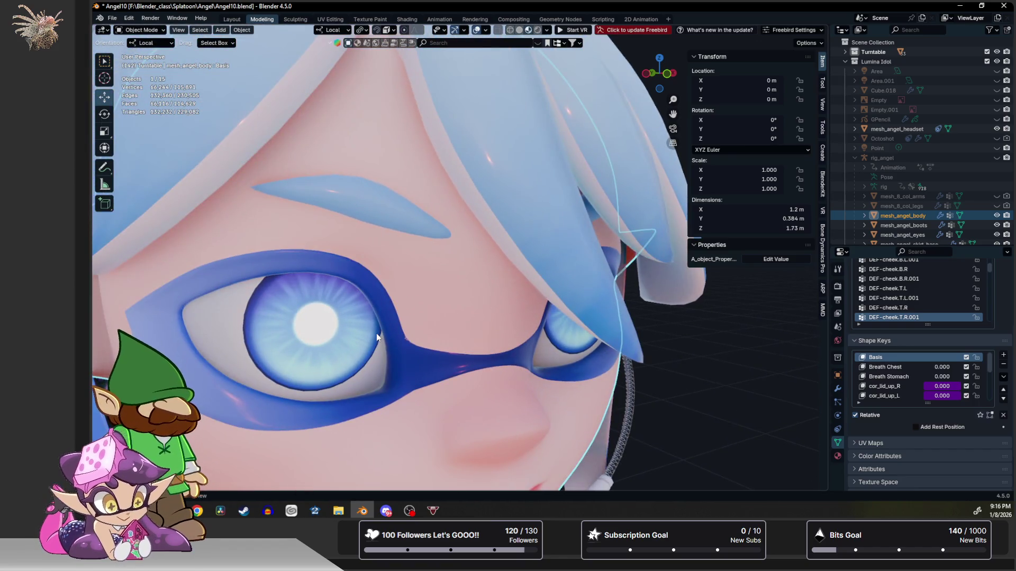
scroll(376, 334, "down", 3)
mouse_move(296, 345)
middle_mouse_down()
mouse_move(323, 342)
mouse_move(531, 403)
mouse_move(497, 403)
mouse_move(504, 426)
mouse_move(384, 398)
mouse_move(334, 367)
mouse_move(368, 369)
mouse_move(321, 360)
mouse_move(379, 380)
mouse_move(492, 205)
middle_mouse_up()
scroll(378, 378, "down", 3)
scroll(394, 363, "up", 3)
scroll(377, 374, "down", 4)
left_click(545, 110)
mouse_move(523, 271)
middle_mouse_down()
mouse_move(525, 228)
mouse_move(479, 256)
mouse_move(376, 141)
middle_mouse_up()
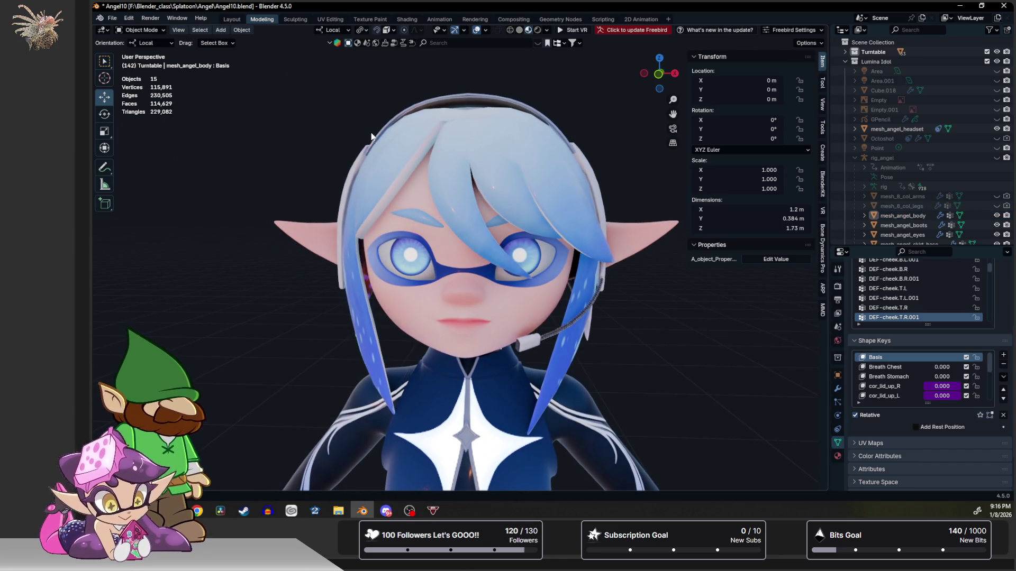
scroll(438, 264, "down", 2)
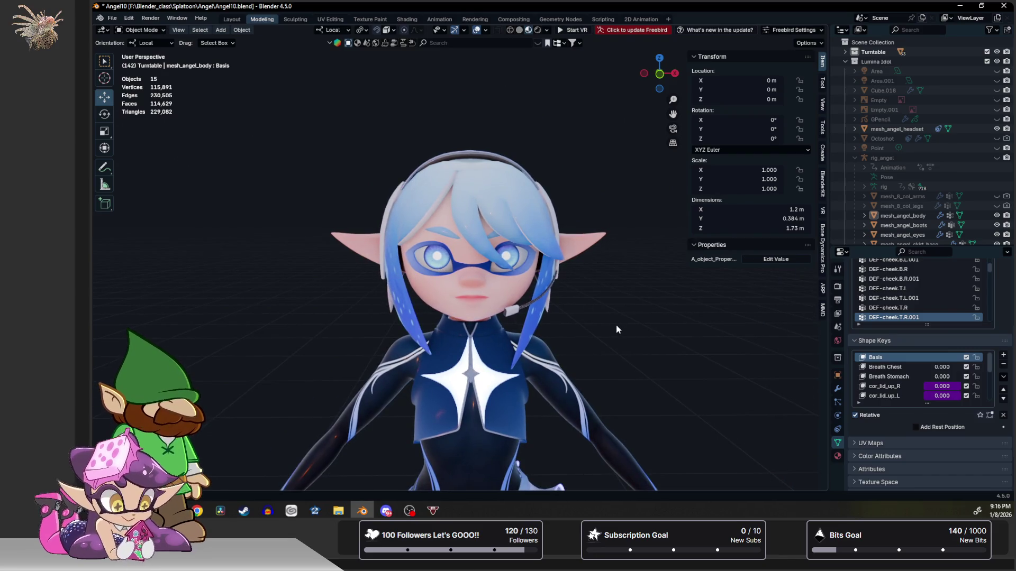
scroll(618, 323, "down", 2)
mouse_move(618, 323)
middle_mouse_down()
mouse_move(603, 324)
mouse_move(651, 312)
mouse_move(477, 297)
middle_mouse_up()
scroll(451, 292, "up", 2)
scroll(434, 308, "up", 2)
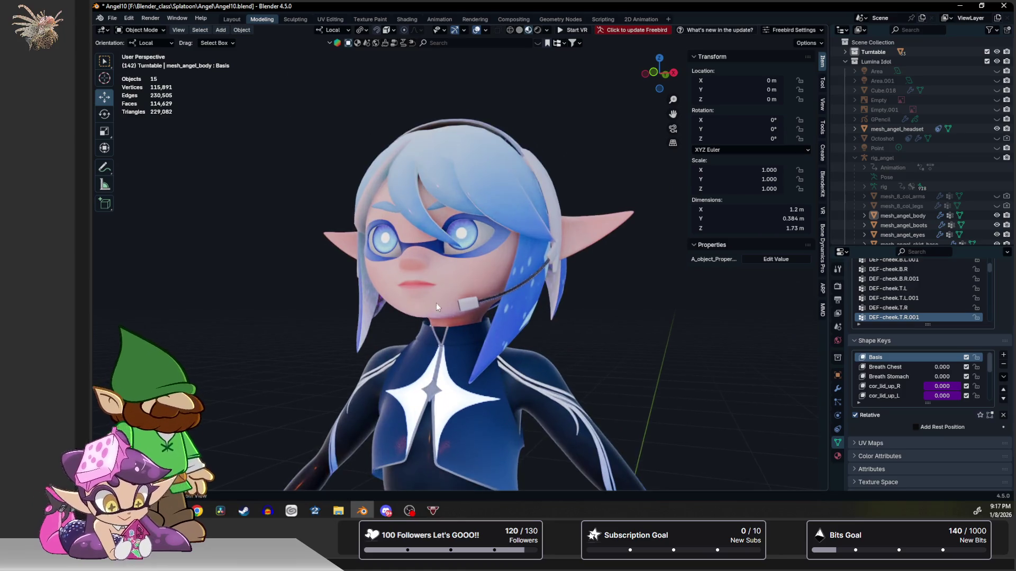
scroll(434, 307, "down", 2)
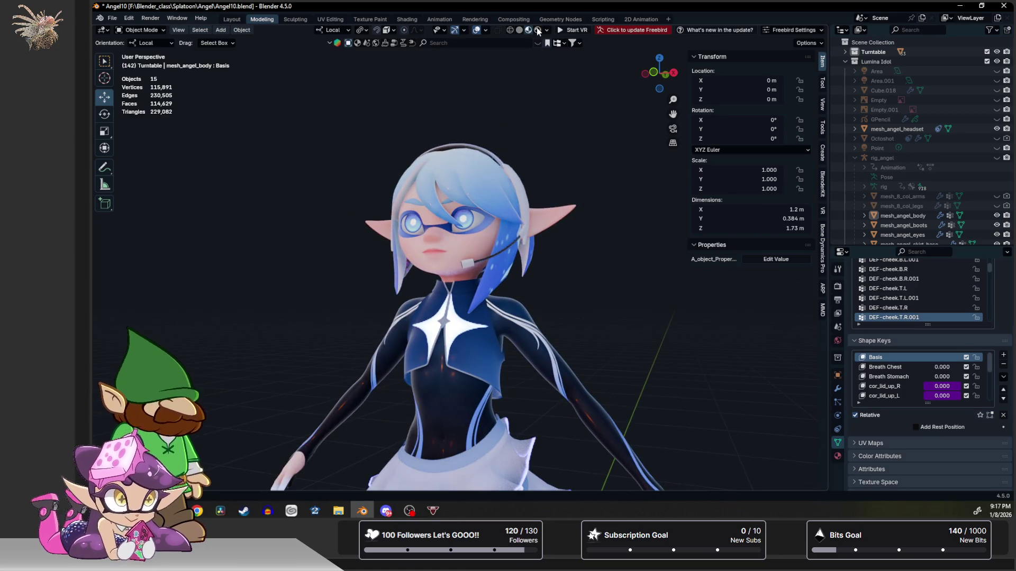
Switch to rendered viewport shading and orbit around the head, shoulders and torso stripes.
left_click(537, 31)
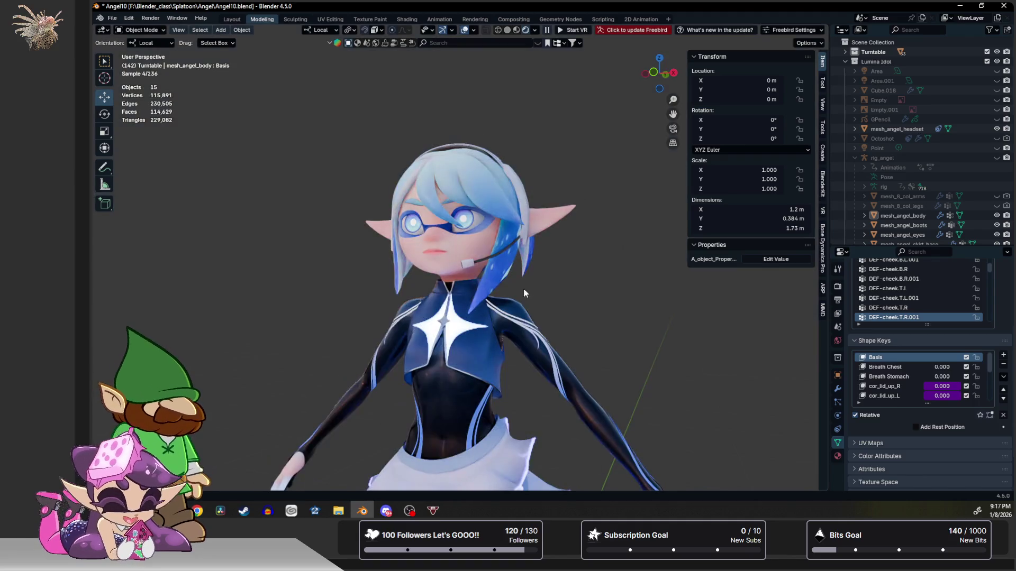
scroll(523, 288, "up", 2)
mouse_move(508, 290)
middle_mouse_down()
mouse_move(477, 294)
mouse_move(504, 255)
middle_mouse_up()
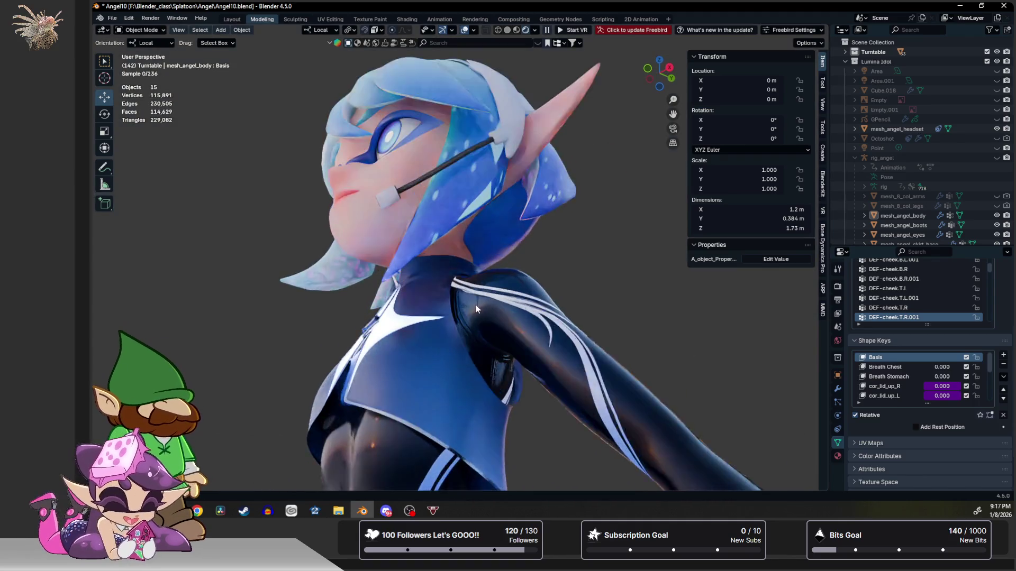
scroll(504, 255, "up", 2)
scroll(504, 255, "up", 2)
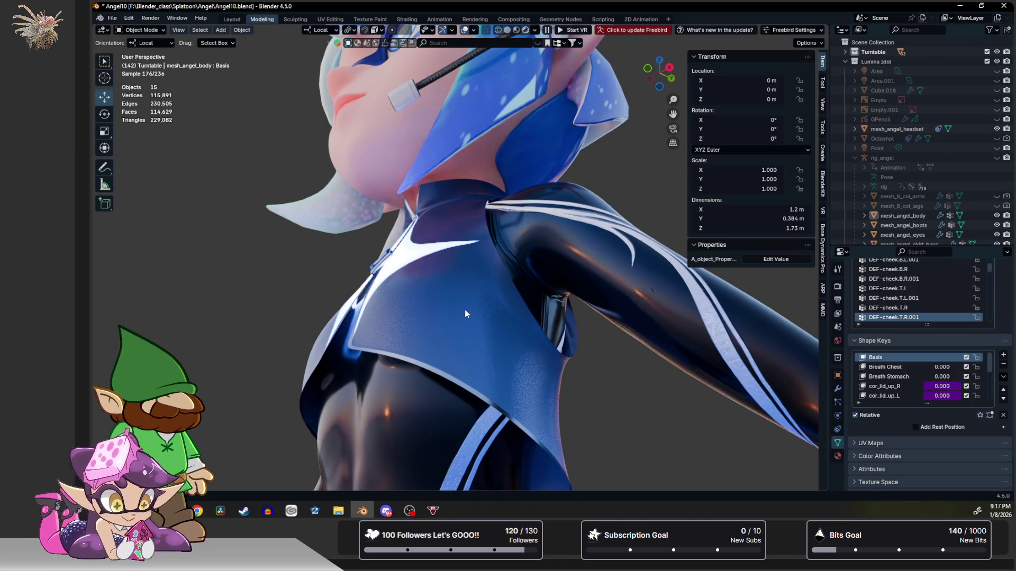
mouse_move(514, 240)
middle_mouse_down()
mouse_move(466, 265)
mouse_move(504, 268)
mouse_move(515, 284)
mouse_move(551, 230)
mouse_move(547, 210)
mouse_move(576, 185)
middle_mouse_up()
scroll(540, 258, "up", 2)
scroll(551, 231, "up", 2)
scroll(550, 203, "up", 2)
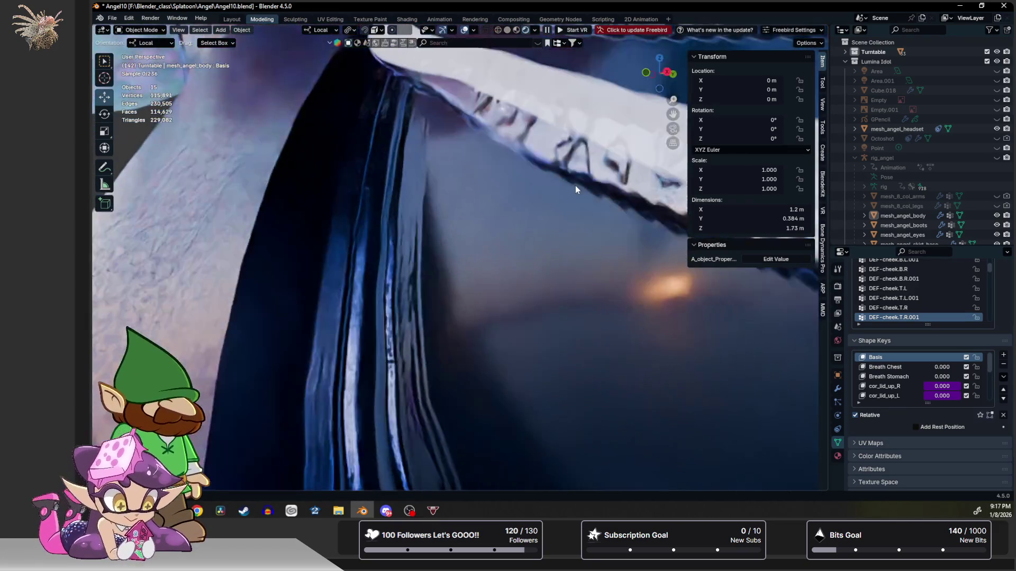
scroll(569, 190, "up", 2)
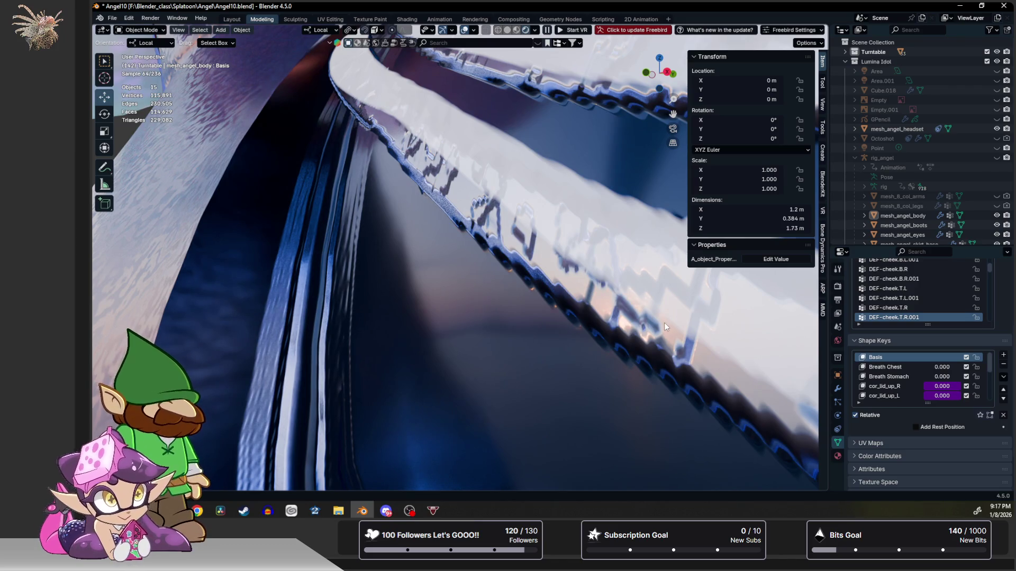
scroll(665, 323, "down", 2)
scroll(665, 323, "down", 2)
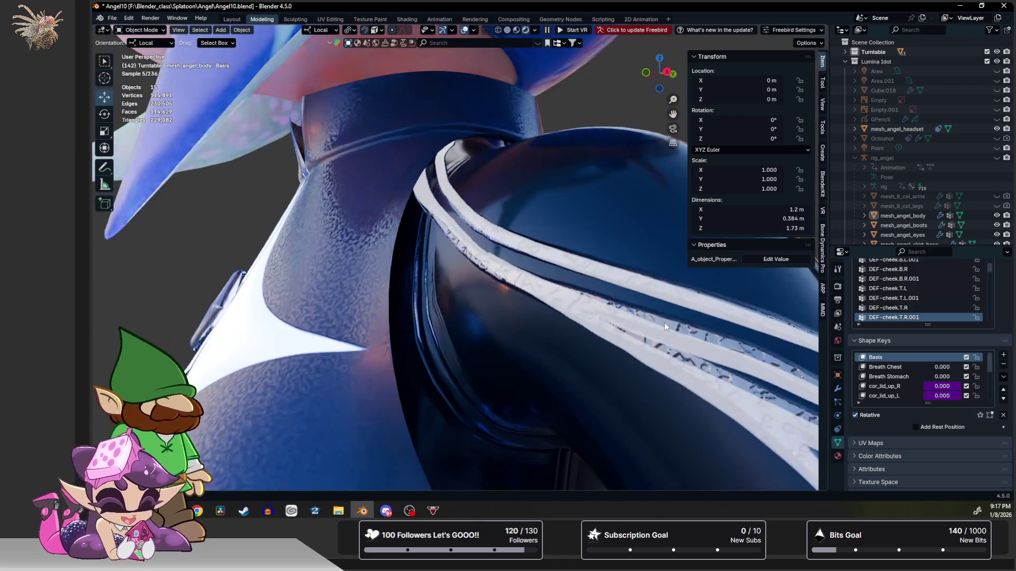
scroll(664, 322, "down", 1)
scroll(643, 320, "down", 1)
scroll(621, 316, "down", 2)
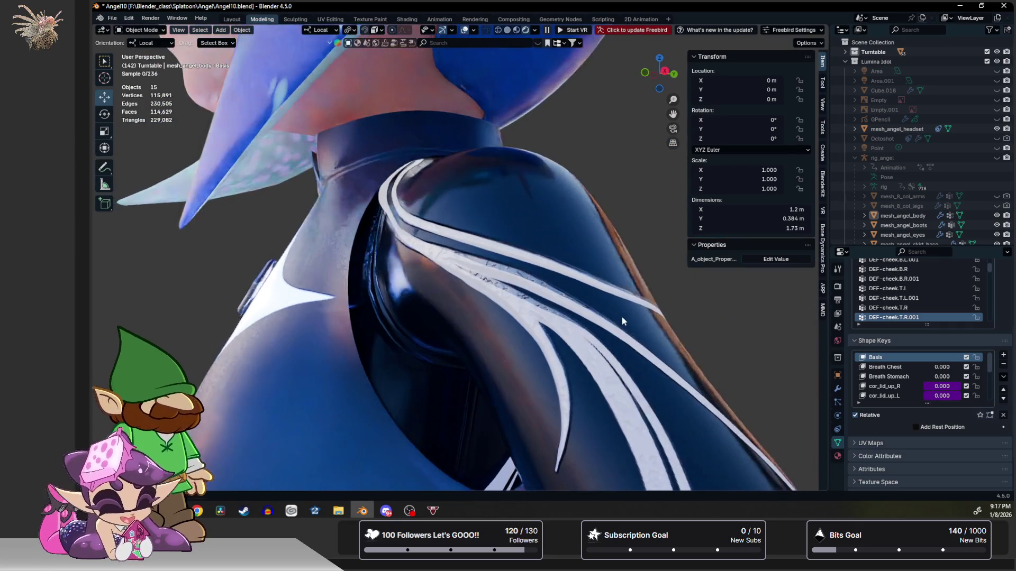
scroll(621, 317, "down", 2)
scroll(590, 316, "down", 1)
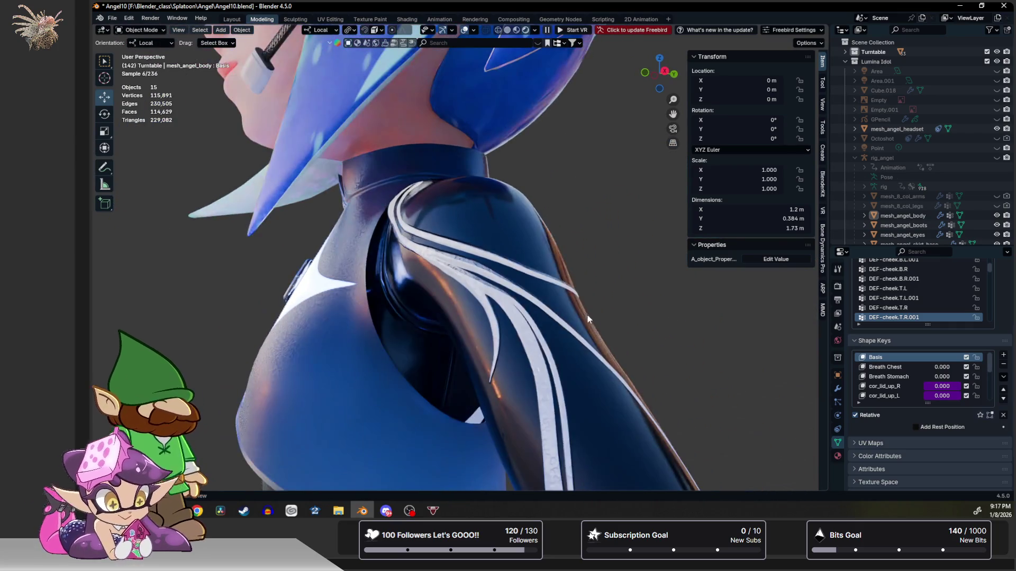
mouse_move(589, 315)
middle_mouse_down()
mouse_move(593, 300)
mouse_move(622, 294)
mouse_move(550, 321)
middle_mouse_up()
scroll(536, 269, "down", 2)
mouse_move(536, 269)
middle_mouse_down()
mouse_move(523, 190)
mouse_move(630, 211)
mouse_move(618, 257)
mouse_move(502, 289)
mouse_move(536, 207)
mouse_move(539, 159)
mouse_move(449, 166)
mouse_move(513, 225)
mouse_move(522, 194)
mouse_move(491, 255)
mouse_move(510, 197)
middle_mouse_up()
scroll(510, 196, "up", 3)
scroll(505, 243, "up", 2)
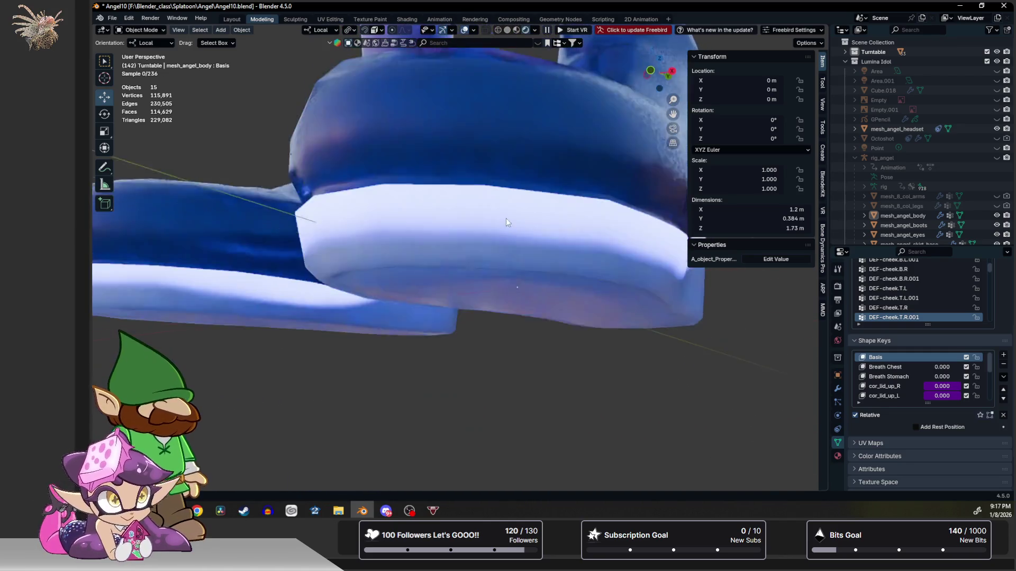
scroll(505, 219, "down", 2)
Orbit up along the legs and boots, then inspect the face in three-quarter, profile and low-angle views.
mouse_move(510, 181)
middle_mouse_down()
mouse_move(481, 379)
mouse_move(496, 227)
mouse_move(488, 394)
mouse_move(492, 112)
mouse_move(494, 274)
mouse_move(403, 237)
mouse_move(463, 134)
mouse_move(520, 360)
middle_mouse_up()
scroll(519, 360, "up", 2)
scroll(517, 306, "up", 2)
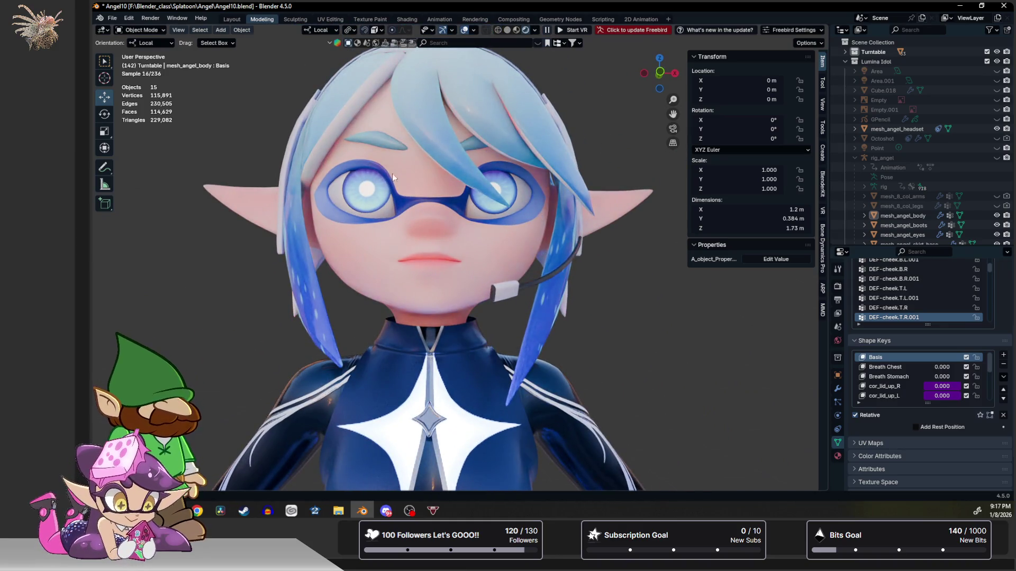
middle_click_drag(261, 115, 292, 116)
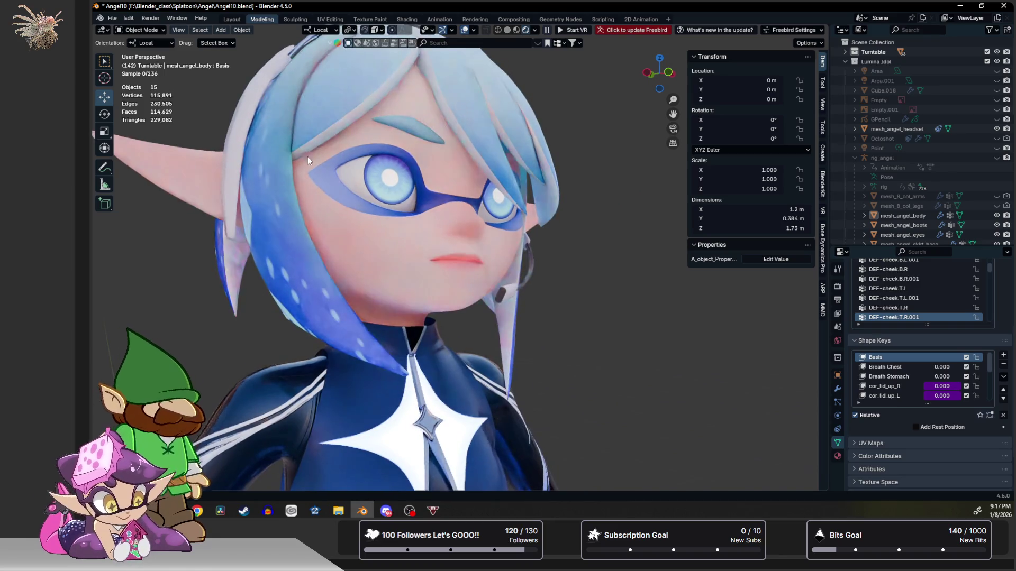
scroll(308, 156, "up", 1)
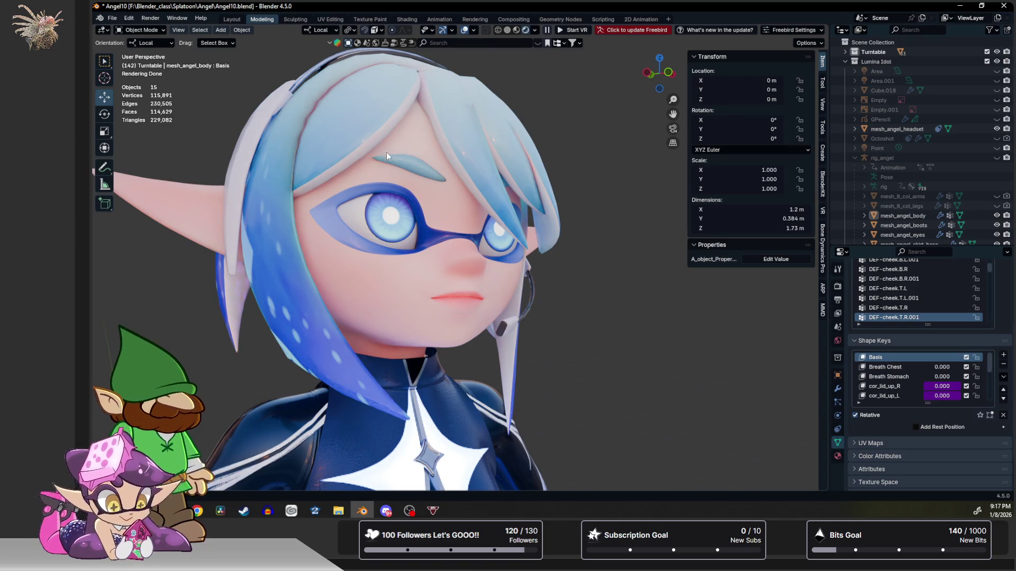
middle_click_drag(424, 161, 348, 167)
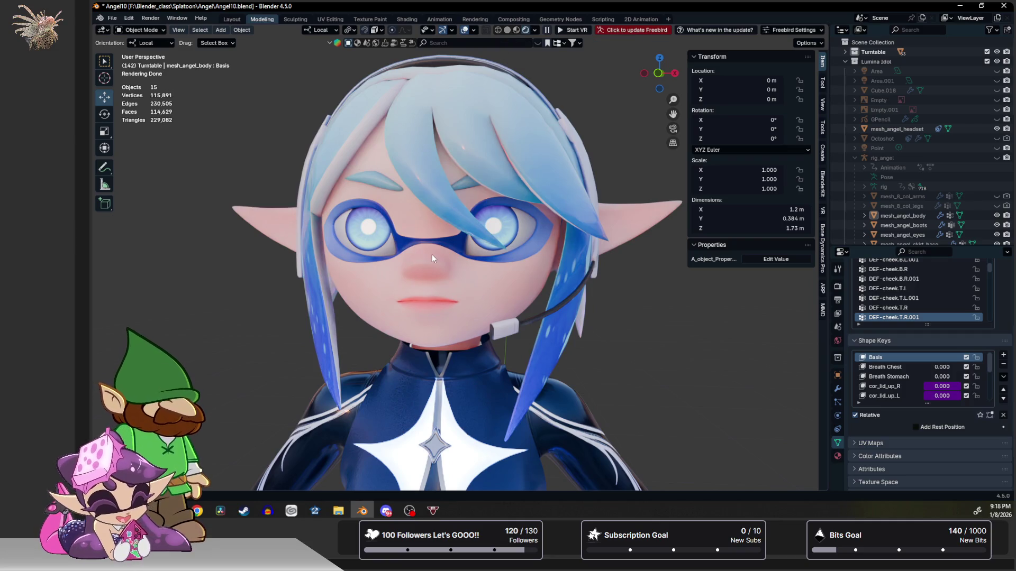
scroll(432, 255, "up", 3)
middle_click_drag(421, 240, 401, 228)
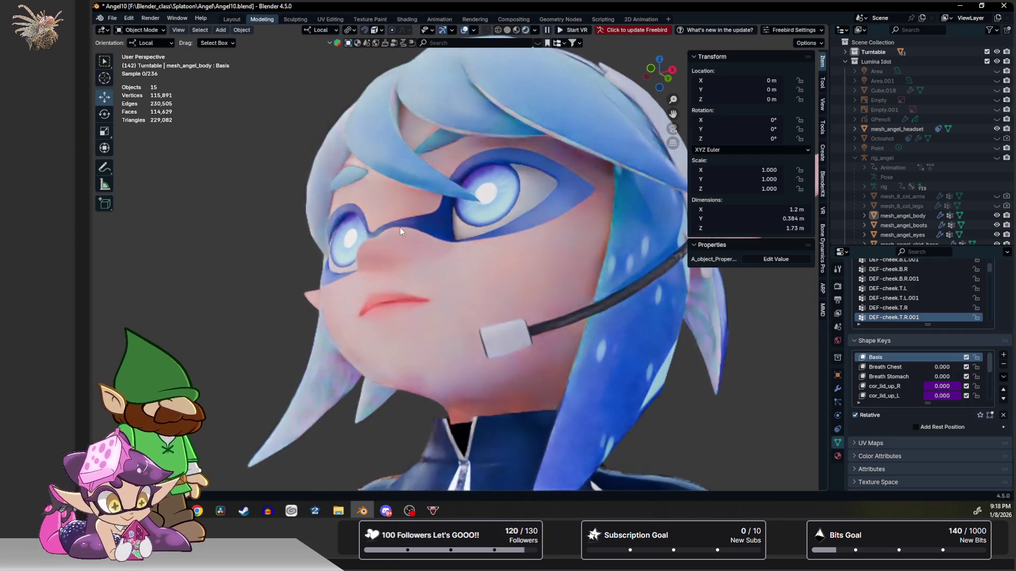
Switch to material preview and orbit so Angel's full figure faces the camera, head to skirt.
left_click(516, 30)
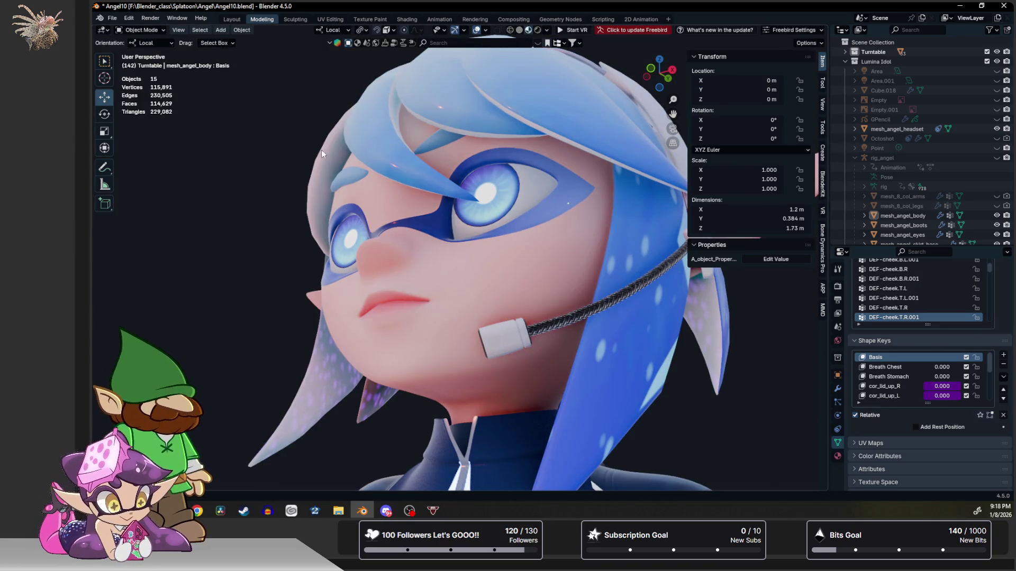
scroll(318, 155, "down", 3)
mouse_move(318, 154)
middle_mouse_down()
mouse_move(307, 185)
mouse_move(373, 185)
mouse_move(375, 202)
middle_mouse_up()
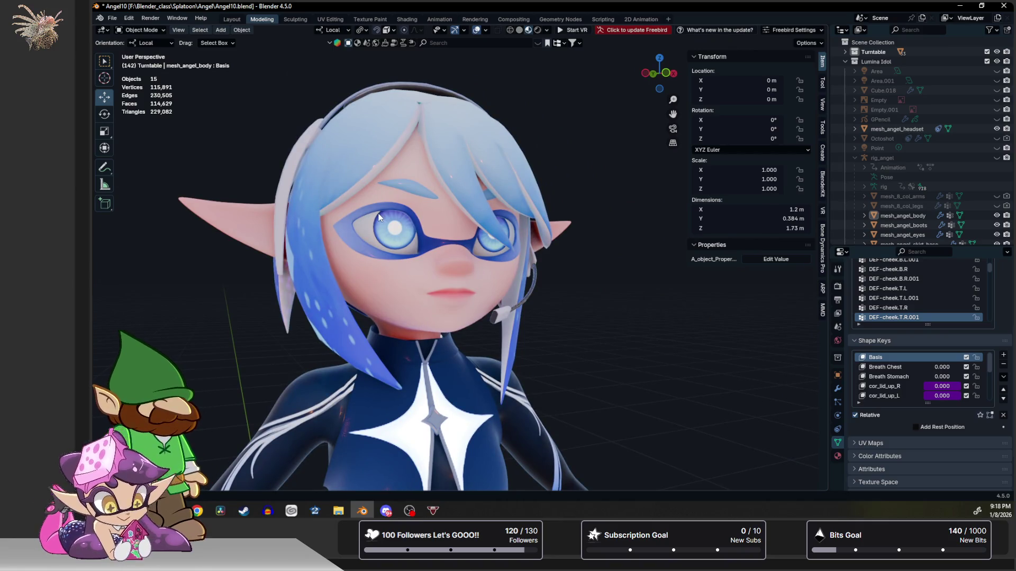
mouse_move(376, 214)
middle_mouse_down()
mouse_move(342, 221)
mouse_move(394, 146)
mouse_move(381, 189)
middle_mouse_up()
scroll(343, 222, "down", 5)
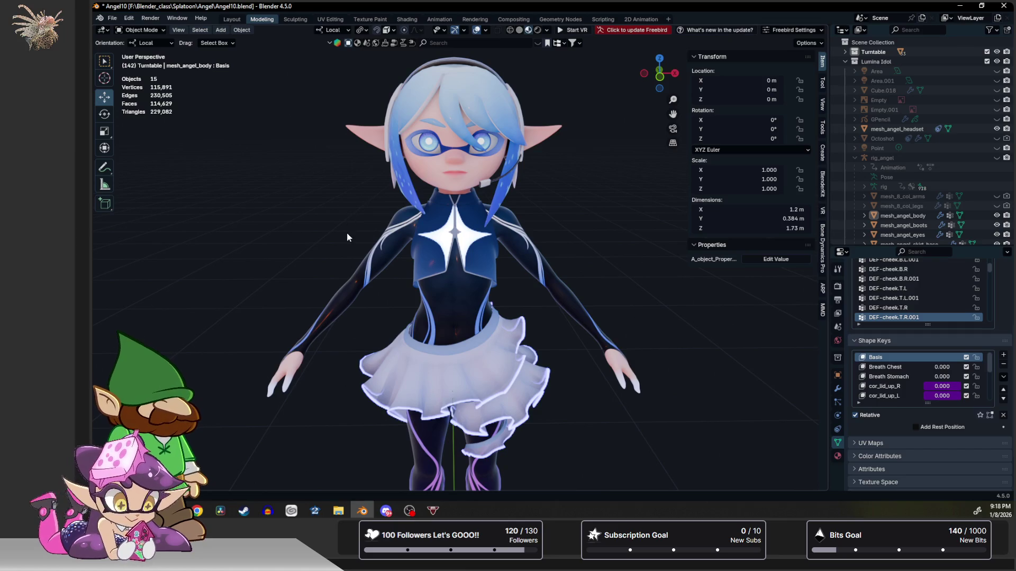
mouse_move(344, 227)
middle_mouse_down()
mouse_move(339, 191)
mouse_move(363, 249)
mouse_move(604, 250)
mouse_move(466, 231)
mouse_move(461, 239)
middle_mouse_up()
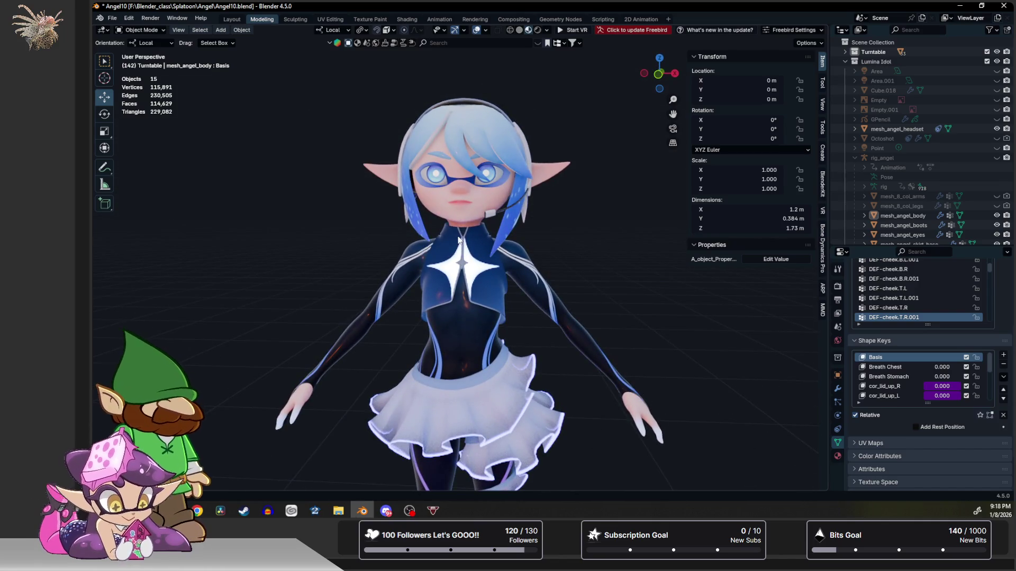
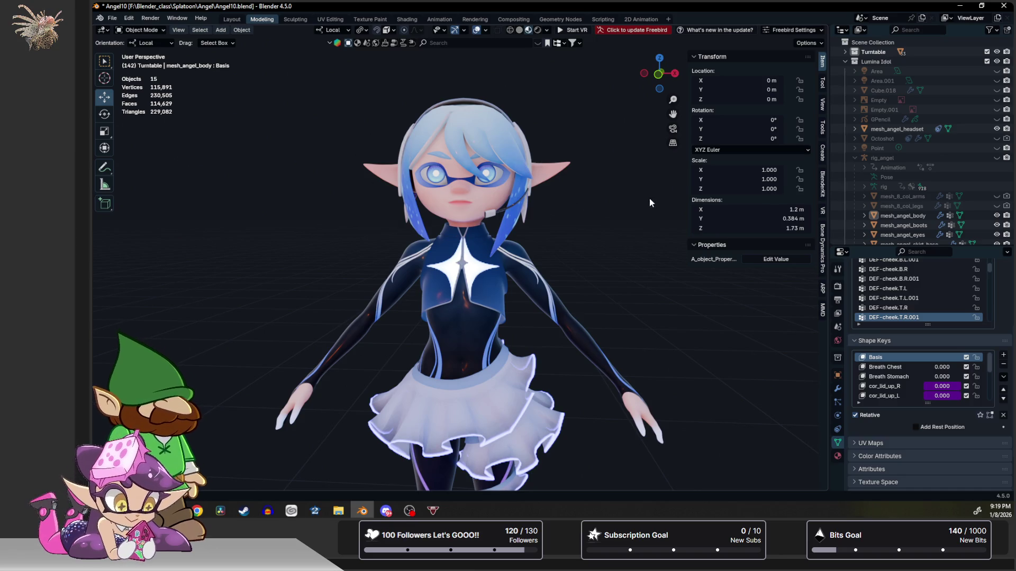
scroll(953, 120, "down", 5)
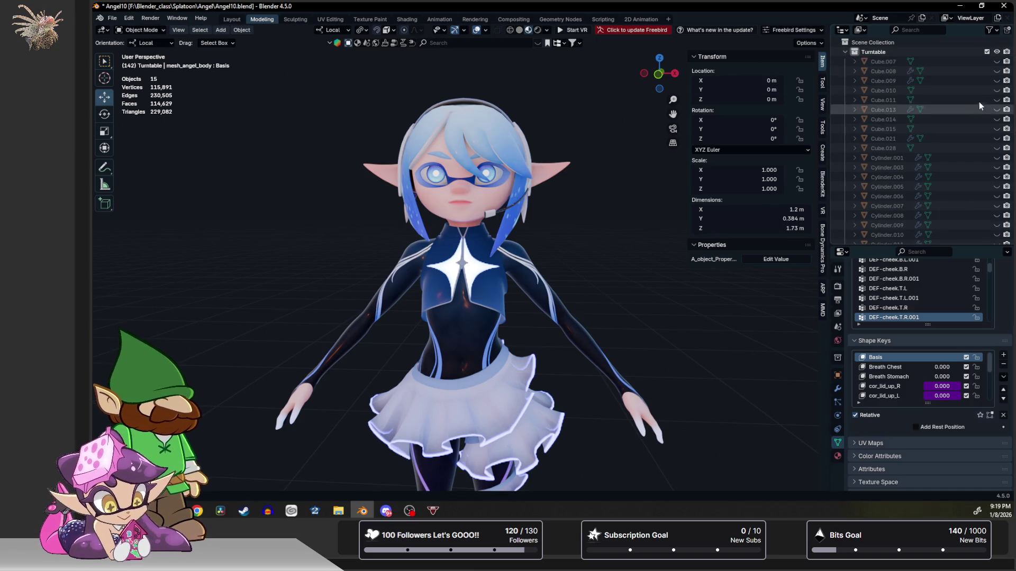
Unhide the mixer pads, both jog wheels, the remaining knobs and the turntable base in the Outliner.
left_click(997, 62)
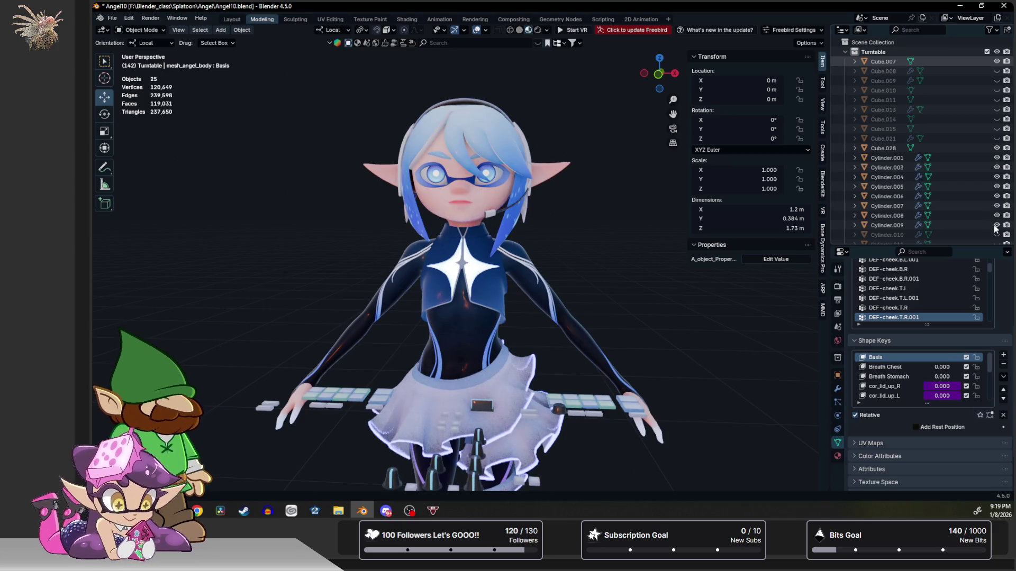
left_click(997, 138)
left_click(997, 80)
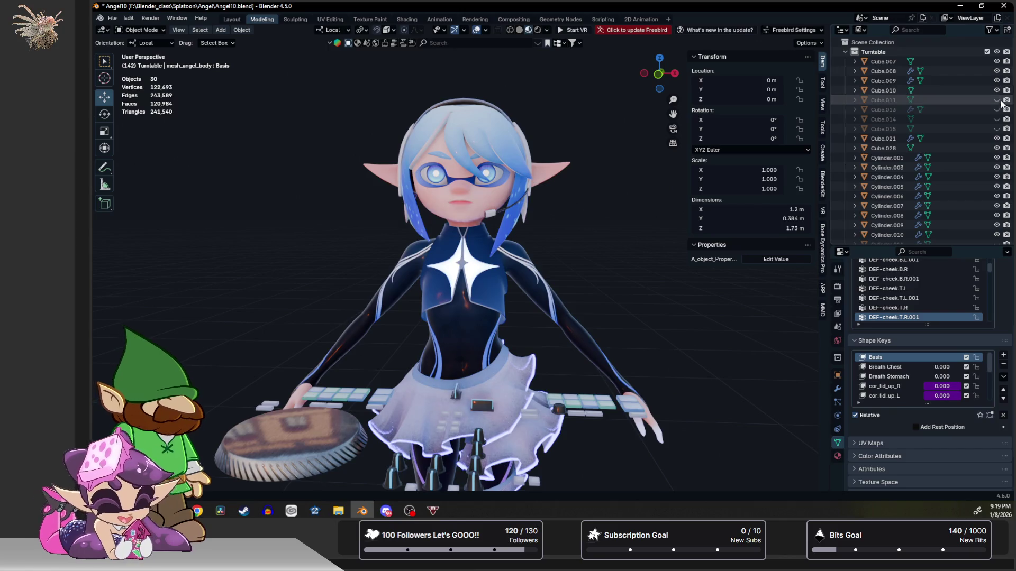
left_click(1002, 101)
left_click(1000, 110)
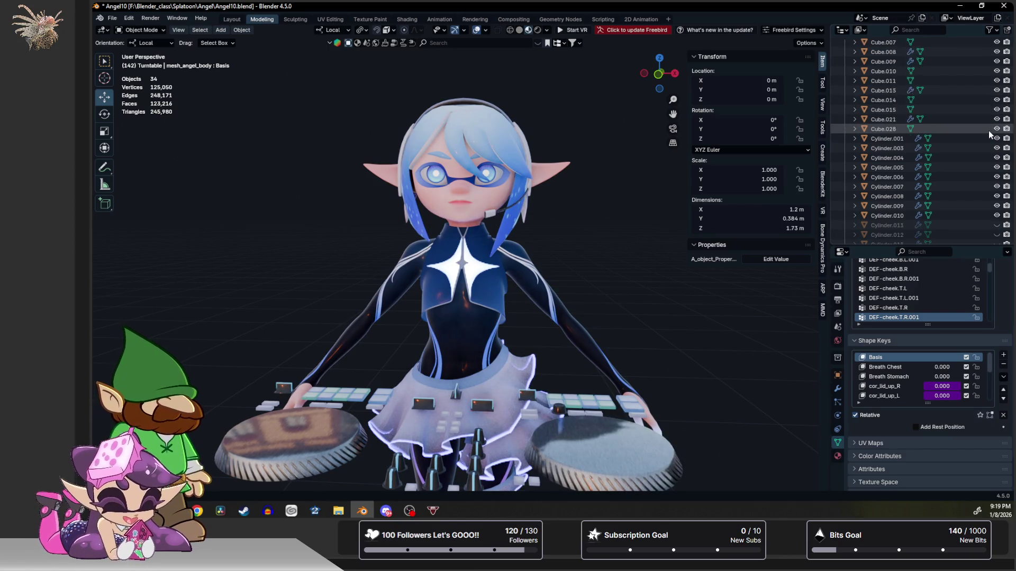
scroll(997, 135, "down", 5)
left_click_drag(997, 150, 997, 236)
scroll(998, 162, "down", 4)
left_click(998, 129)
left_click(997, 139)
scroll(438, 165, "down", 3)
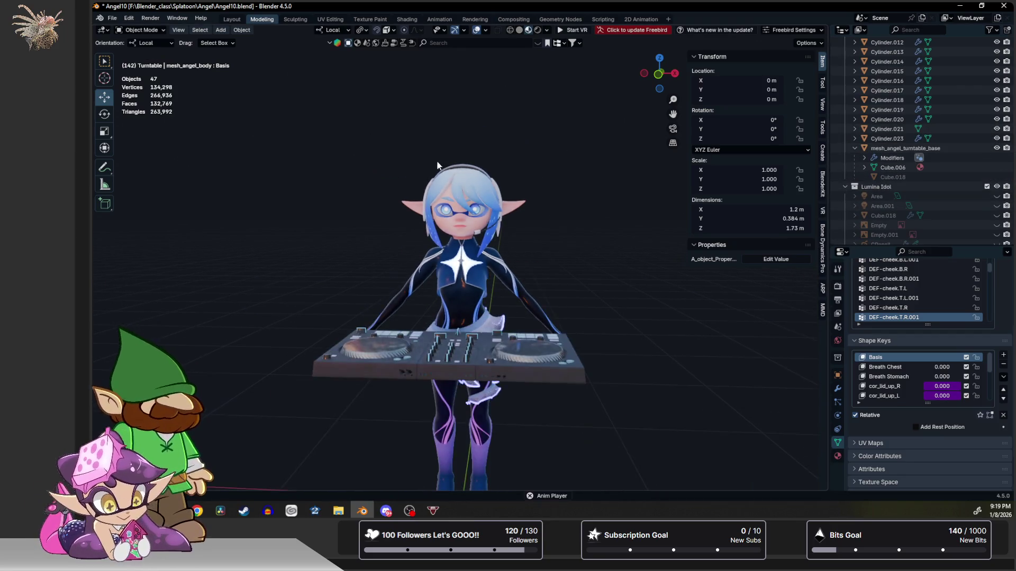
Inspect the front jog wheel platter's modifiers, then select the whole deck base.
middle_click_drag(516, 165, 531, 128)
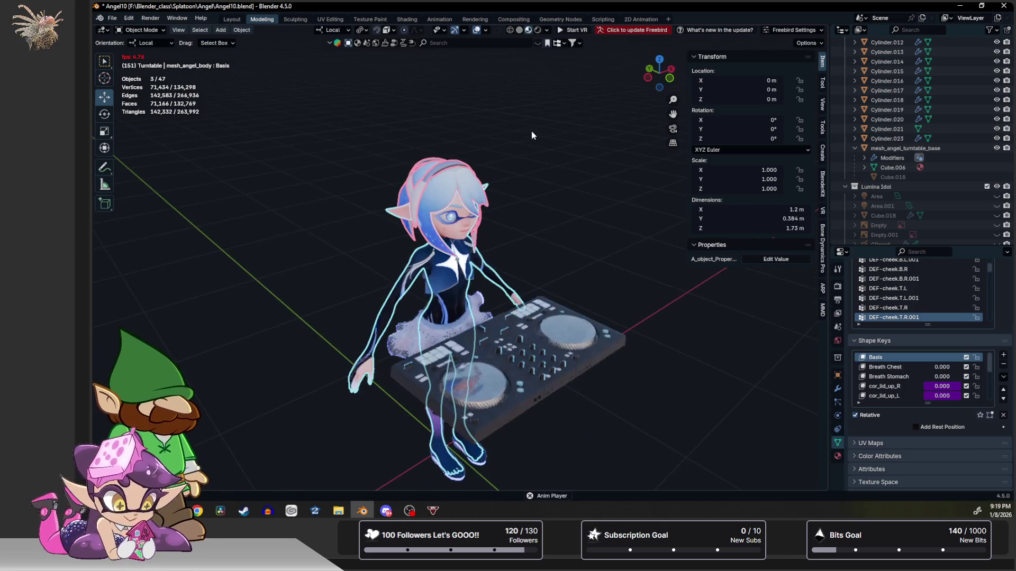
scroll(553, 175, "up", 2)
middle_click_drag(581, 194, 570, 183)
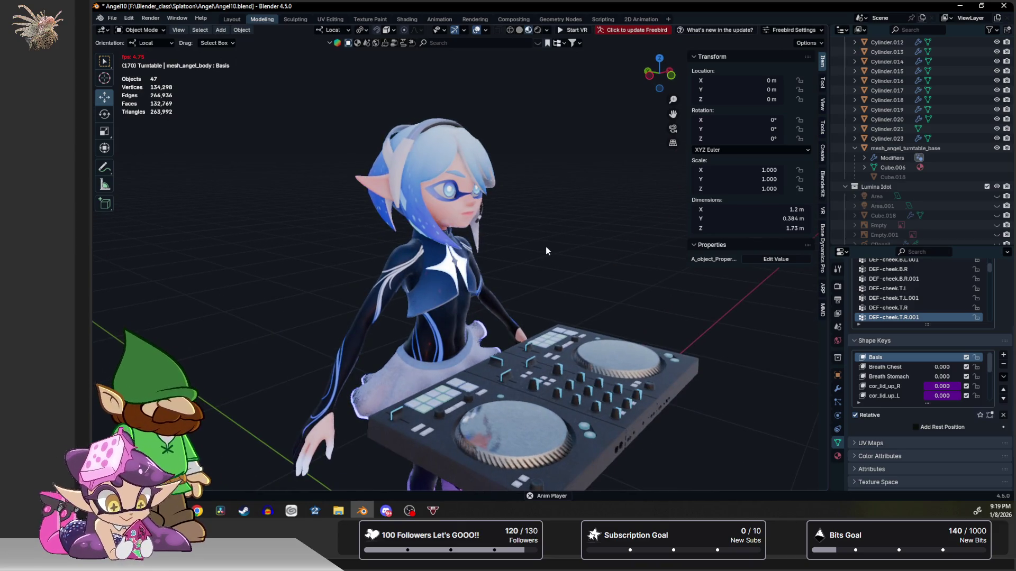
middle_click_drag(595, 250, 592, 249)
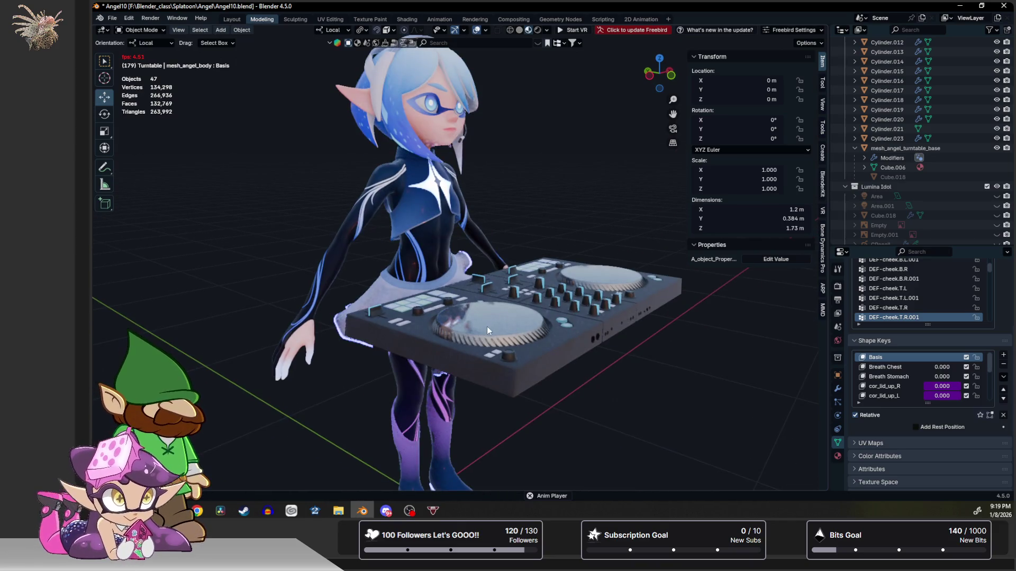
left_click(509, 321)
scroll(511, 321, "up", 2)
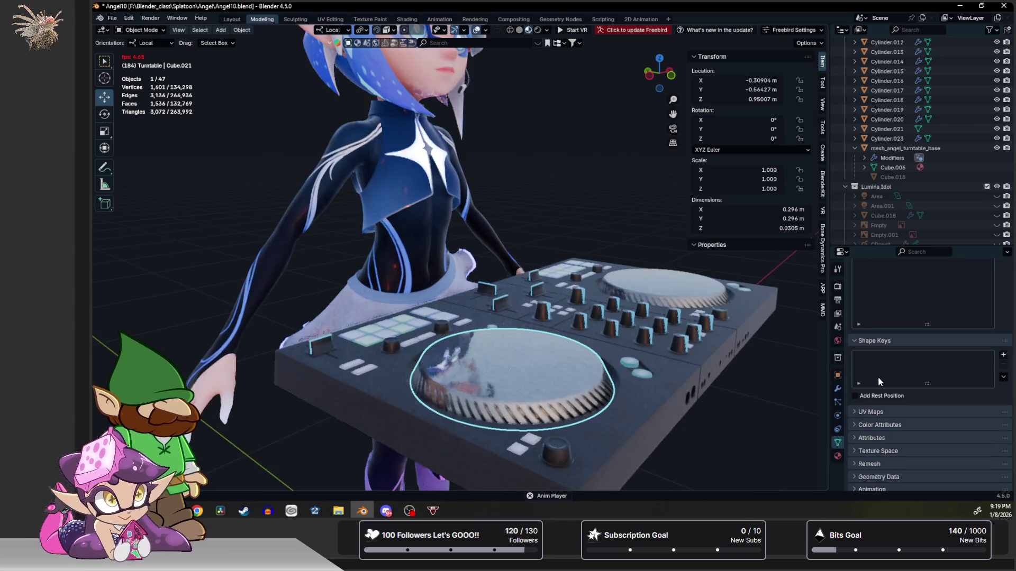
left_click(837, 388)
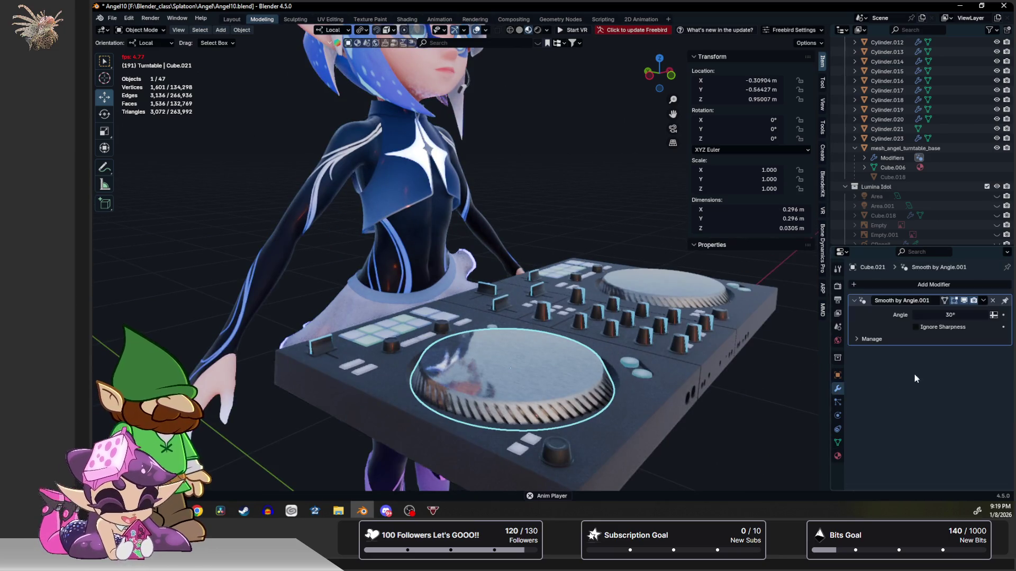
left_click(659, 360)
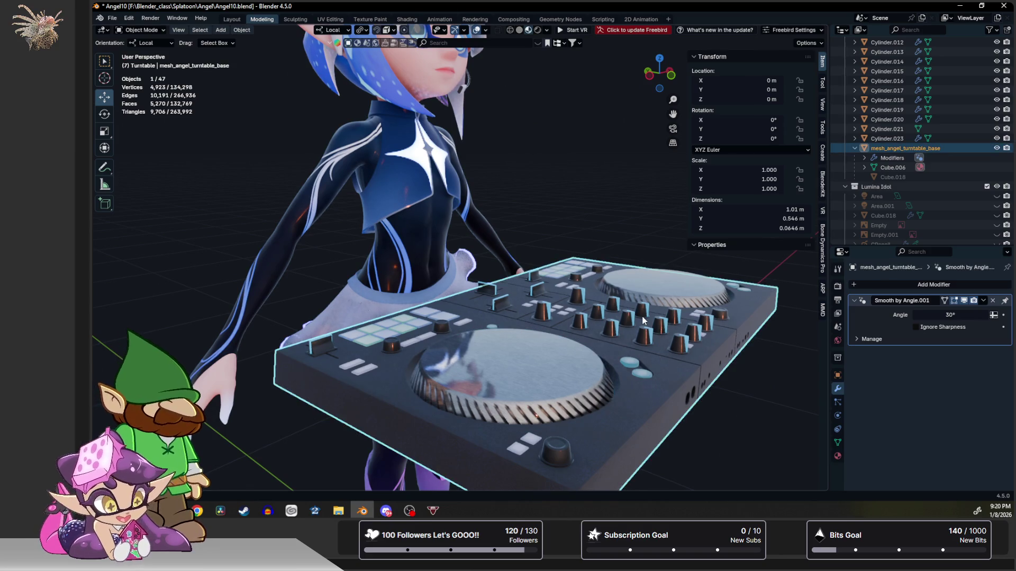
scroll(554, 174, "down", 3)
Deselect the deck and switch the viewport to rendered preview shading.
mouse_move(529, 213)
middle_mouse_down()
mouse_move(548, 216)
mouse_move(540, 194)
middle_mouse_up()
left_click(540, 219)
left_click(534, 30)
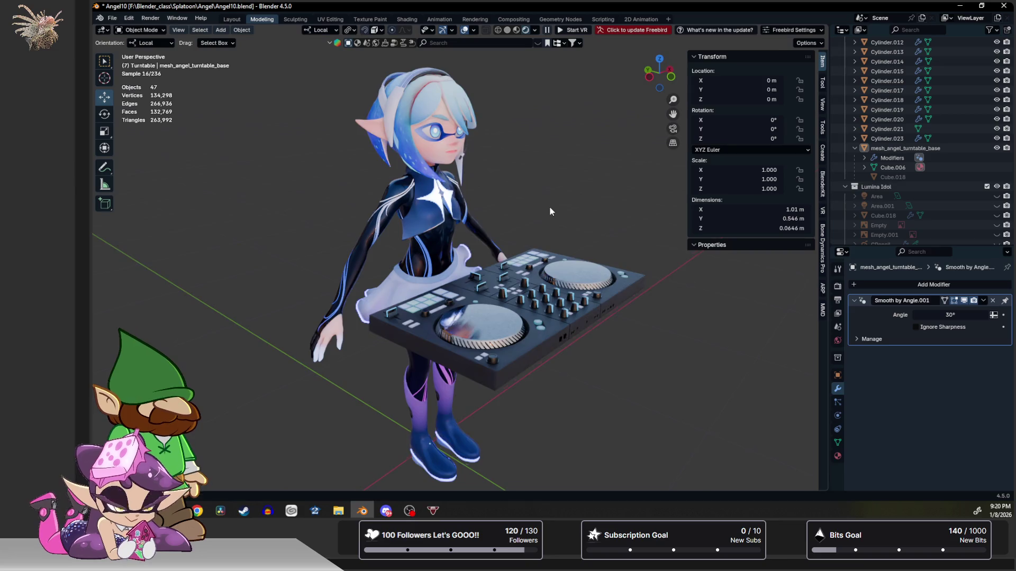
mouse_move(549, 206)
middle_mouse_down()
mouse_move(531, 217)
mouse_move(424, 227)
mouse_move(448, 242)
mouse_move(418, 216)
mouse_move(628, 261)
mouse_move(582, 272)
mouse_move(576, 255)
mouse_move(472, 170)
mouse_move(463, 206)
mouse_move(524, 209)
middle_mouse_up()
scroll(448, 242, "up", 3)
scroll(419, 216, "up", 2)
scroll(628, 260, "up", 2)
mouse_move(457, 191)
middle_mouse_down()
mouse_move(461, 241)
mouse_move(353, 169)
middle_mouse_up()
scroll(461, 241, "up", 2)
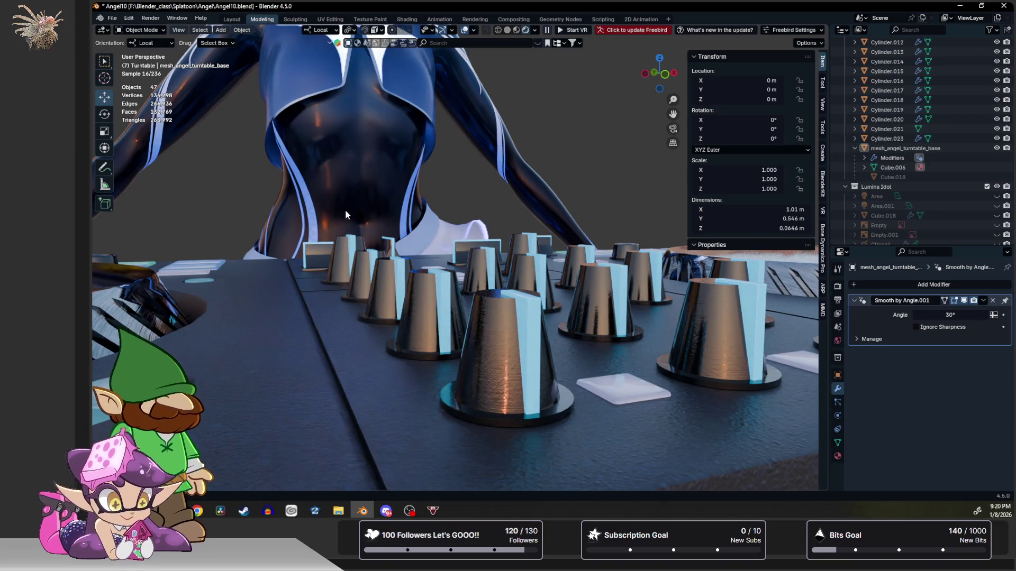
mouse_move(453, 131)
middle_mouse_down()
mouse_move(451, 222)
mouse_move(466, 262)
middle_mouse_up()
scroll(451, 219, "down", 2)
scroll(465, 166, "up", 1)
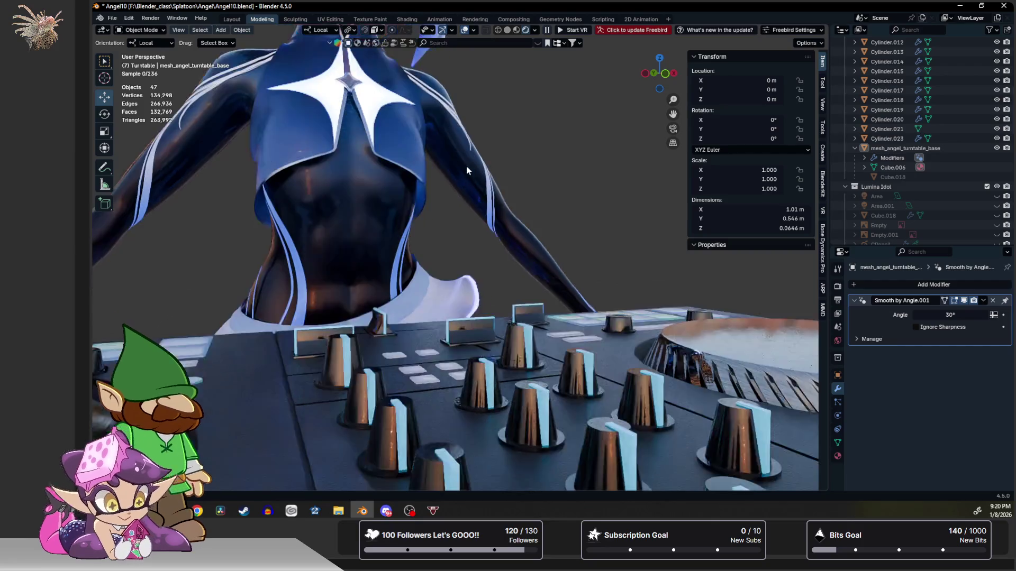
scroll(452, 232, "up", 1)
scroll(445, 254, "up", 1)
Slide the mixer fader Cube.007 along its slot, constrained to its own X axis.
left_click(444, 254)
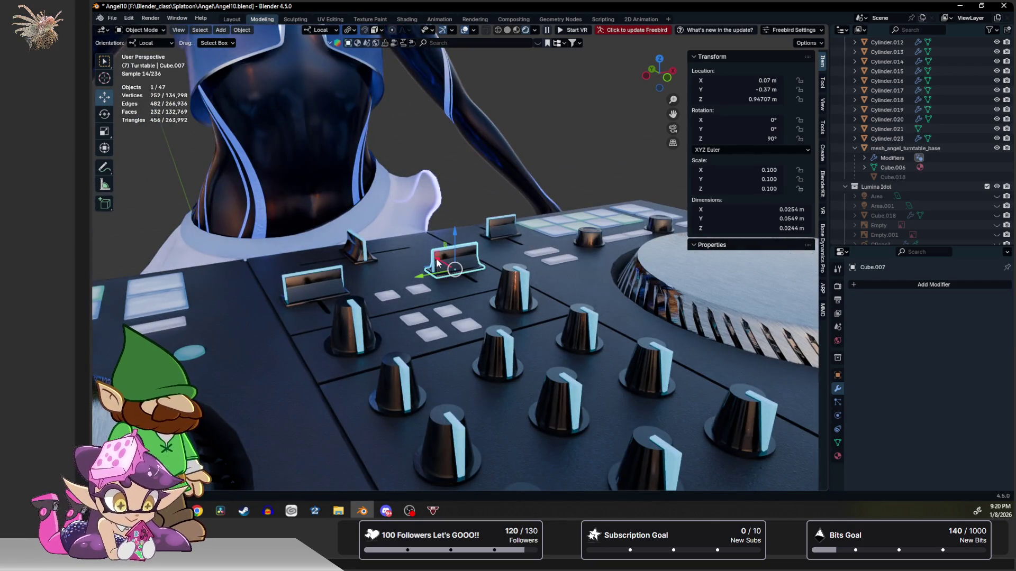
left_click_drag(437, 262, 425, 270)
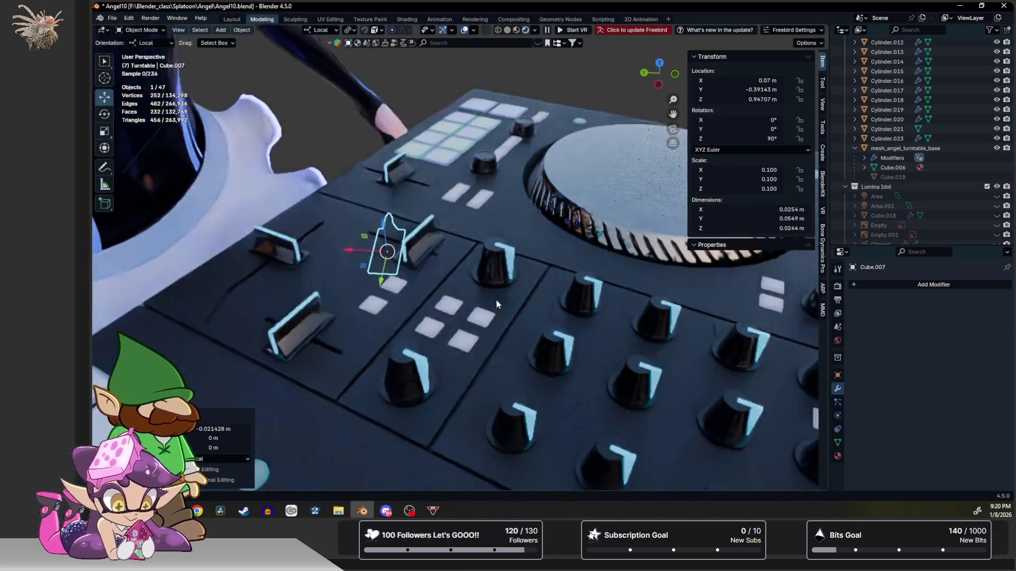
middle_click_drag(424, 270, 362, 261)
left_click_drag(363, 261, 286, 275)
scroll(350, 254, "up", 3)
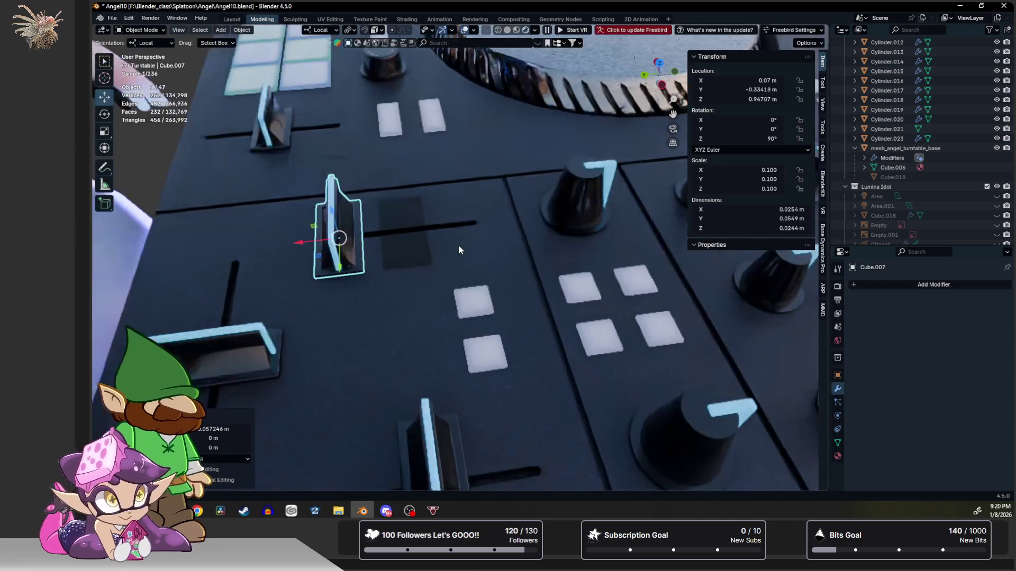
scroll(433, 254, "up", 4)
mouse_move(432, 255)
middle_mouse_down()
mouse_move(563, 272)
mouse_move(444, 267)
middle_mouse_up()
key("shift+r")
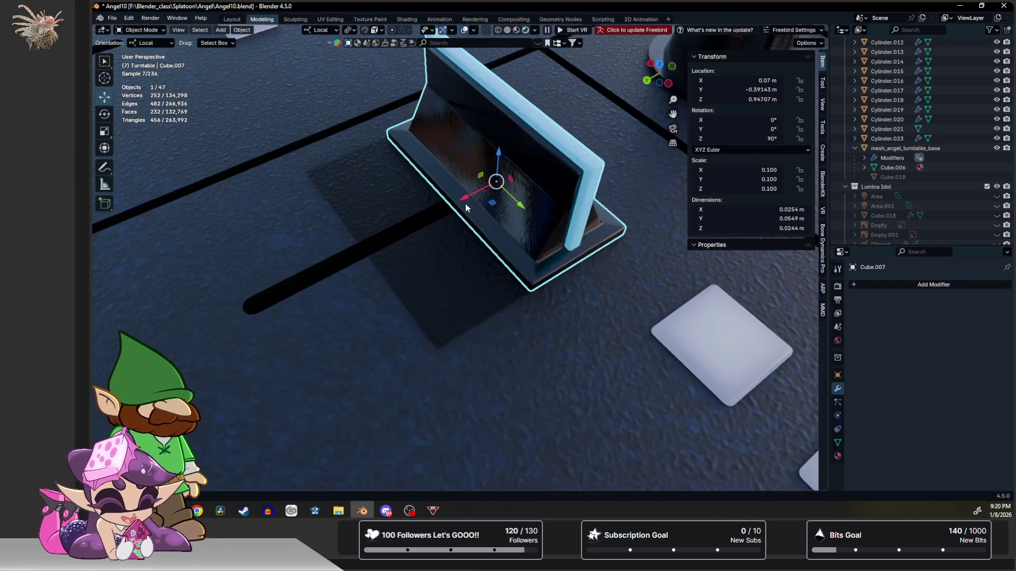
key("g")
key("x")
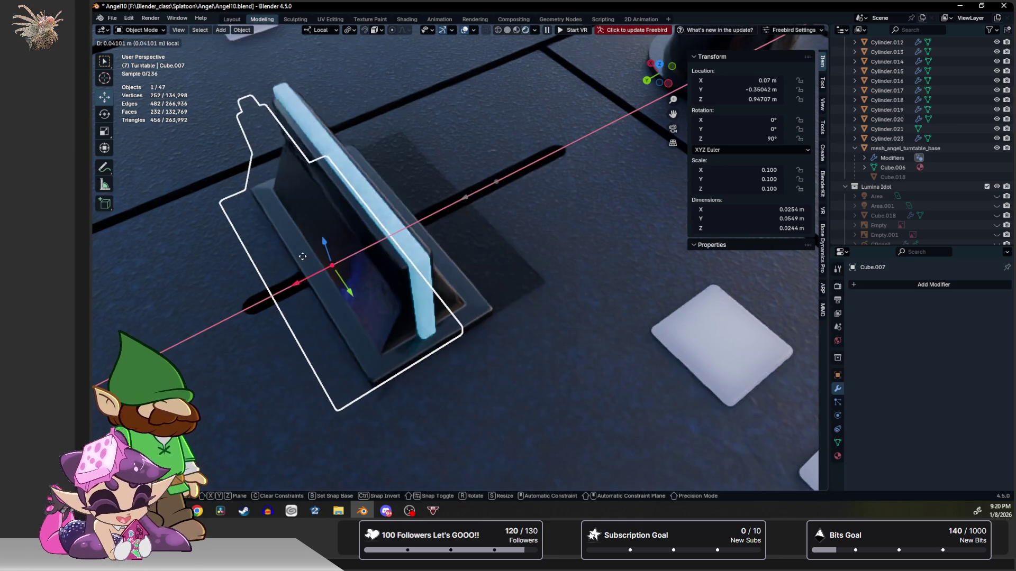
left_click(303, 256)
mouse_move(332, 265)
middle_mouse_down()
mouse_move(493, 266)
mouse_move(596, 238)
mouse_move(394, 314)
middle_mouse_up()
Rotate the cone knob Cylinder.014 around its vertical axis to about −22°, with viewport overlays hidden.
left_click(558, 166)
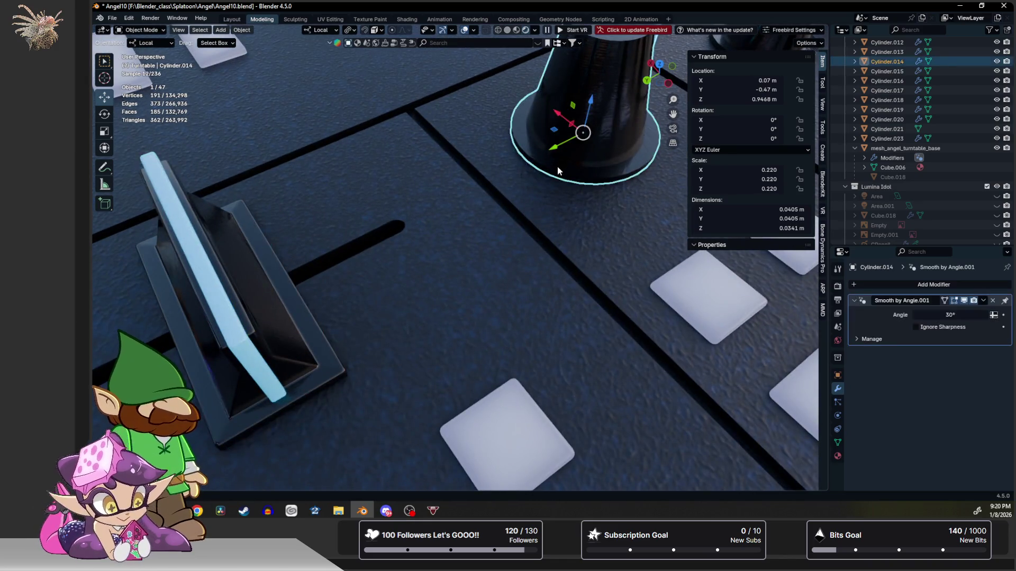
key("shift+space")
key("r")
middle_click_drag(557, 174, 560, 194)
left_click_drag(560, 194, 583, 118)
mouse_move(583, 118)
middle_mouse_down()
mouse_move(521, 150)
mouse_move(443, 129)
mouse_move(507, 261)
mouse_move(425, 210)
mouse_move(502, 277)
mouse_move(521, 348)
middle_mouse_up()
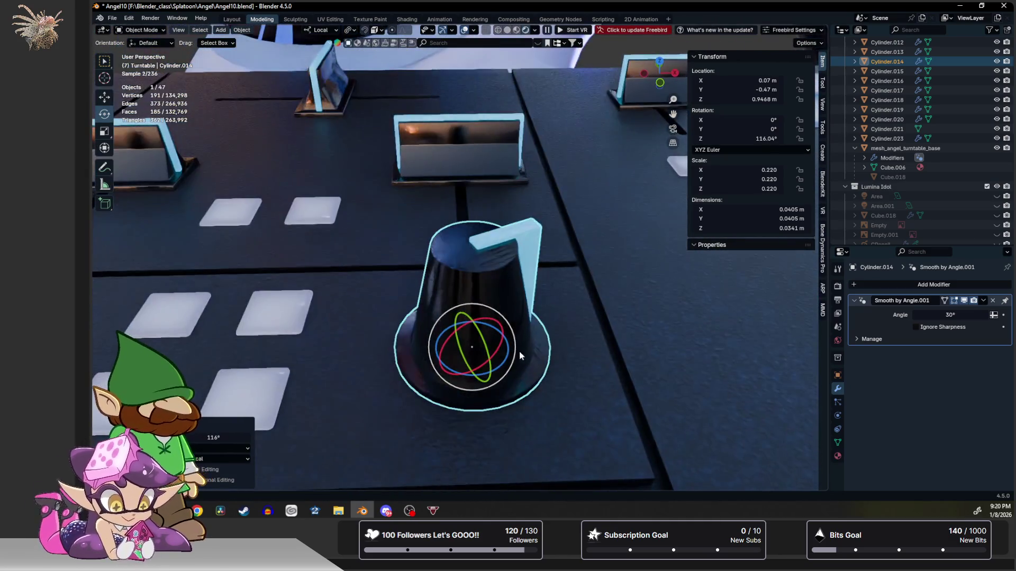
mouse_move(520, 348)
left_mouse_down()
mouse_move(468, 368)
mouse_move(457, 361)
left_mouse_up()
left_click(465, 30)
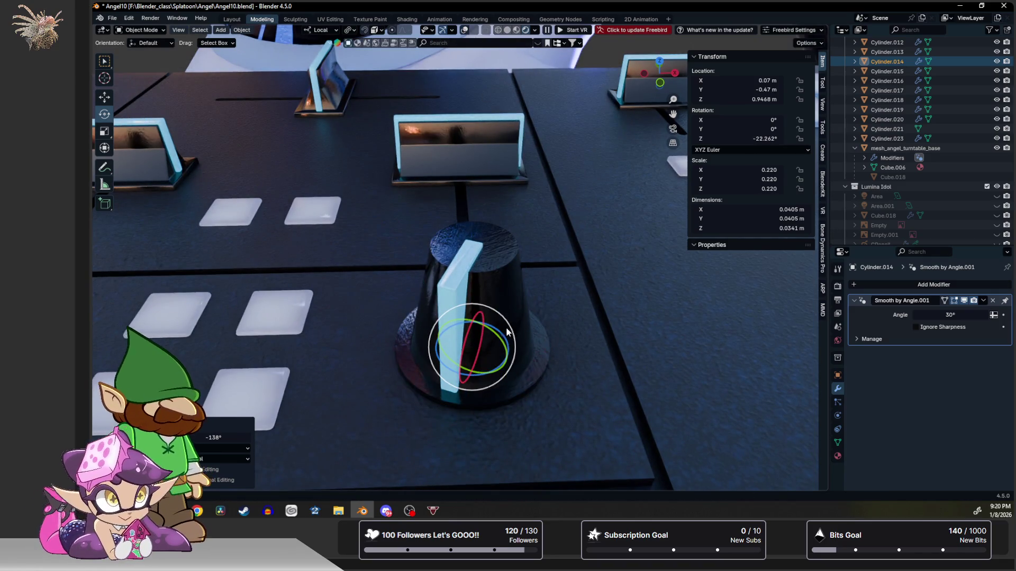
left_click_drag(447, 366, 497, 364)
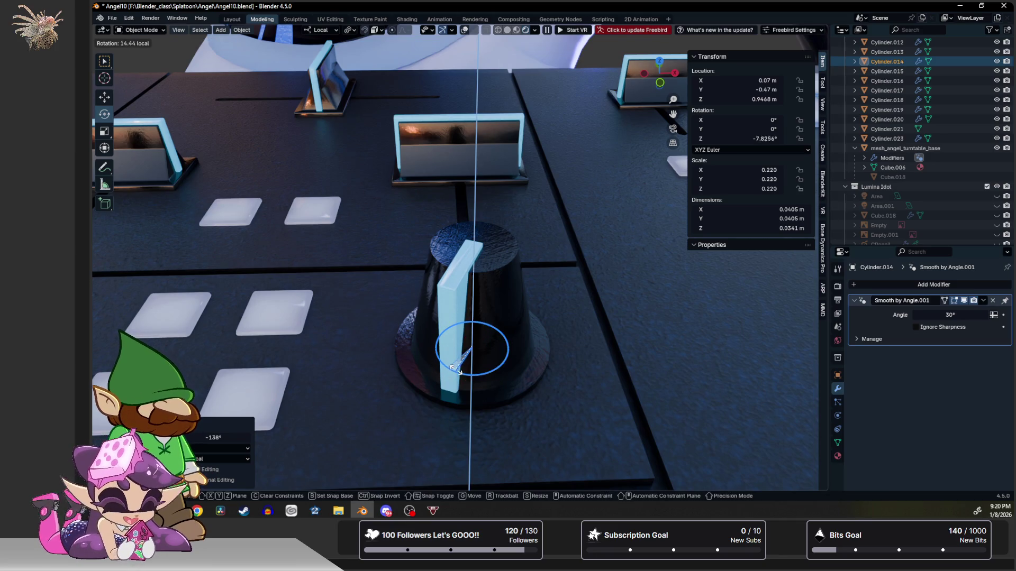
key("Escape")
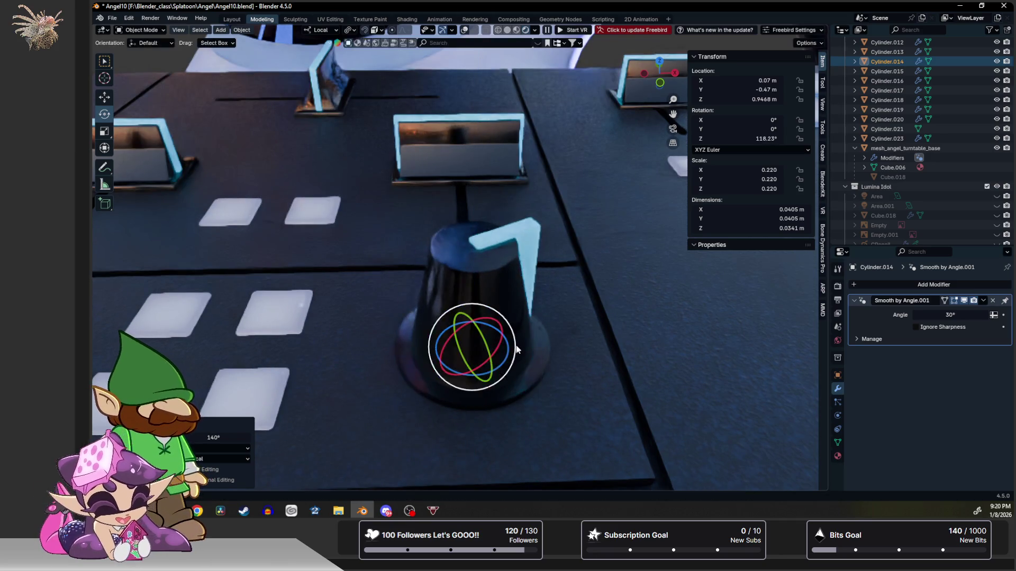
scroll(435, 315, "down", 3)
scroll(436, 315, "down", 3)
scroll(435, 316, "down", 2)
mouse_move(431, 340)
middle_mouse_down()
mouse_move(428, 364)
mouse_move(549, 299)
middle_mouse_up()
scroll(428, 365, "up", 3)
key("a")
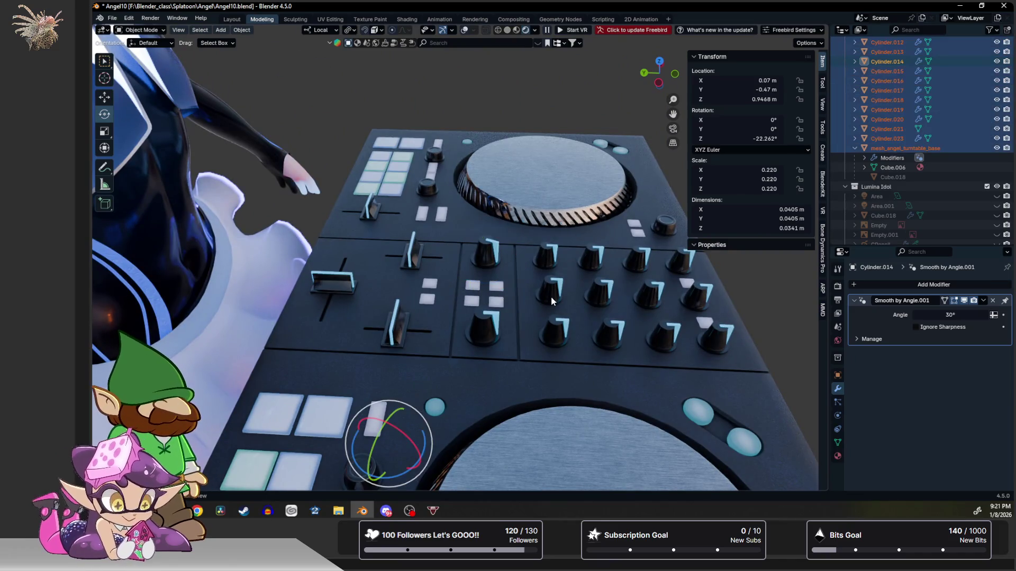
Reset Cylinder.014's scale to 0.220 and Z rotation to 0° so it matches the other knobs.
left_click(496, 254)
key("alt+g")
key("alt+r")
key("alt+s")
middle_click_drag(499, 265, 492, 318)
key("ctrl+z")
scroll(493, 317, "up", 3)
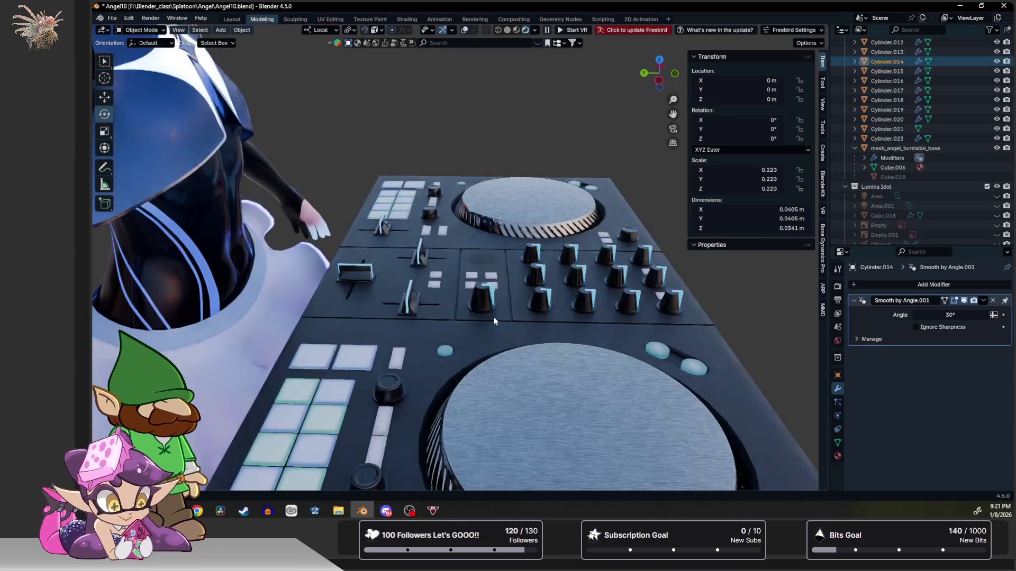
key("ctrl+z")
key("ctrl+z")
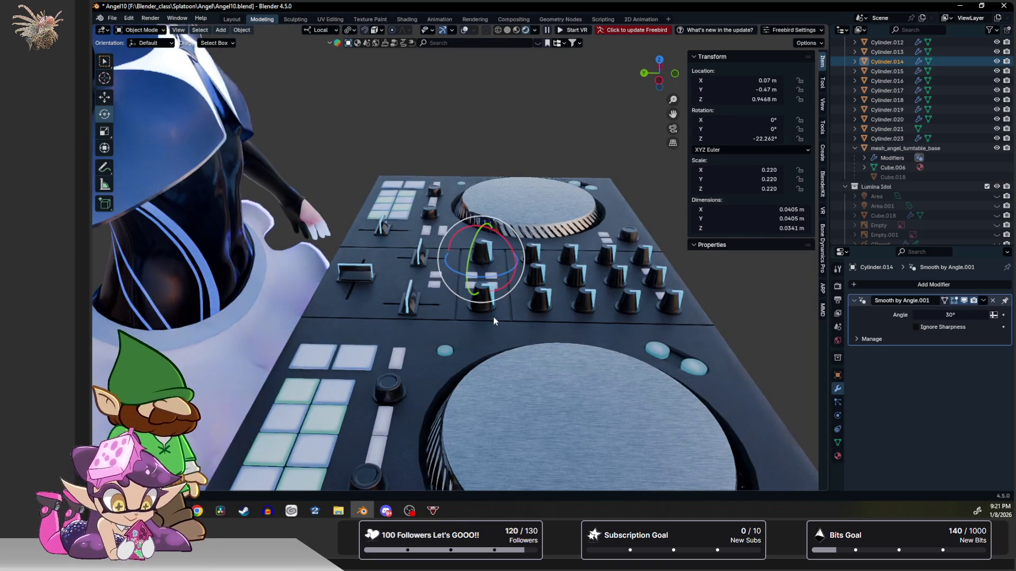
scroll(492, 317, "up", 2)
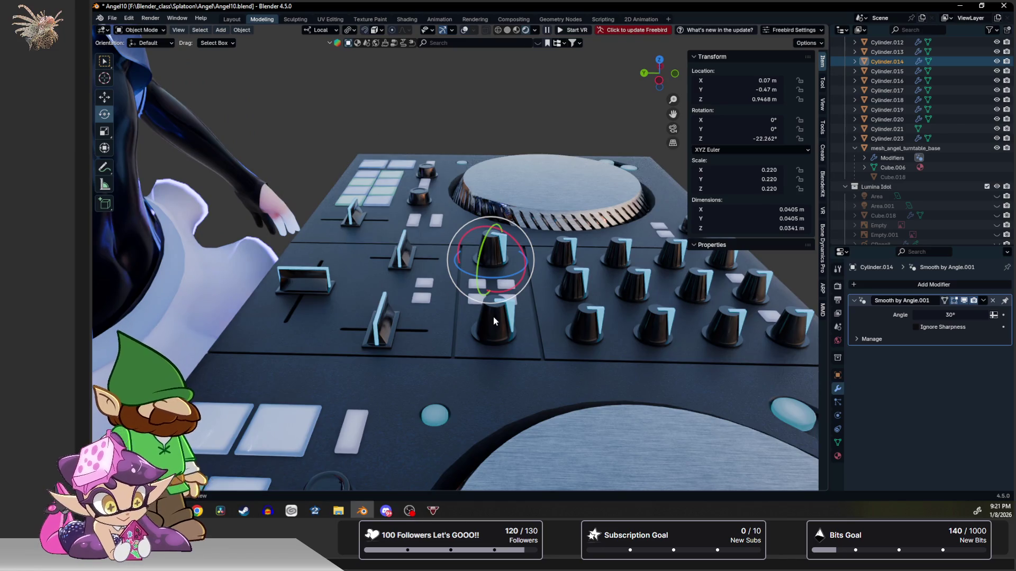
key("ctrl+z")
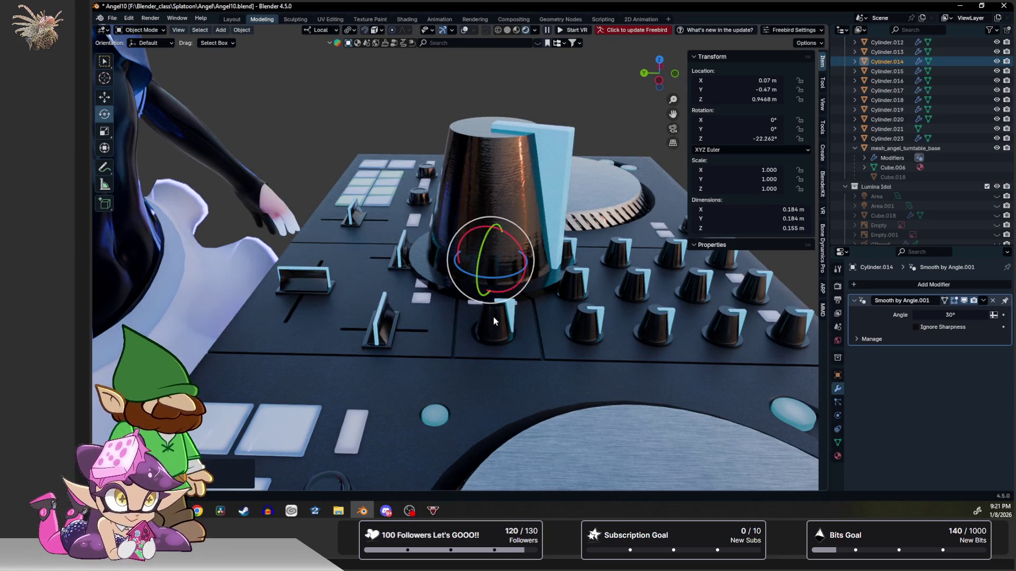
key("ctrl+shift+z")
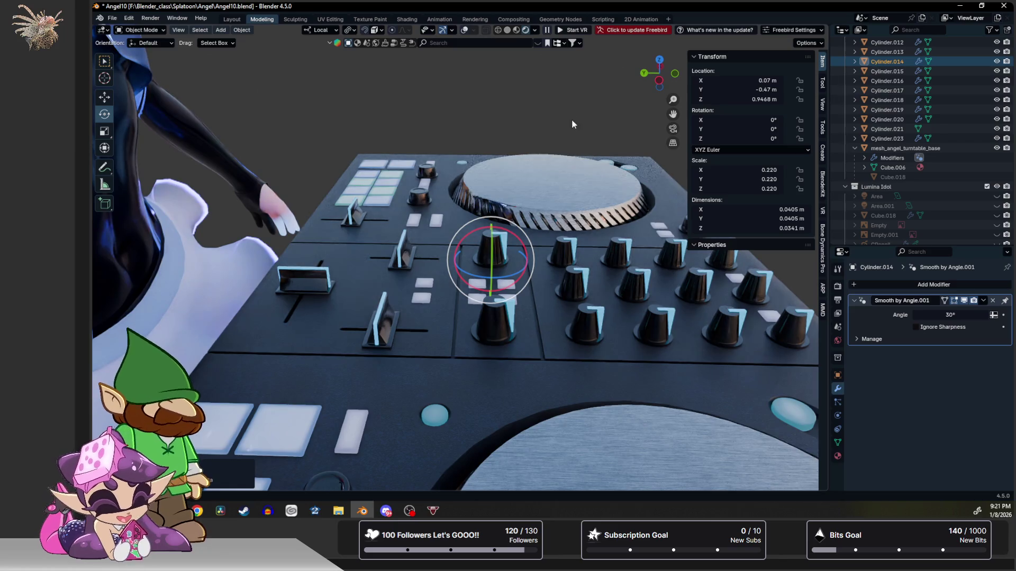
left_click(569, 125)
scroll(562, 174, "down", 3)
Orbit to a low frontal view of the whole character behind the DJ deck.
middle_click_drag(562, 174, 568, 132)
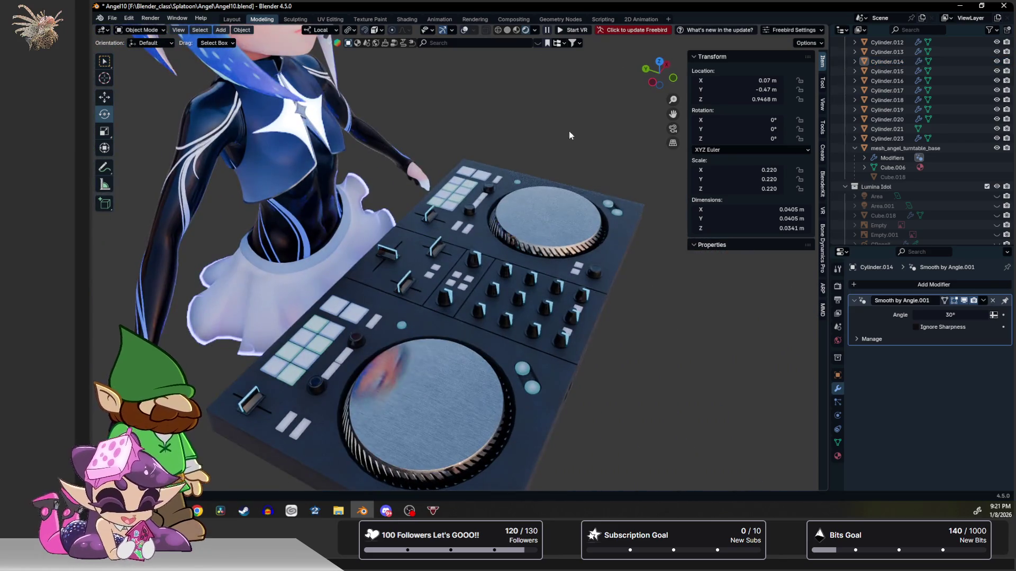
mouse_move(531, 308)
middle_mouse_down()
mouse_move(495, 284)
mouse_move(552, 292)
middle_mouse_up()
scroll(551, 291, "up", 3)
scroll(541, 312, "up", 2)
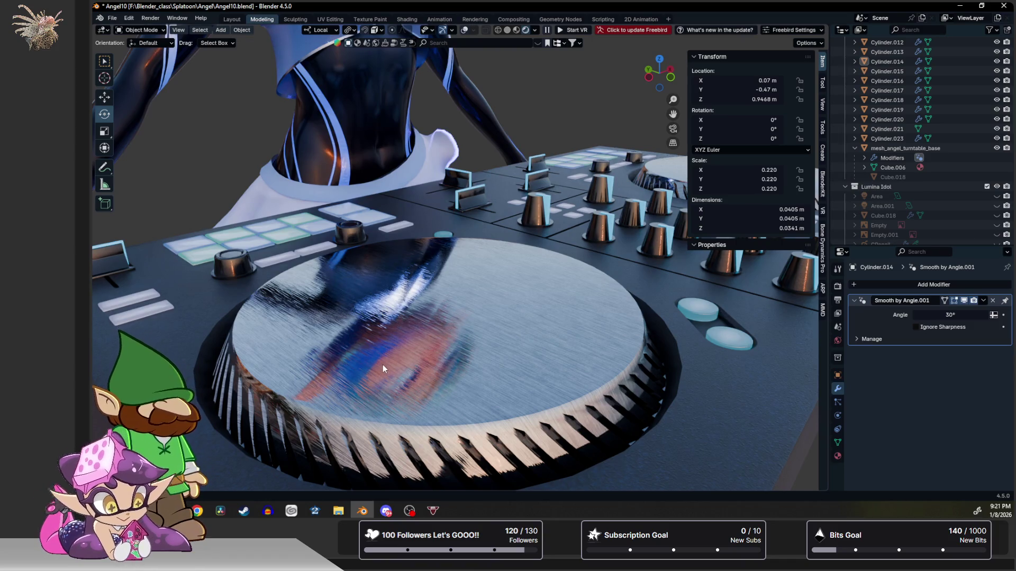
mouse_move(401, 345)
middle_mouse_down()
mouse_move(429, 288)
mouse_move(513, 424)
mouse_move(451, 355)
middle_mouse_up()
scroll(461, 368, "down", 2)
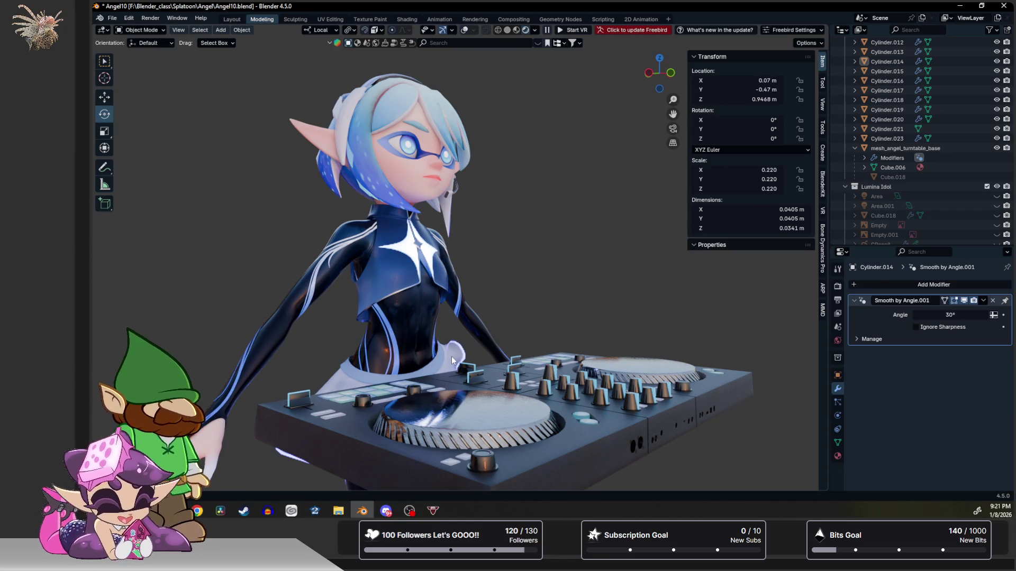
middle_click_drag(593, 257, 588, 260)
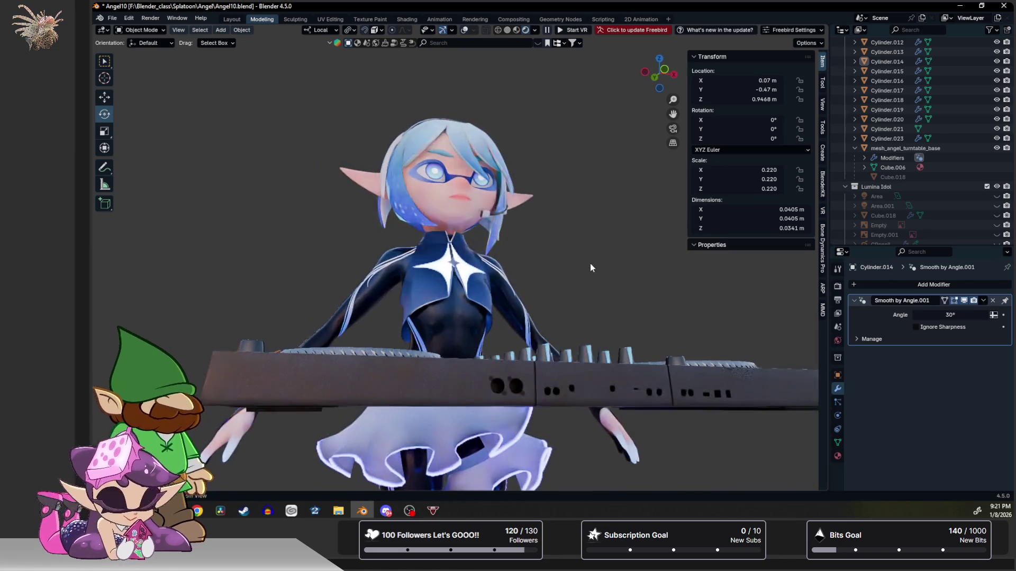
scroll(568, 249, "up", 2)
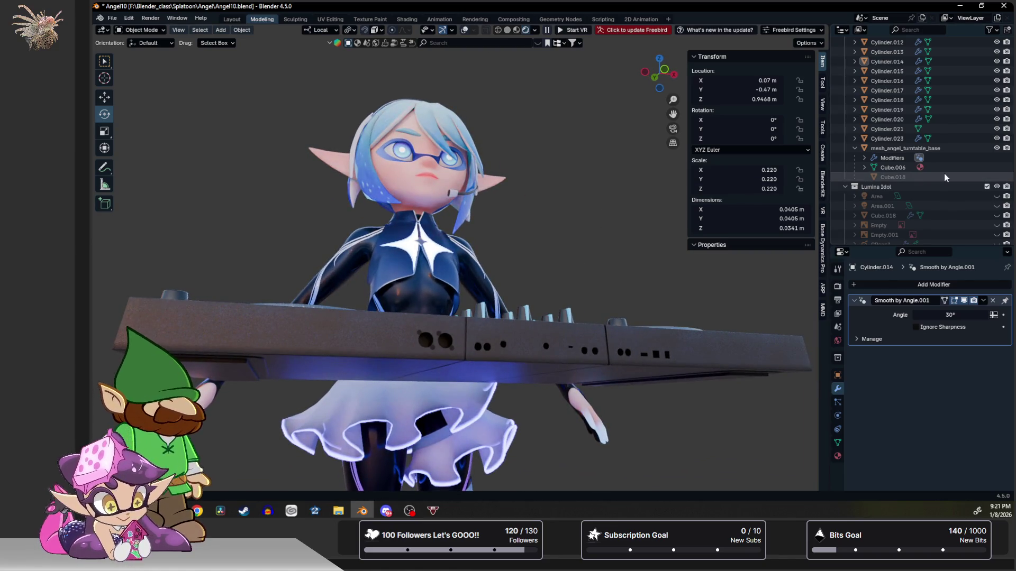
scroll(944, 173, "up", 5)
scroll(950, 174, "down", 2)
scroll(951, 176, "down", 3)
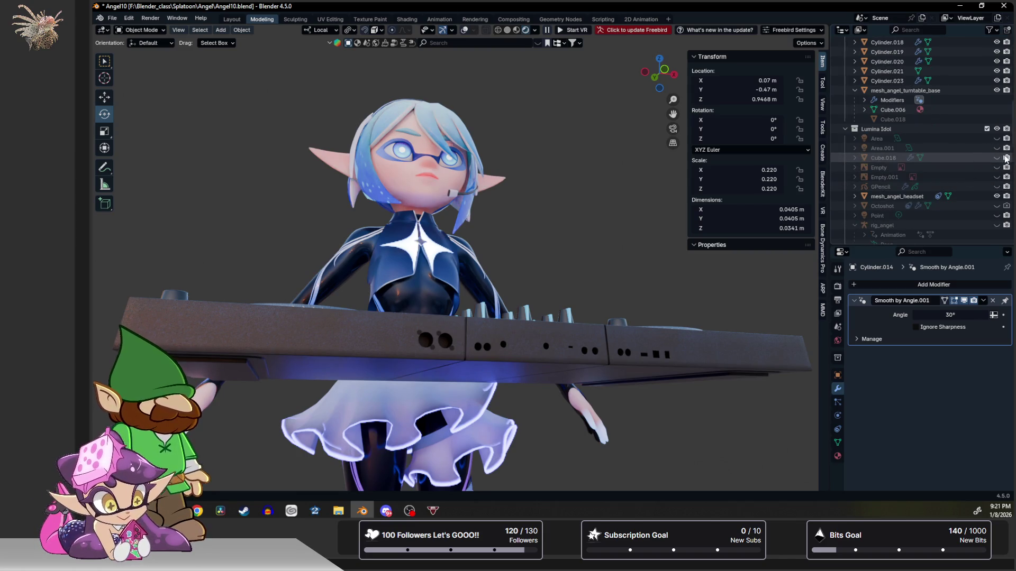
Drag Cube.018 in the Outliner under mesh_angel_turntable_base.
left_click(890, 158)
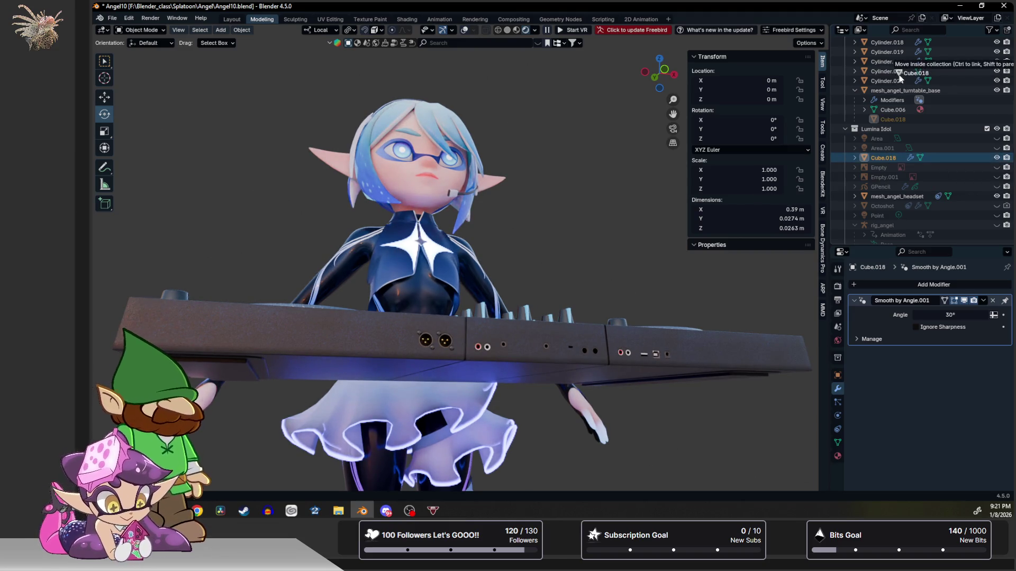
left_click_drag(889, 158, 897, 72)
scroll(891, 79, "up", 3)
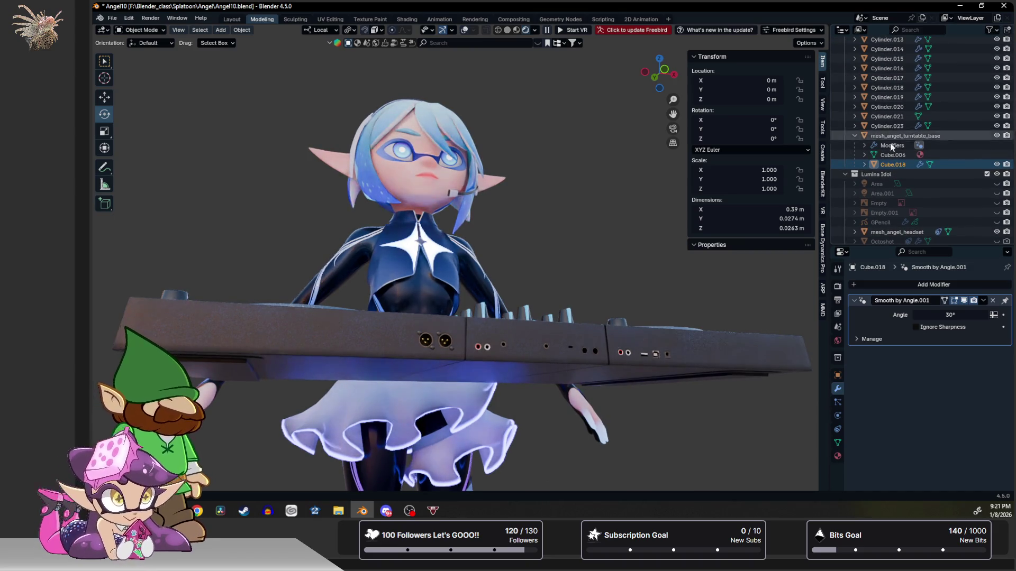
mouse_move(888, 162)
left_mouse_down()
mouse_move(891, 3)
mouse_move(890, 115)
left_mouse_up()
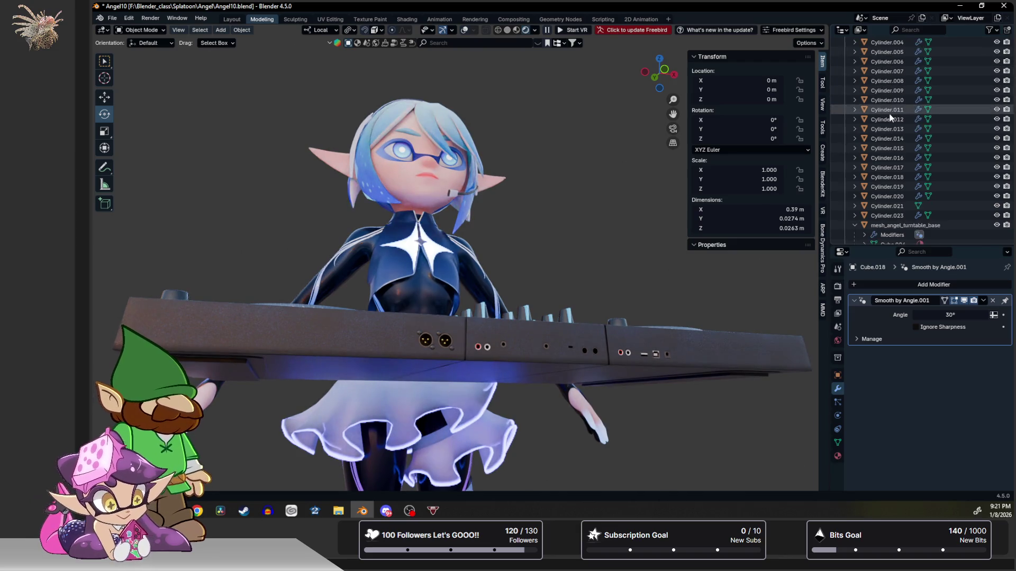
scroll(891, 127, "down", 5)
scroll(648, 214, "up", 3)
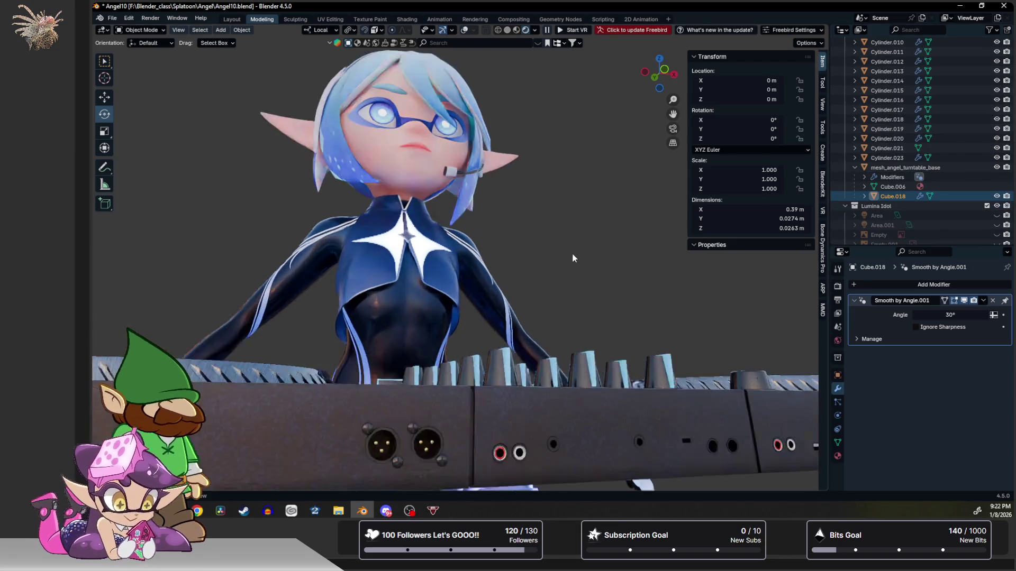
scroll(571, 250, "up", 3)
scroll(580, 190, "up", 3)
mouse_move(508, 251)
middle_mouse_down()
mouse_move(565, 248)
mouse_move(522, 251)
middle_mouse_up()
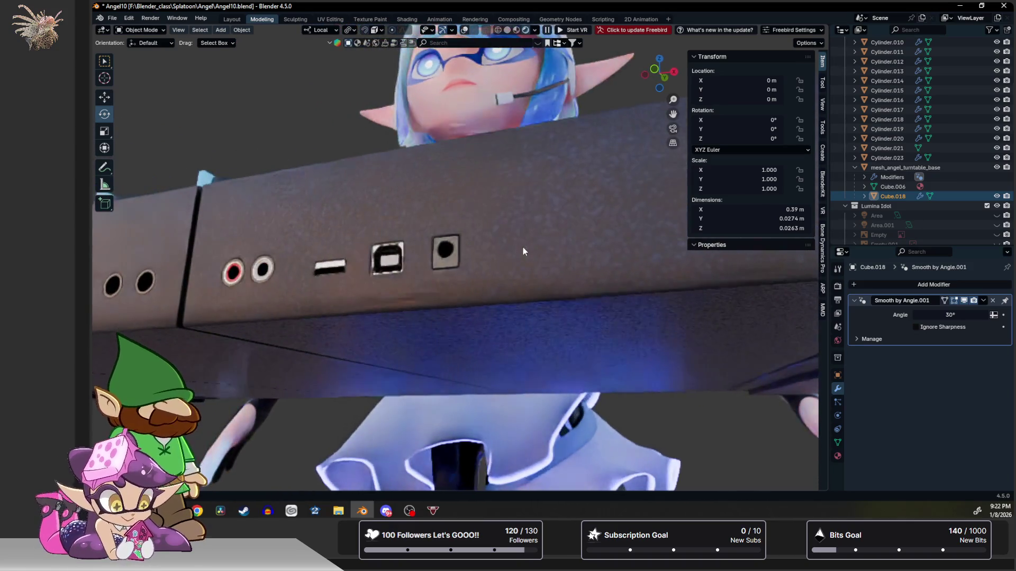
scroll(507, 222, "down", 2)
scroll(491, 219, "down", 2)
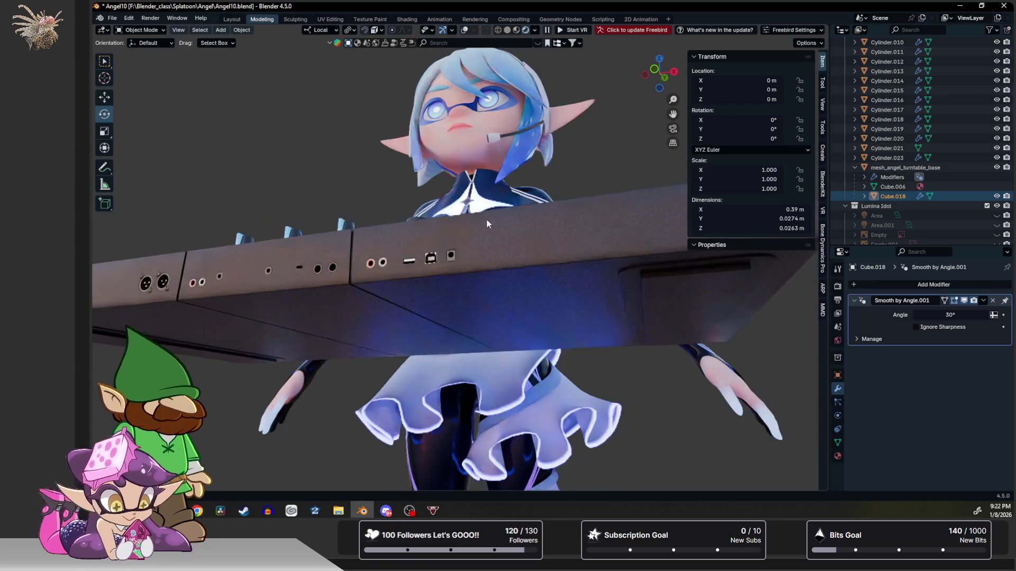
scroll(457, 226, "down", 2)
scroll(485, 247, "down", 3)
mouse_move(485, 247)
middle_mouse_down()
mouse_move(505, 249)
mouse_move(510, 237)
middle_mouse_up()
scroll(565, 227, "down", 2)
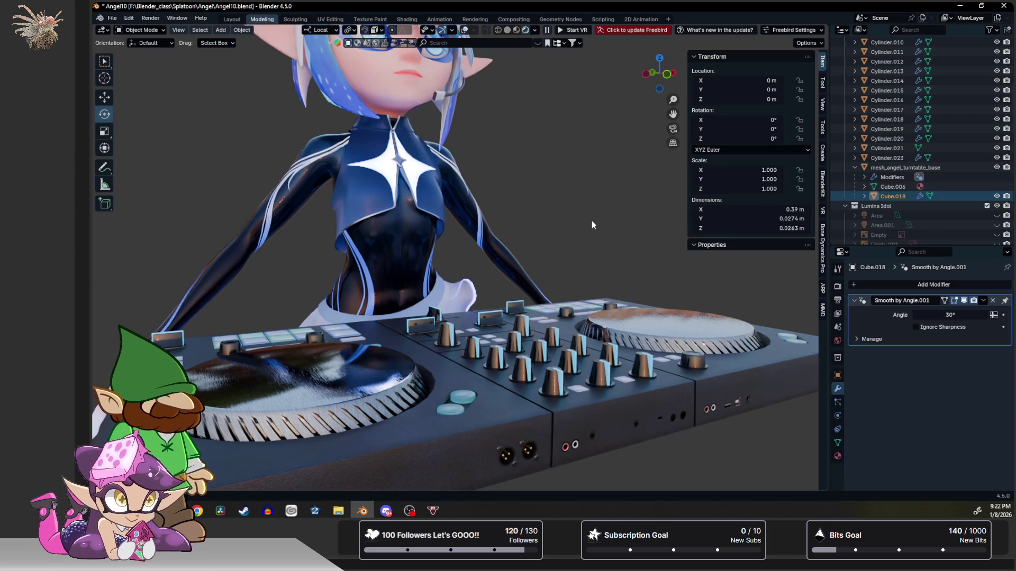
scroll(457, 209, "down", 3)
mouse_move(457, 209)
middle_mouse_down()
mouse_move(443, 238)
mouse_move(523, 217)
mouse_move(328, 186)
mouse_move(408, 196)
mouse_move(392, 306)
mouse_move(410, 260)
mouse_move(461, 373)
middle_mouse_up()
scroll(522, 217, "up", 2)
scroll(522, 217, "up", 2)
scroll(523, 217, "down", 2)
scroll(523, 216, "down", 3)
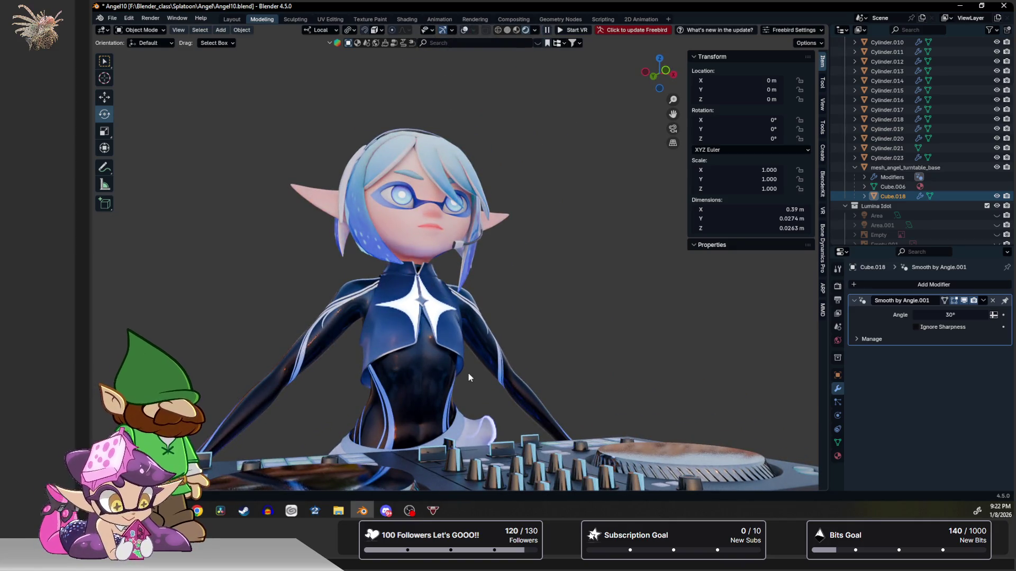
scroll(469, 374, "down", 2)
mouse_move(468, 373)
middle_mouse_down()
mouse_move(443, 364)
mouse_move(520, 377)
mouse_move(373, 351)
mouse_move(495, 364)
mouse_move(439, 364)
mouse_move(462, 372)
middle_mouse_up()
scroll(519, 377, "up", 2)
scroll(373, 352, "up", 2)
scroll(494, 364, "down", 2)
middle_click_drag(457, 318, 457, 318)
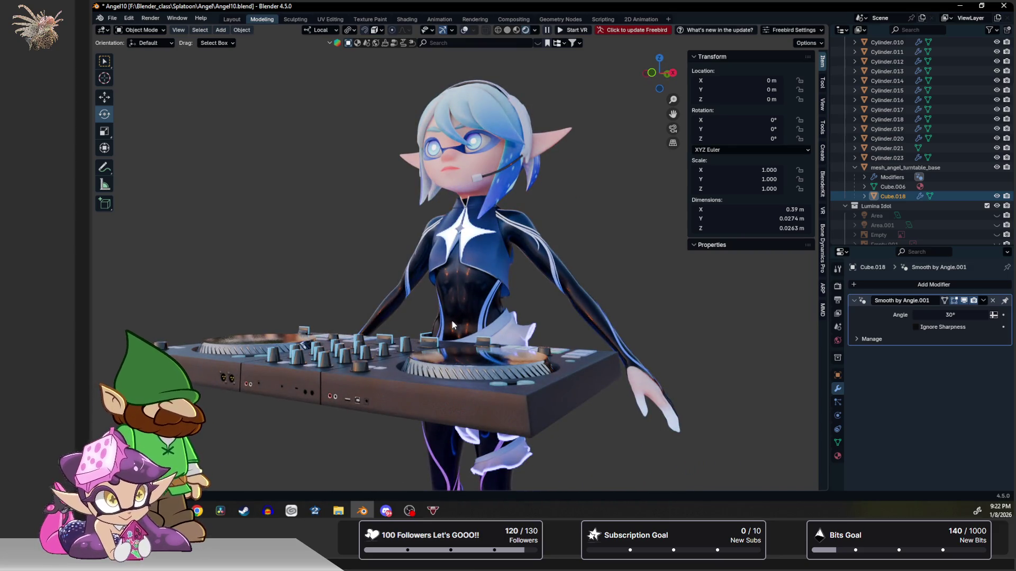
middle_click_drag(452, 320, 493, 324)
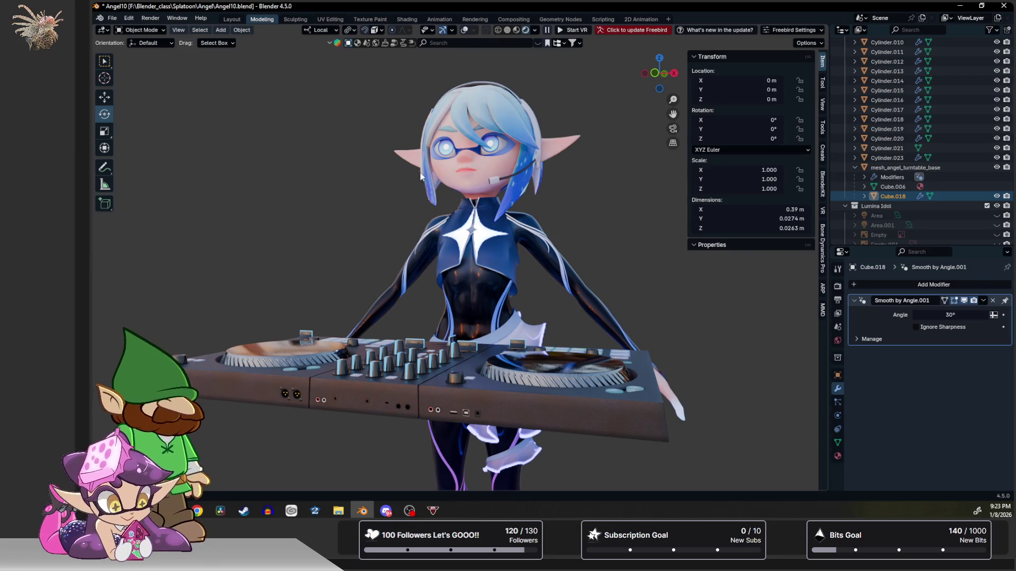
left_click(378, 253)
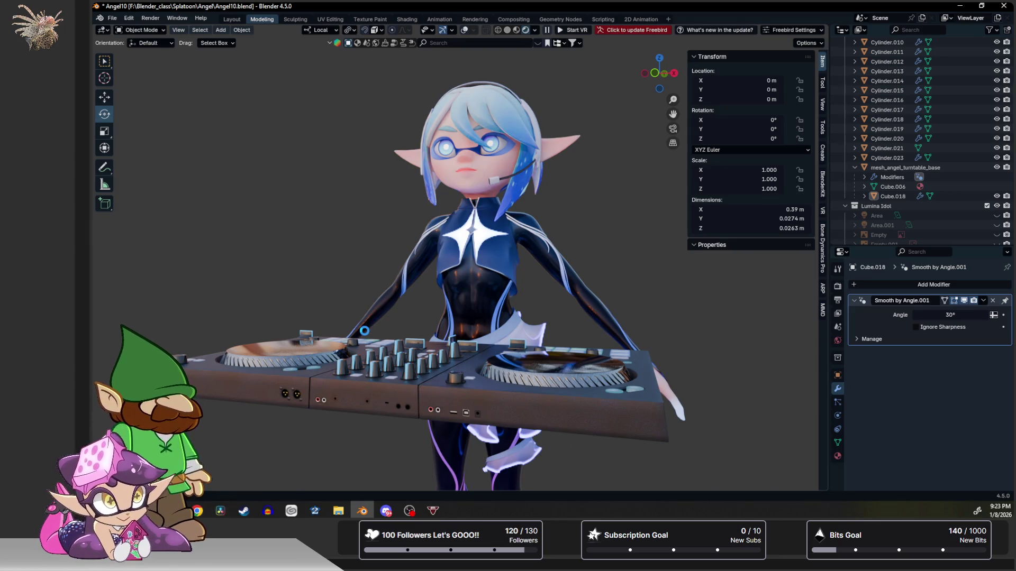
Save the project with Ctrl+S, then collapse and hide the Turntable collection.
key("ctrl+s")
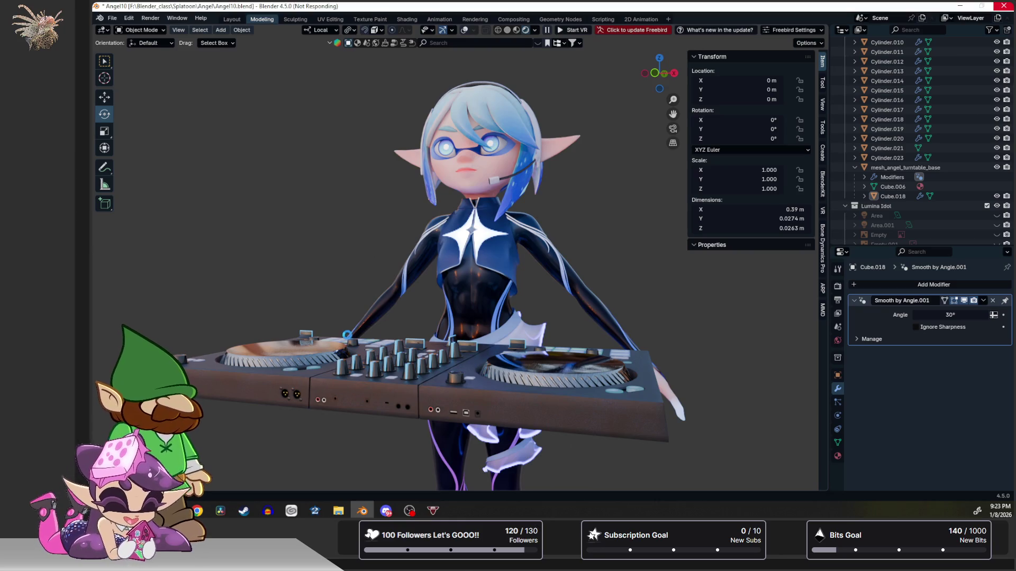
mouse_move(235, 248)
middle_mouse_down()
mouse_move(336, 297)
mouse_move(350, 258)
mouse_move(500, 310)
middle_mouse_up()
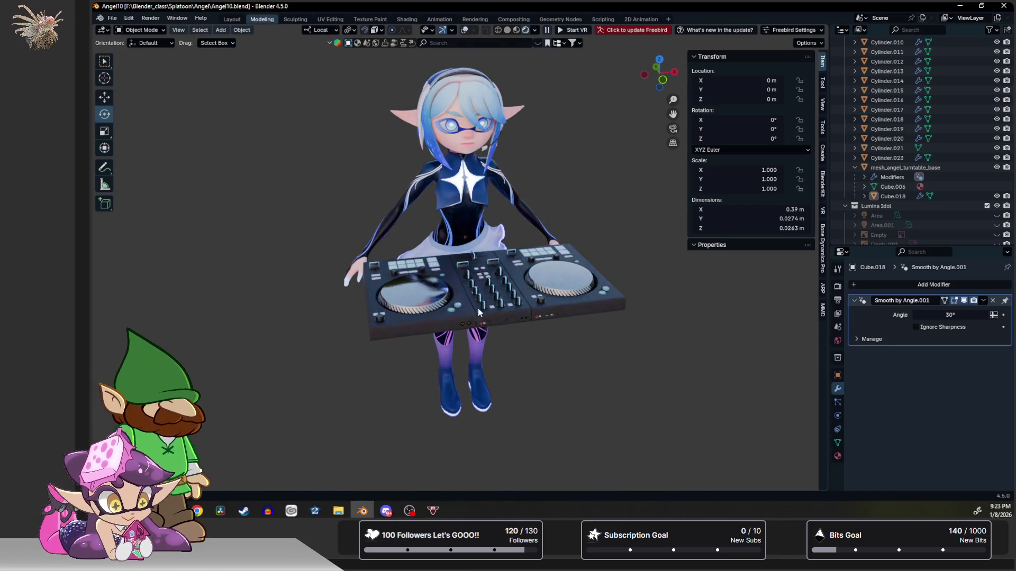
scroll(978, 169, "up", 10)
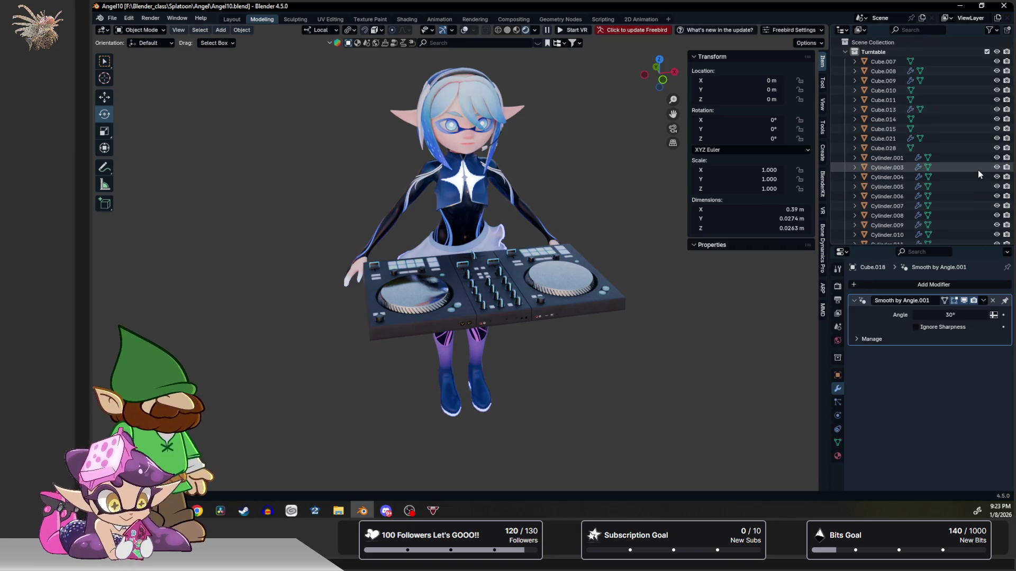
left_click(855, 52)
left_click(999, 52)
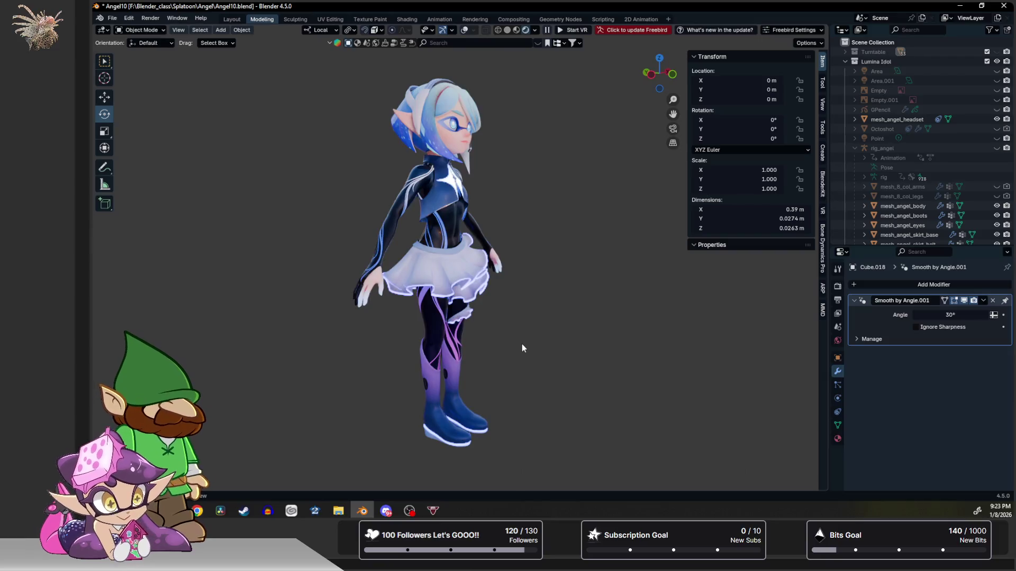
scroll(555, 387, "up", 2)
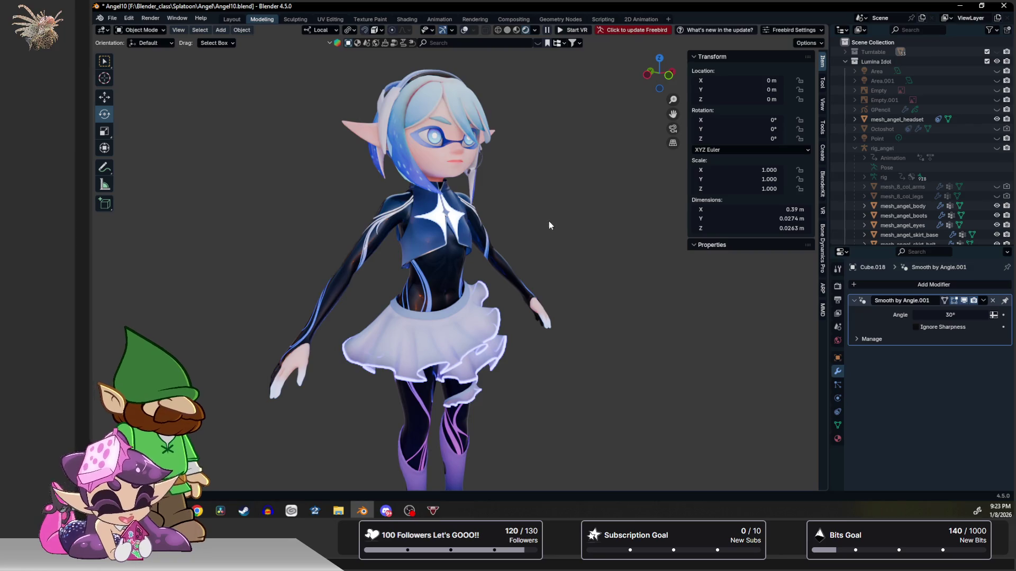
scroll(396, 394, "down", 3)
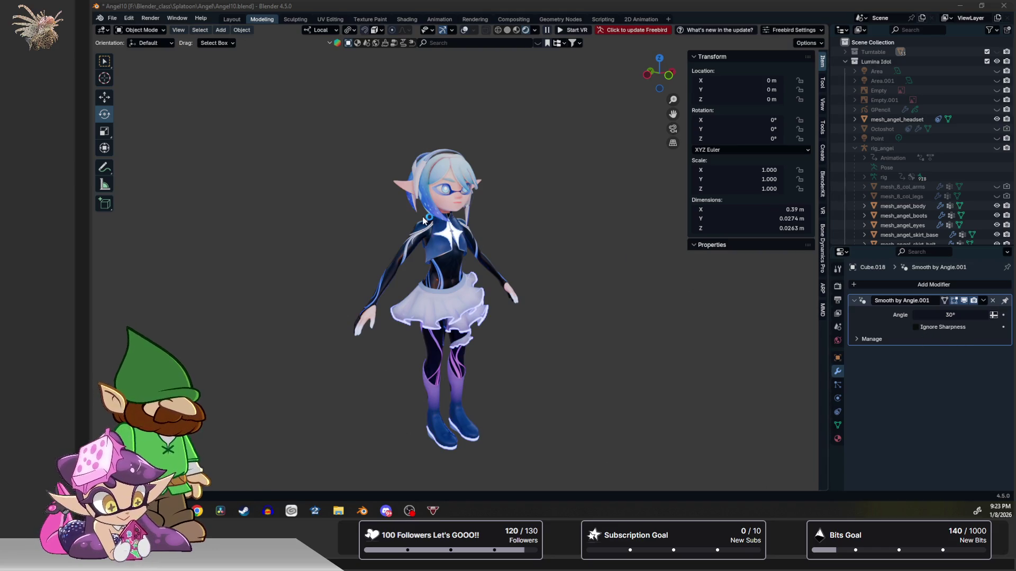
scroll(426, 221, "up", 3)
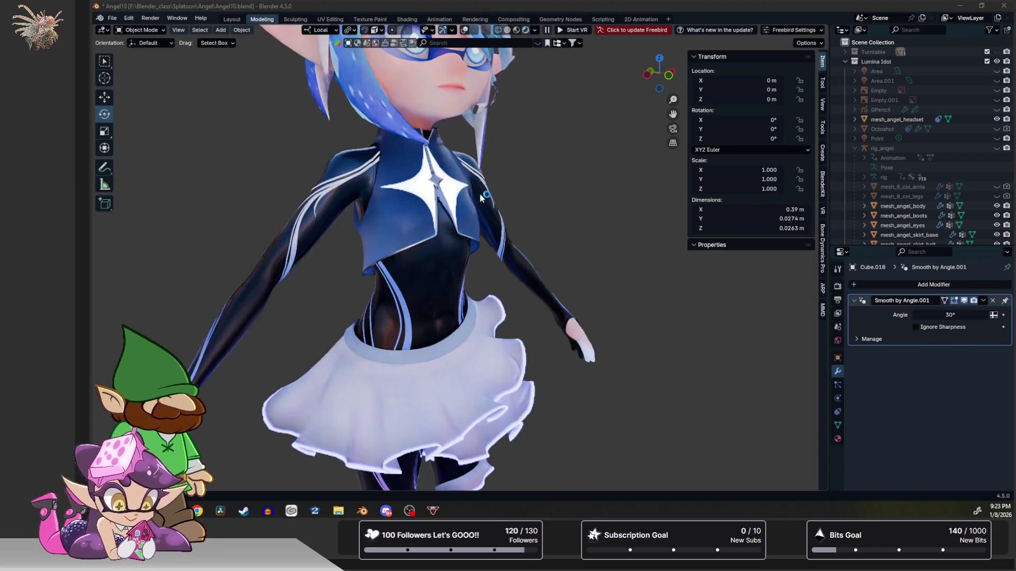
scroll(445, 318, "up", 3)
scroll(466, 361, "up", 3)
Frame the elf's face in a different shading mode with overlays on and select mesh_angel_body.
middle_click_drag(466, 356, 439, 327)
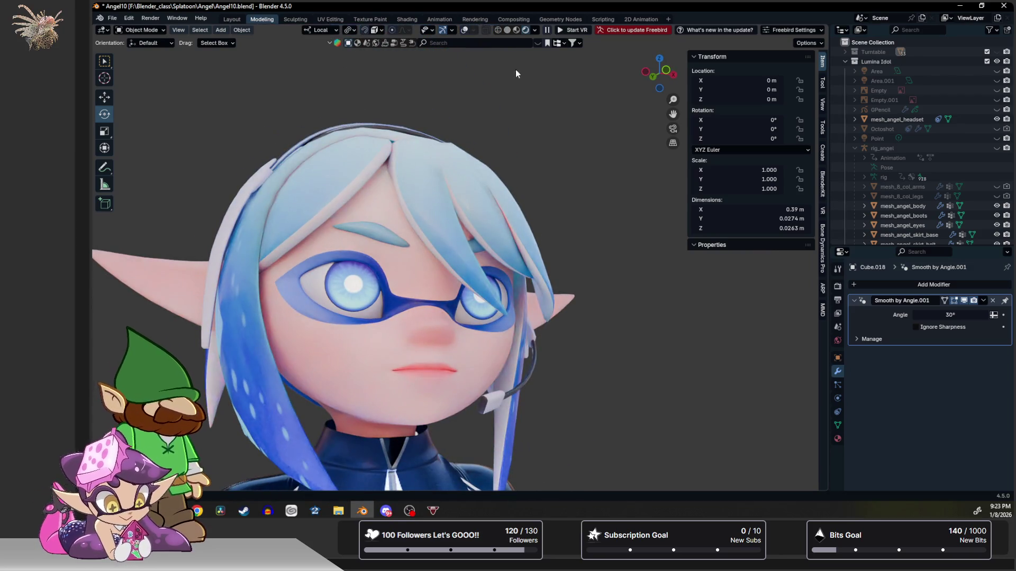
left_click(522, 30)
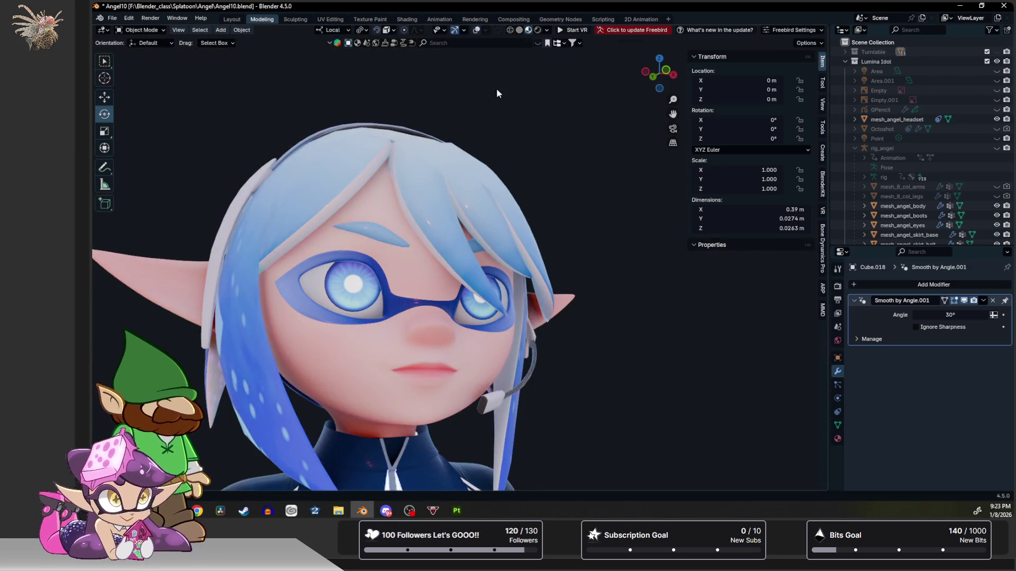
middle_click_drag(507, 62, 480, 406)
scroll(463, 365, "up", 2)
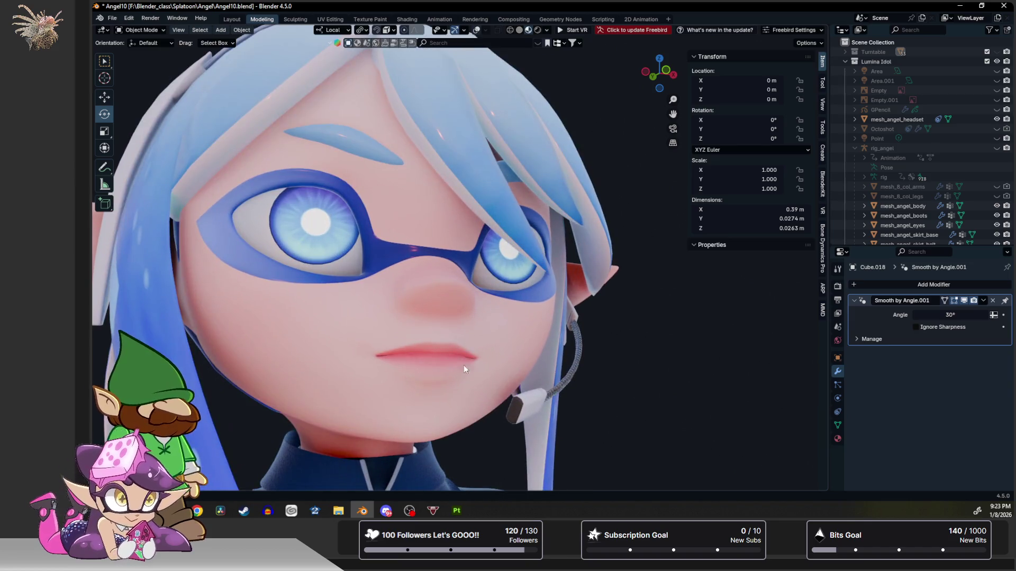
left_click(475, 30)
left_click(511, 291)
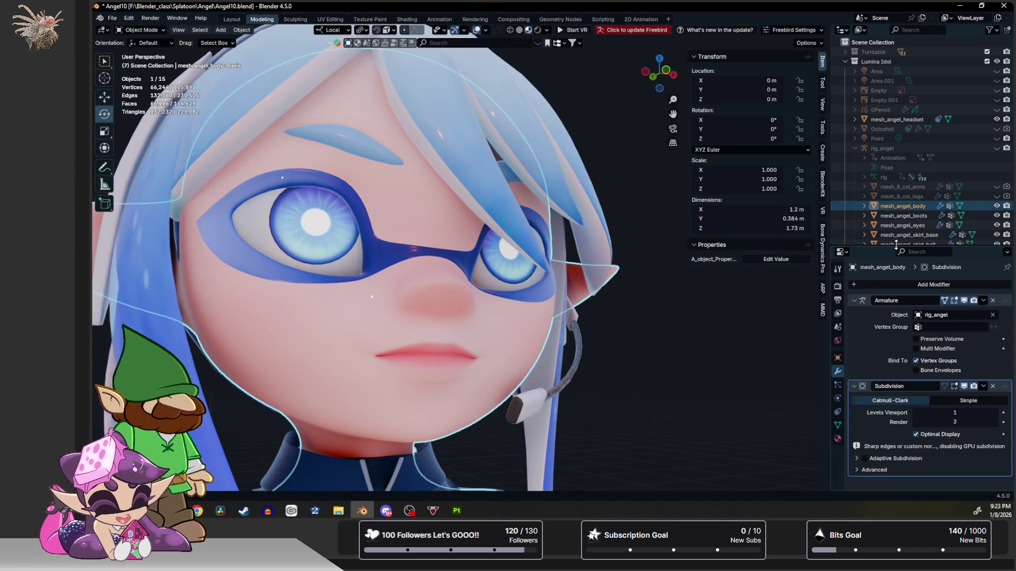
Unhide rig_angel, enter Pose Mode and begin rotating the jaw bone to open the mouth.
left_click(997, 148)
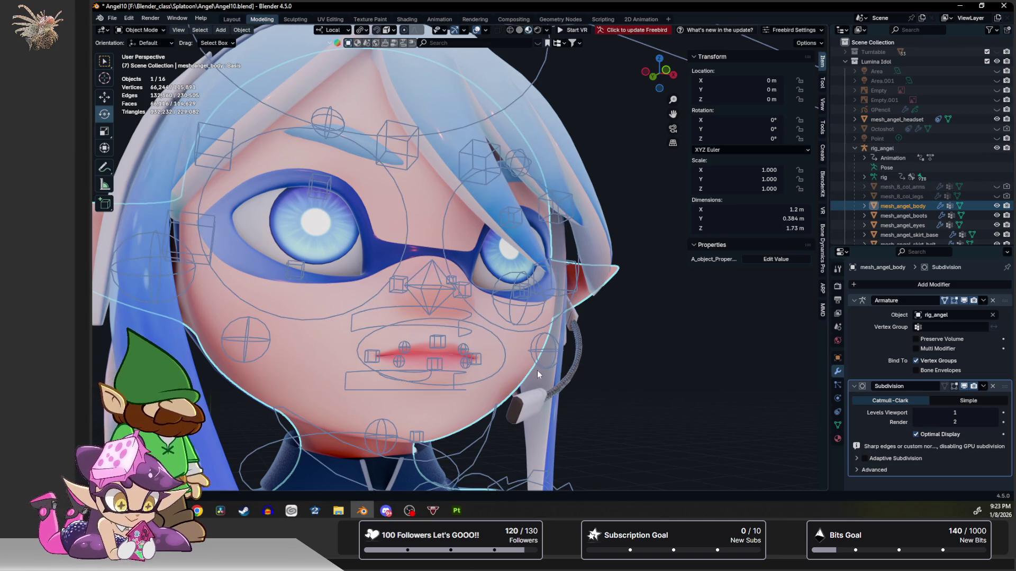
left_click(349, 443)
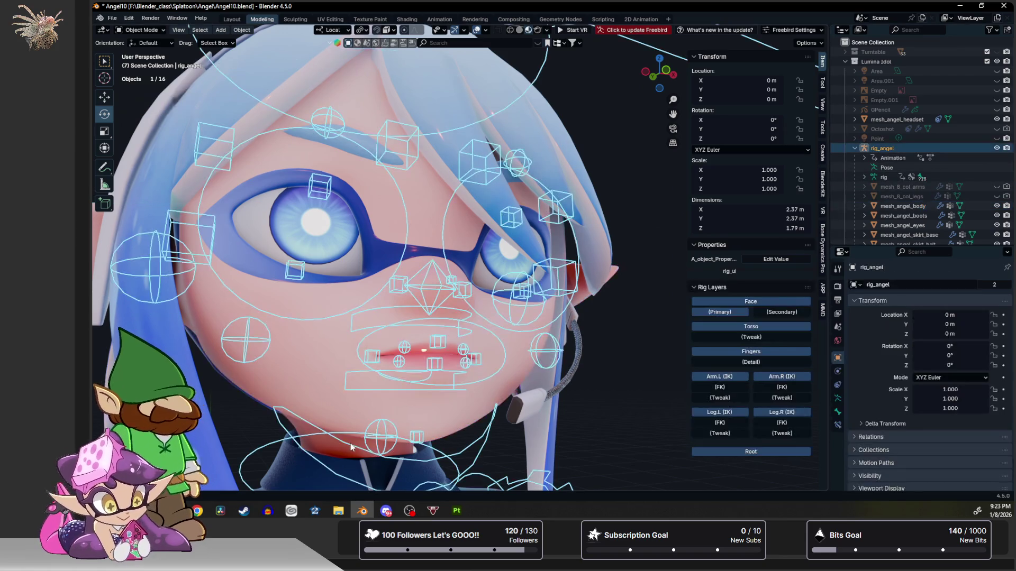
key("ctrl+Tab")
mouse_move(411, 408)
middle_mouse_down()
mouse_move(520, 360)
mouse_move(603, 291)
mouse_move(586, 292)
middle_mouse_up()
left_click_drag(478, 242, 480, 253)
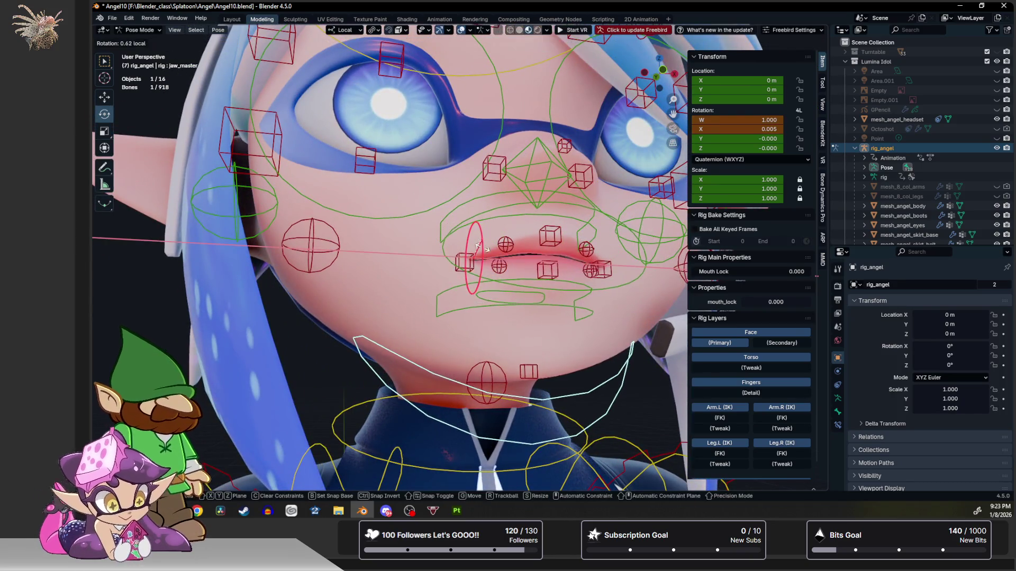
Confirm the jaw rotation and move the left lip corner bone lip_end.L.001.
left_click(520, 287)
scroll(501, 279, "up", 5)
mouse_move(485, 275)
middle_mouse_down()
mouse_move(345, 297)
mouse_move(412, 260)
middle_mouse_up()
scroll(345, 297, "up", 3)
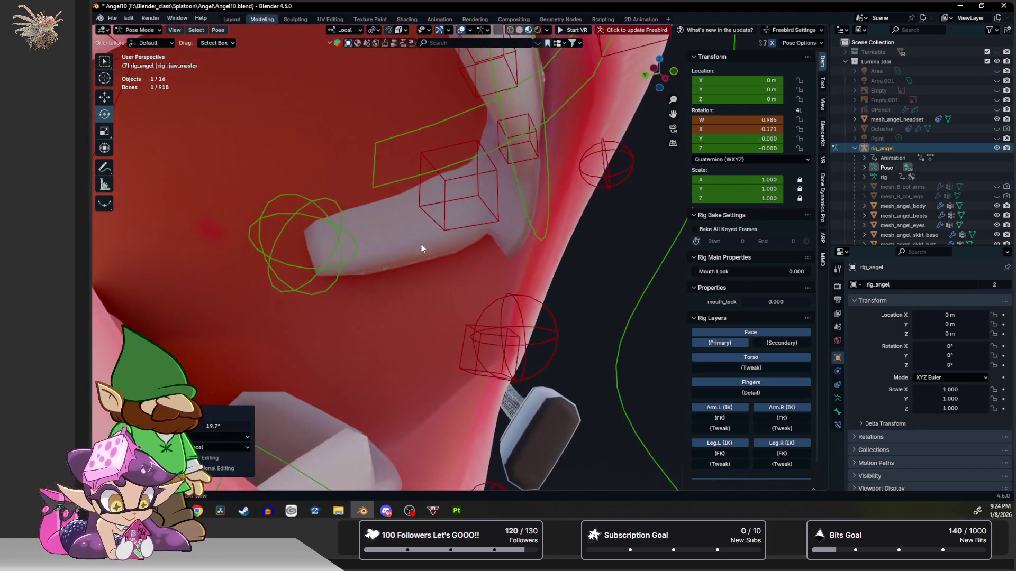
scroll(472, 202, "down", 3)
mouse_move(473, 203)
middle_mouse_down()
mouse_move(346, 277)
mouse_move(649, 139)
mouse_move(512, 278)
mouse_move(548, 276)
mouse_move(465, 268)
mouse_move(476, 231)
mouse_move(438, 247)
mouse_move(484, 264)
mouse_move(502, 233)
mouse_move(467, 249)
middle_mouse_up()
scroll(464, 267, "up", 2)
scroll(485, 252, "down", 2)
key("shift+space")
key("g")
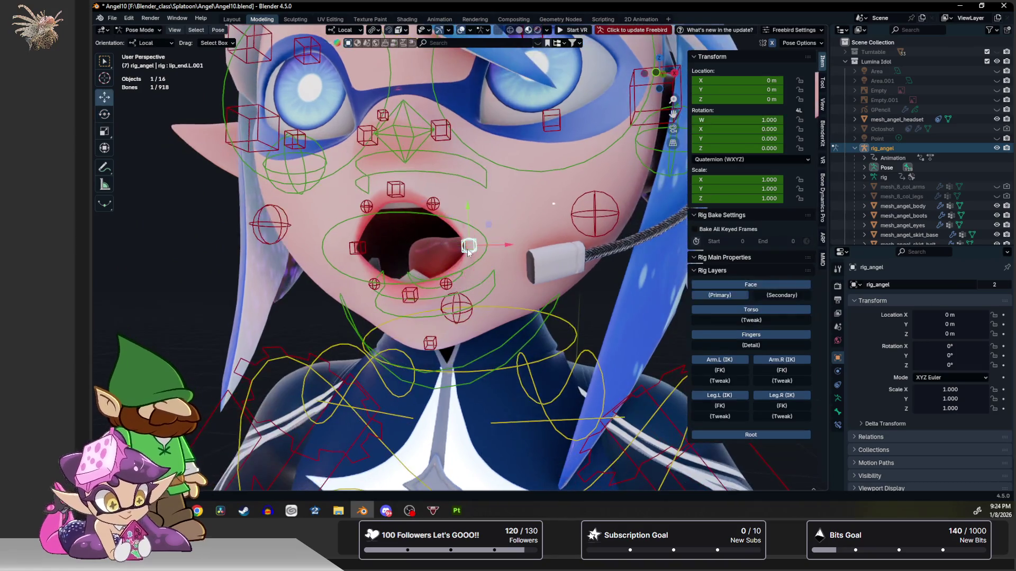
left_click_drag(468, 250, 461, 226)
left_click(461, 226)
Nudge the right upper lip bone lip.T.R.001, then select every bone in the rig.
middle_click_drag(461, 226, 378, 274)
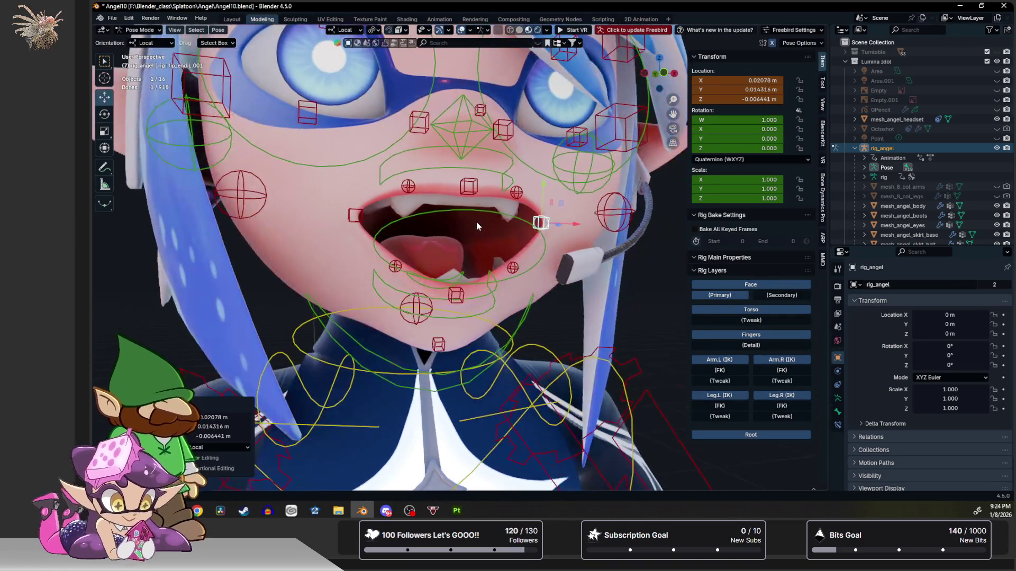
scroll(403, 193, "up", 2)
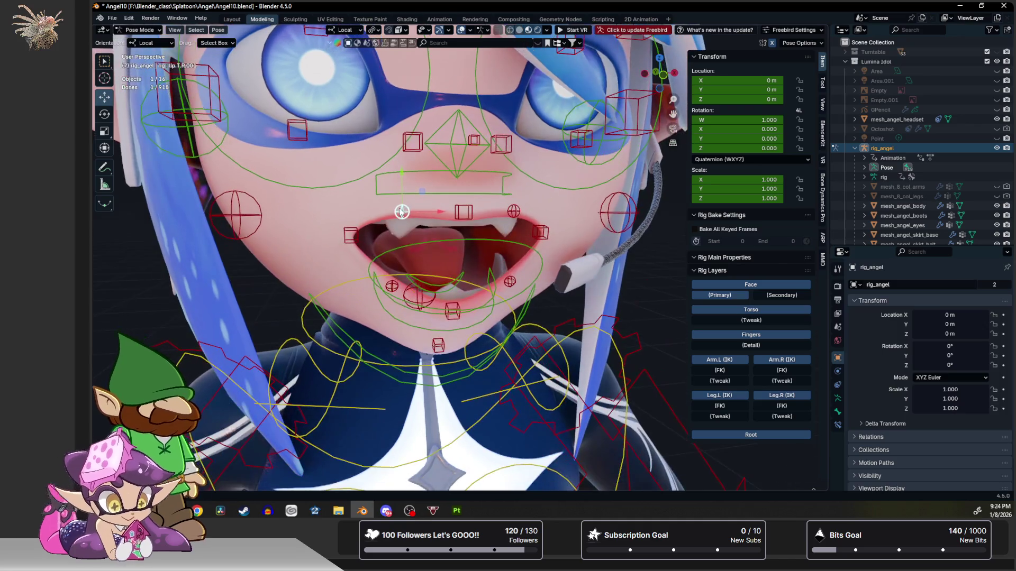
left_click_drag(403, 194, 403, 198)
scroll(403, 198, "up", 2)
middle_click_drag(405, 207, 423, 198)
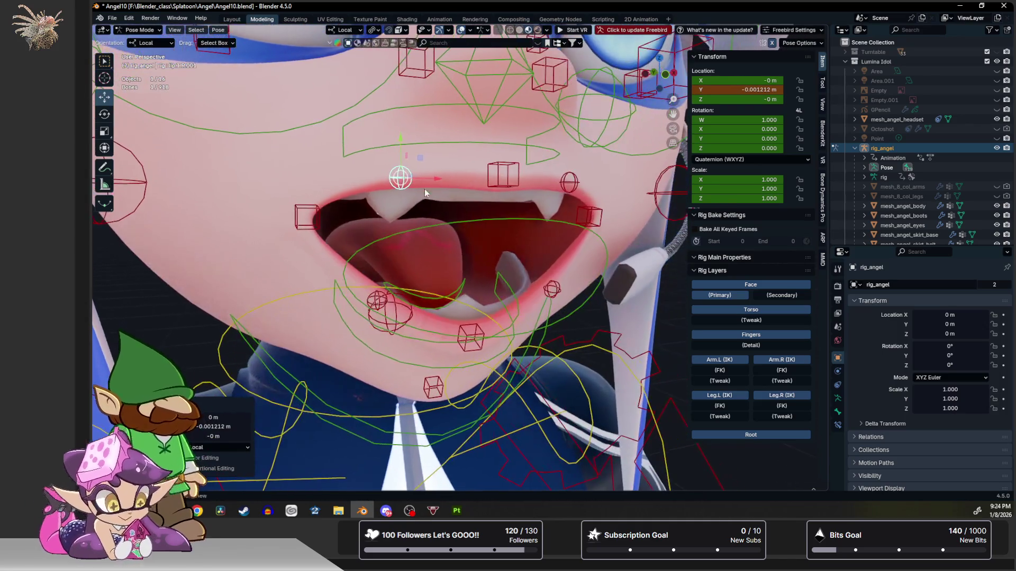
left_click_drag(310, 222, 351, 234)
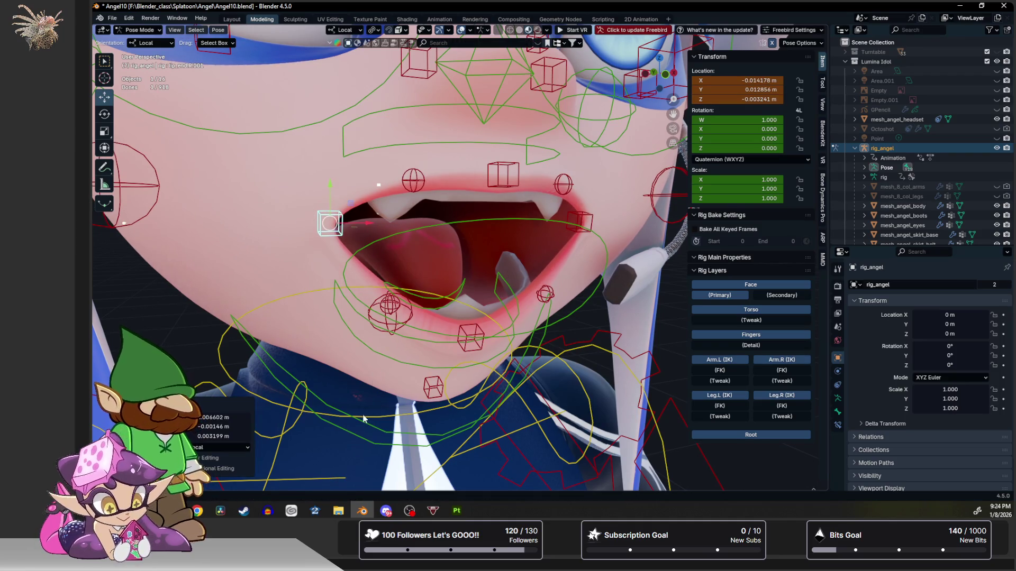
key("ctrl+z")
key("a")
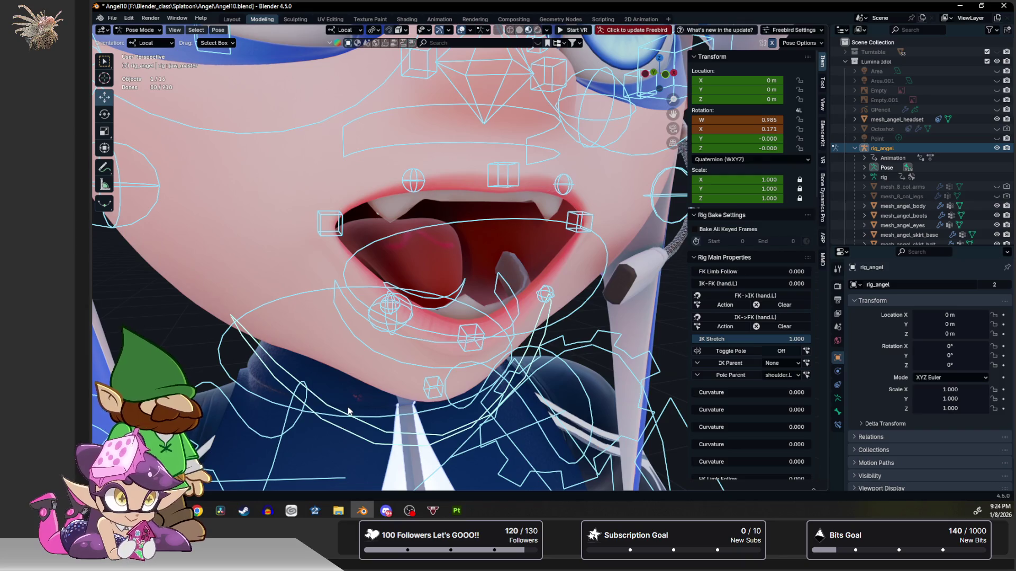
Reset the face pose, then pull the mouth corner down and move the lips apart along Y to bare the teeth.
key("alt+a")
key("ctrl+z")
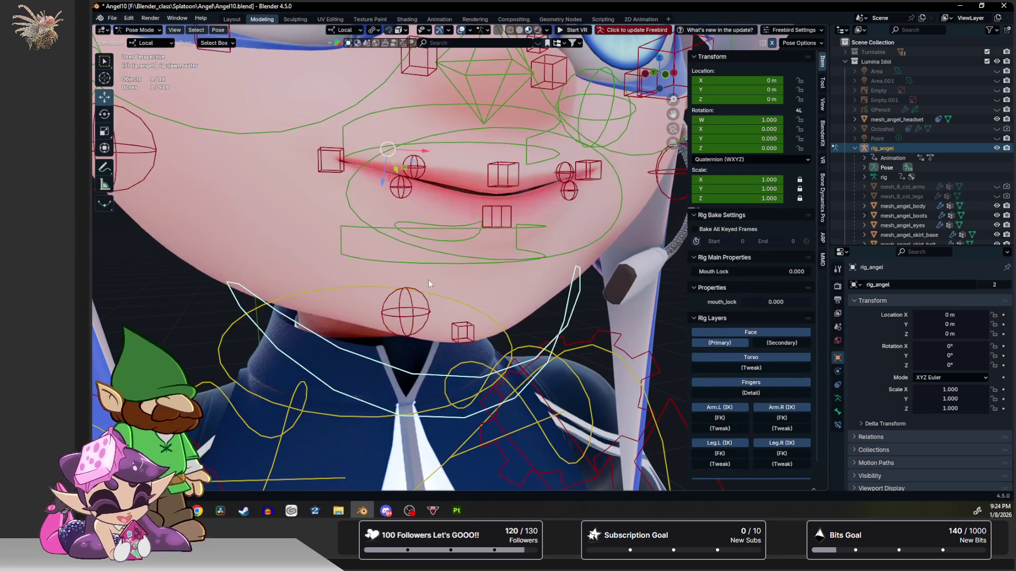
left_click(337, 165)
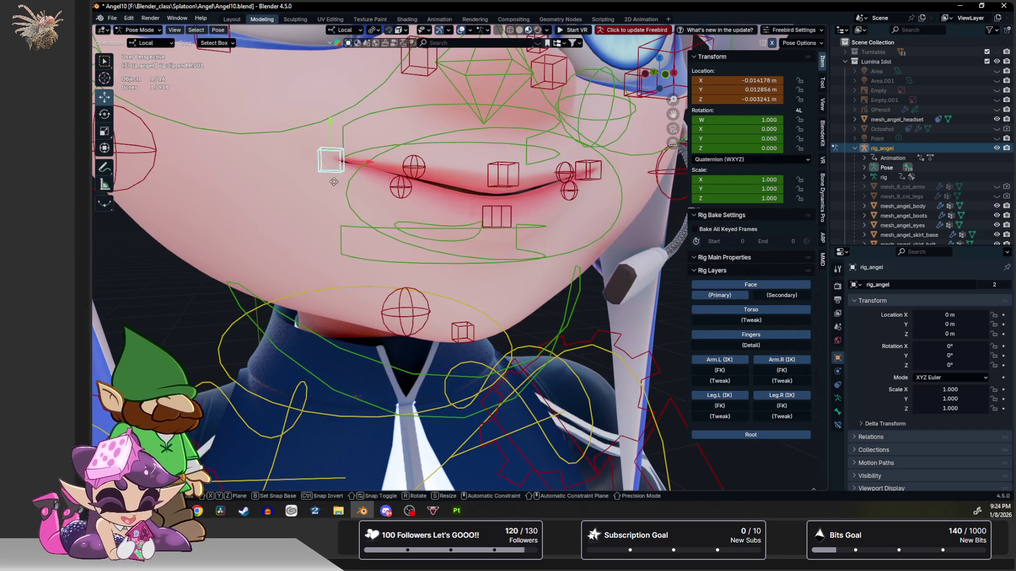
left_click_drag(338, 165, 340, 187)
left_click(509, 169)
key("g")
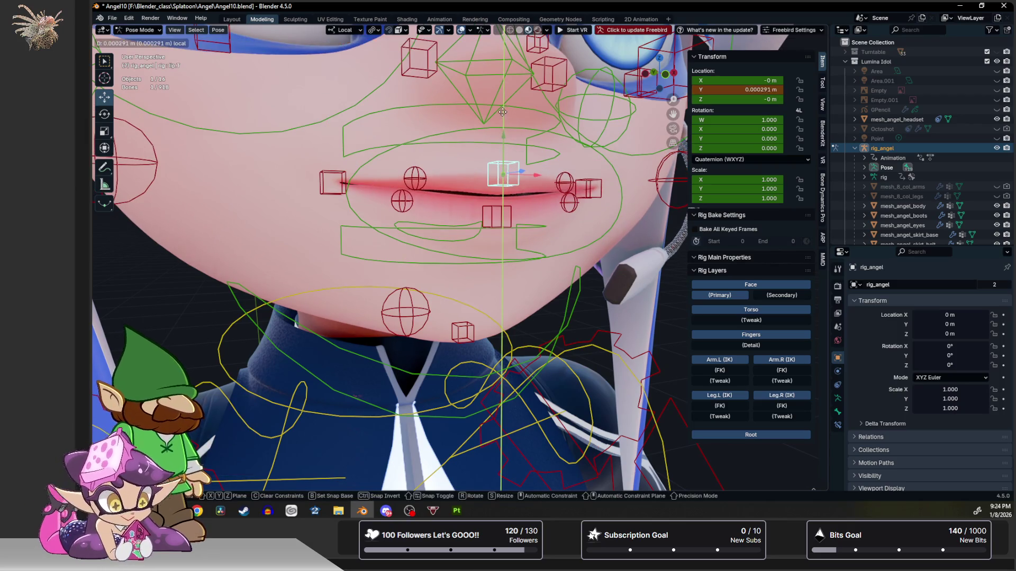
key("y")
left_click(490, 214)
key("g")
key("y")
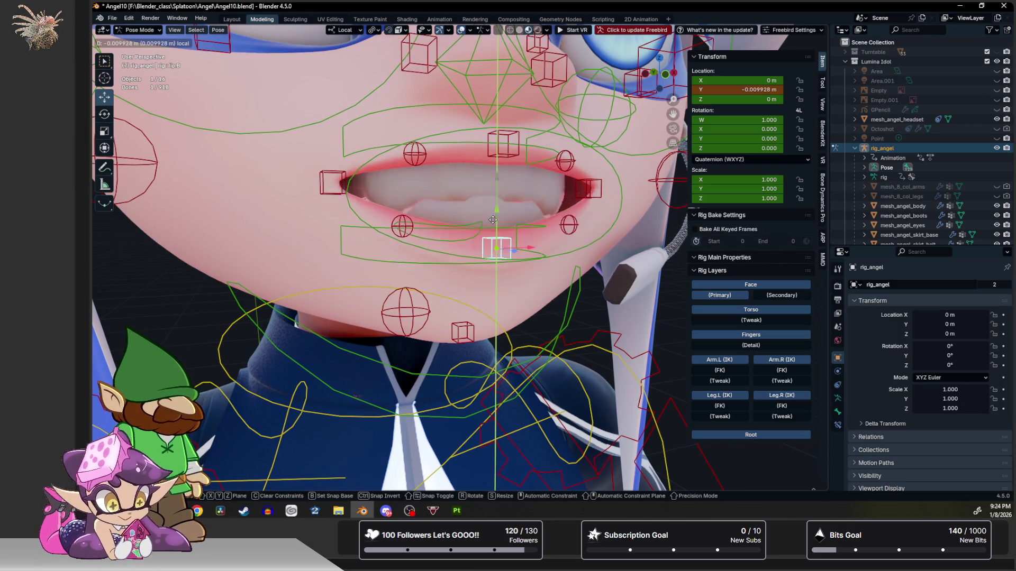
left_click(418, 161)
key("g")
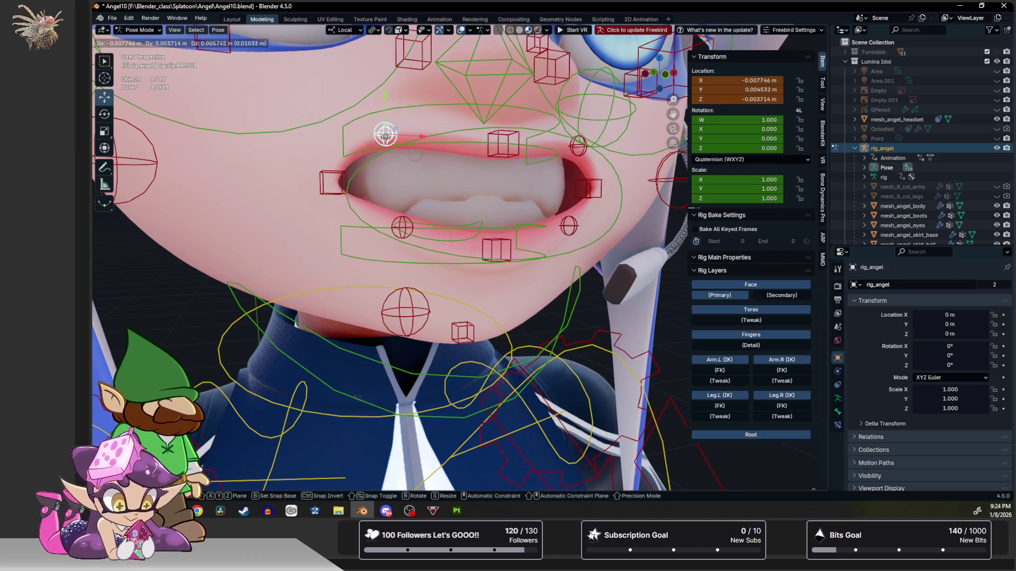
left_click(390, 137)
Adjust the small lip bones around the jaw master control to widen the grimace.
middle_click_drag(389, 136, 395, 163)
left_click(399, 167)
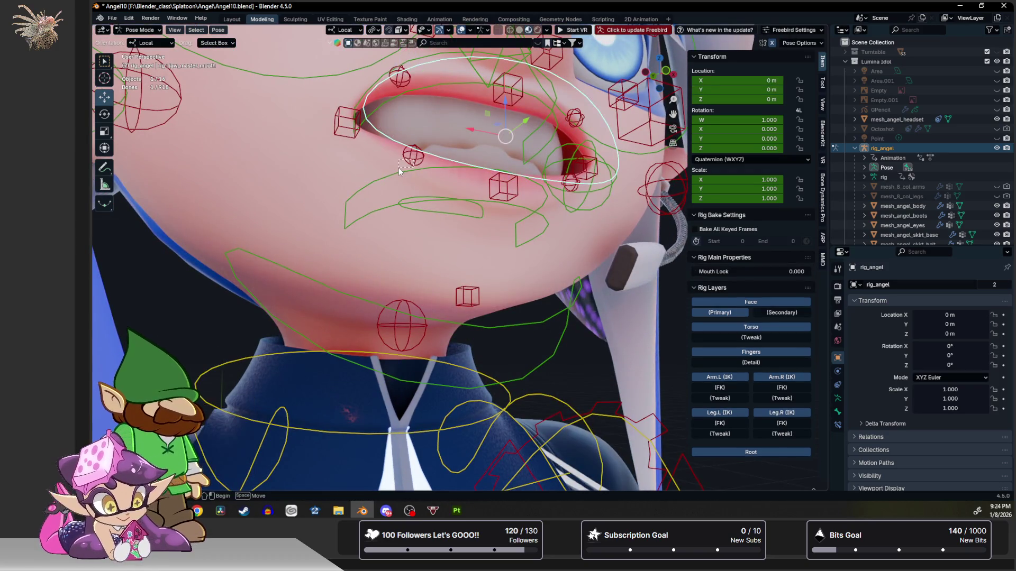
left_click(412, 157)
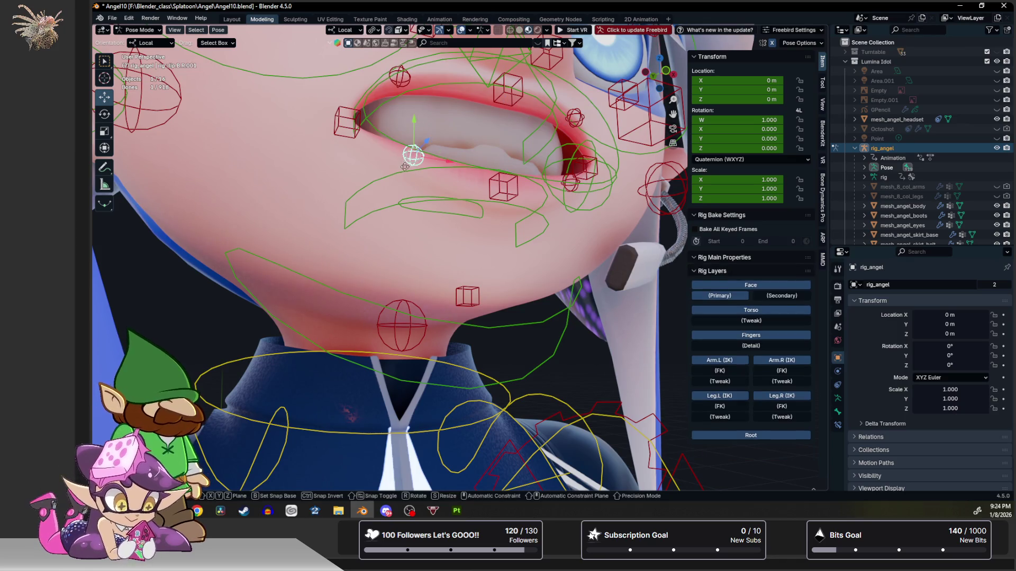
key("g")
left_click(359, 133)
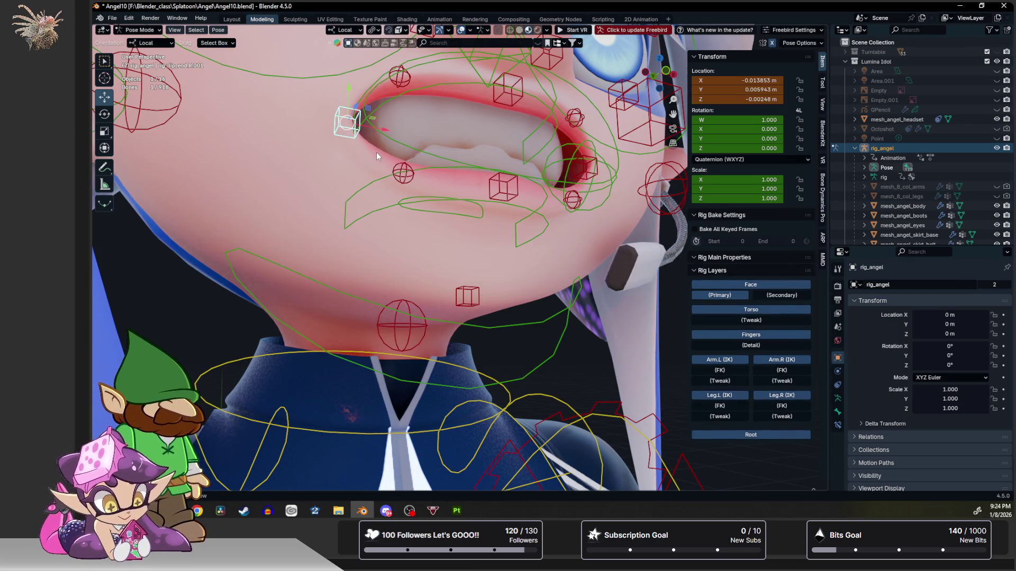
key("ctrl+z")
middle_click_drag(377, 152, 411, 158)
left_click(505, 180)
middle_click_drag(505, 180, 509, 181)
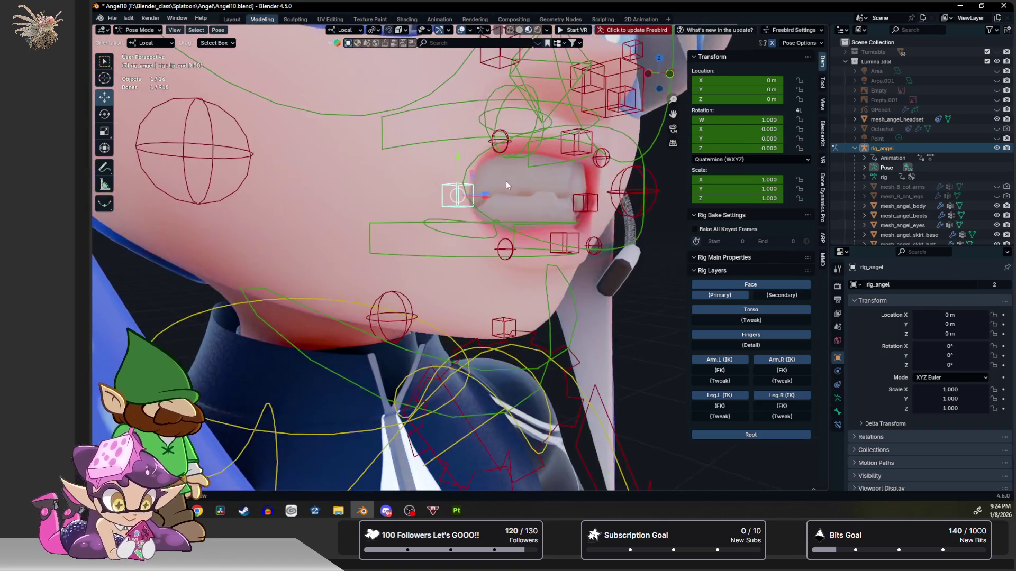
key("g")
left_click(425, 202)
Review the face from an angled view and return the rig to Object Mode.
middle_click_drag(424, 203, 418, 196)
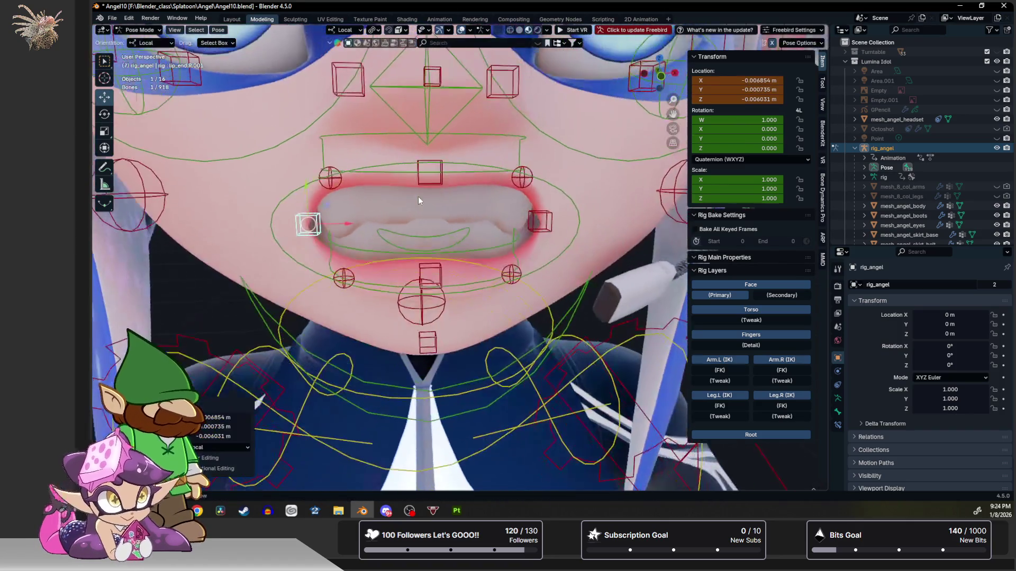
scroll(427, 194, "down", 3)
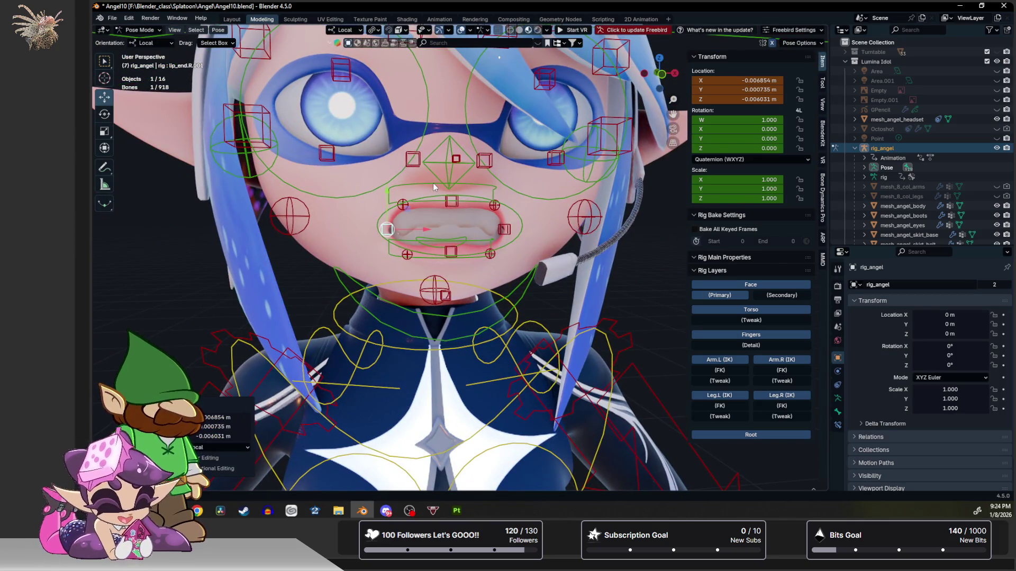
mouse_move(434, 184)
middle_mouse_down()
mouse_move(398, 274)
mouse_move(467, 221)
middle_mouse_up()
scroll(404, 255, "up", 3)
key("ctrl+Tab")
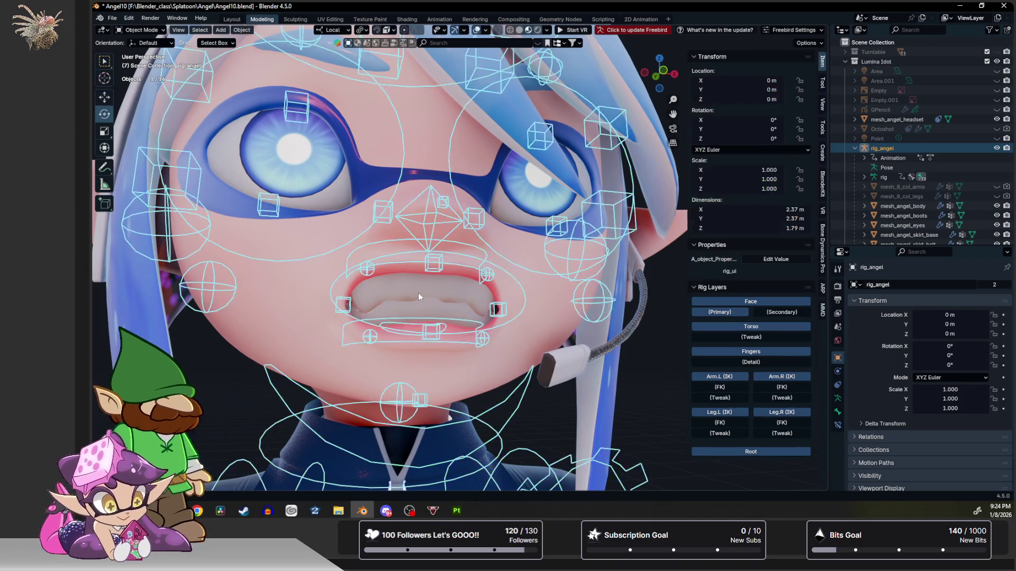
Select the angel rig, switch it into Pose Mode and pick the jaw control bone.
left_click(415, 294)
left_click(419, 428)
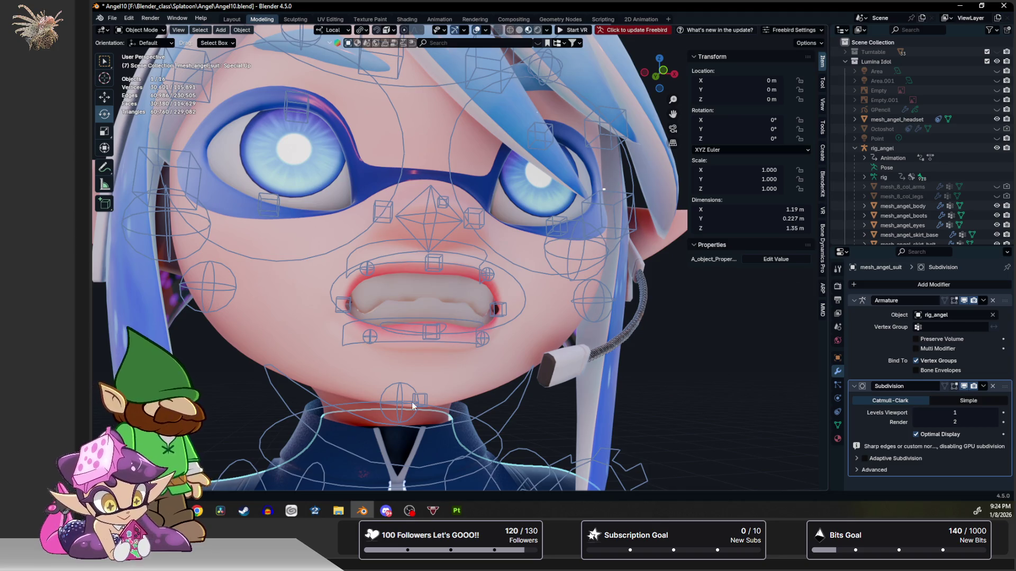
left_click(387, 430)
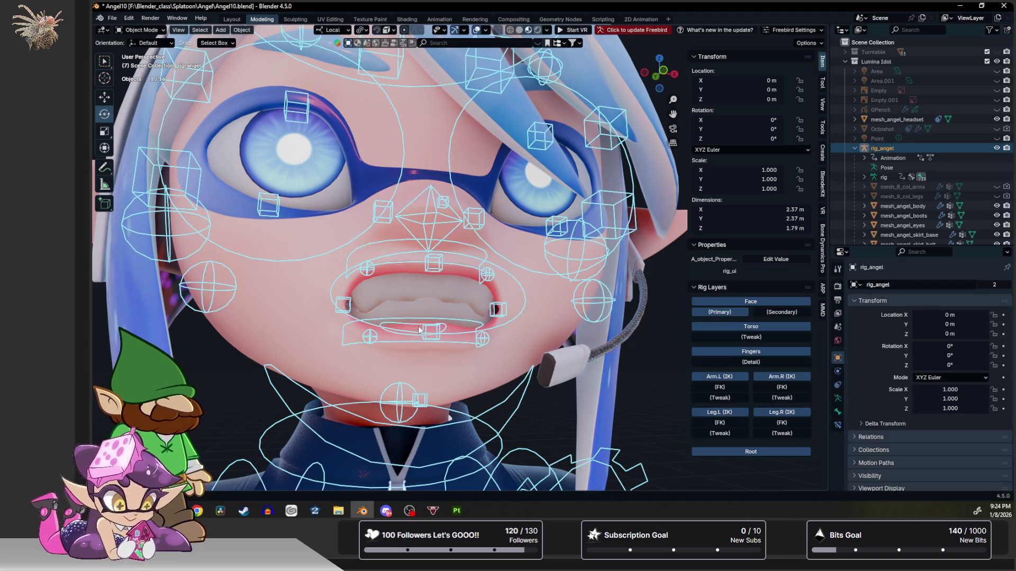
key("ctrl+Tab")
left_click(387, 428)
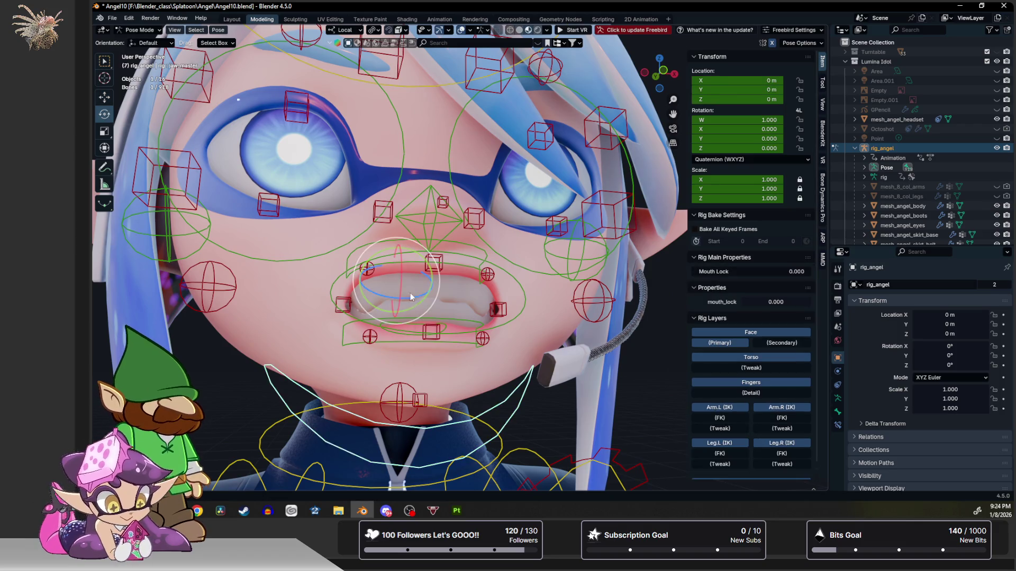
Rotate the jaw so the mouth hangs open showing the tongue, then leave Pose Mode.
key("r")
key("r")
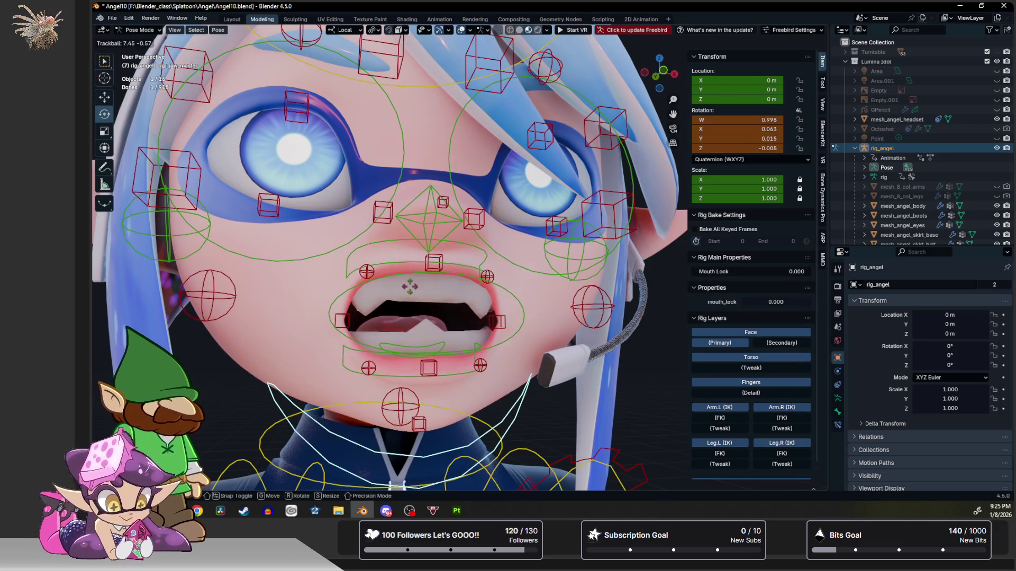
left_click(410, 291)
middle_click_drag(410, 291, 410, 291)
scroll(409, 290, "up", 2)
scroll(393, 292, "up", 1)
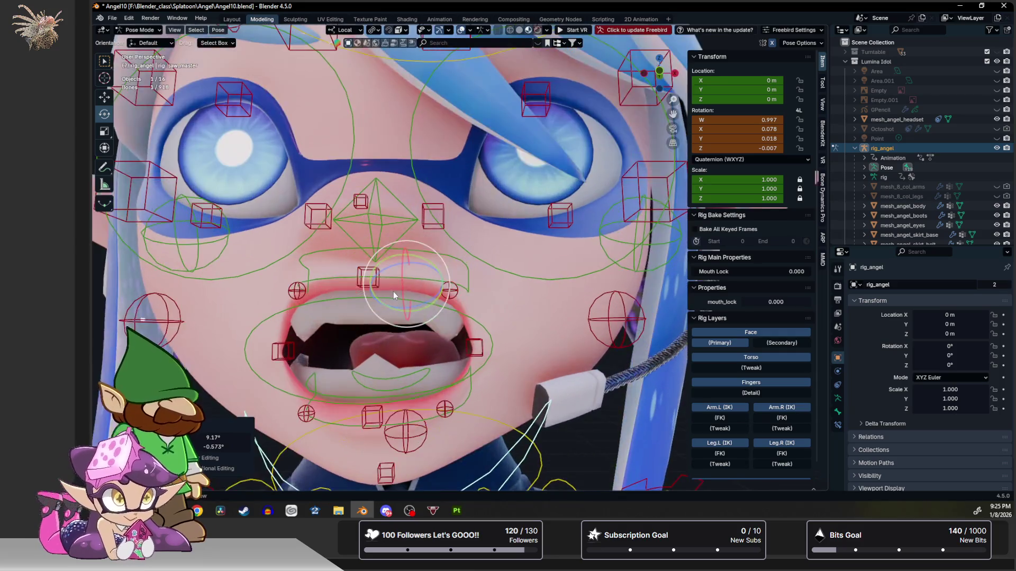
scroll(393, 294, "up", 1)
scroll(391, 286, "up", 1)
scroll(387, 280, "down", 3)
key("ctrl+Tab")
left_click(315, 209)
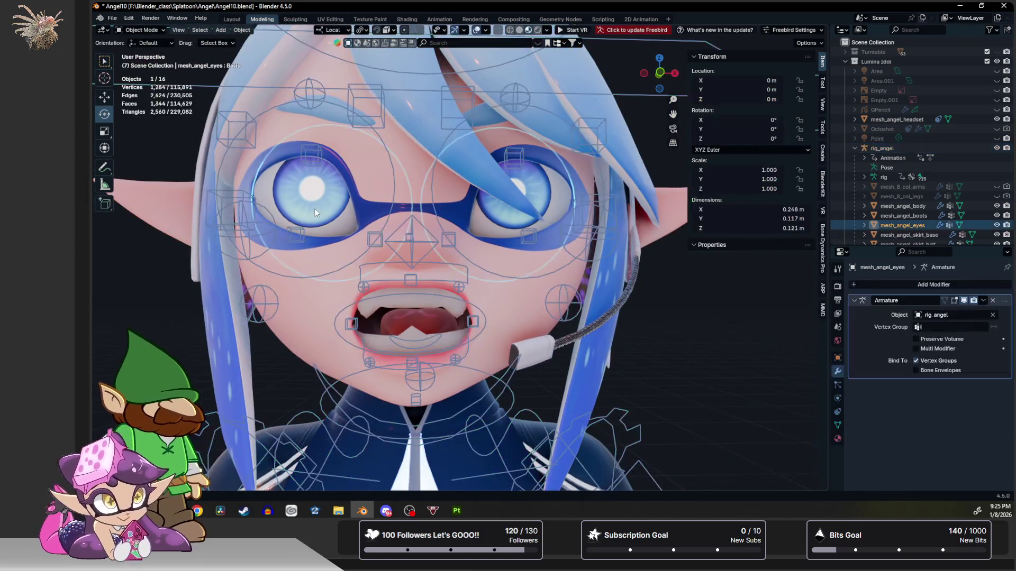
In the eyes' shape keys, try Pupil Shrink, then set Pupil_Grow to 1 and Pupil Shrink to 0.
left_click(838, 426)
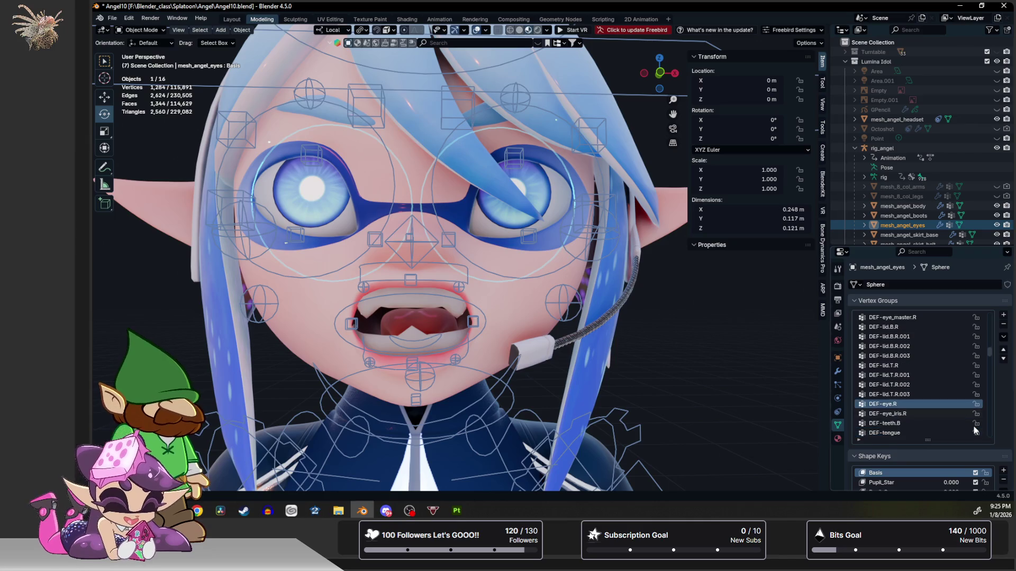
scroll(999, 446, "down", 2)
left_click_drag(948, 446, 992, 446)
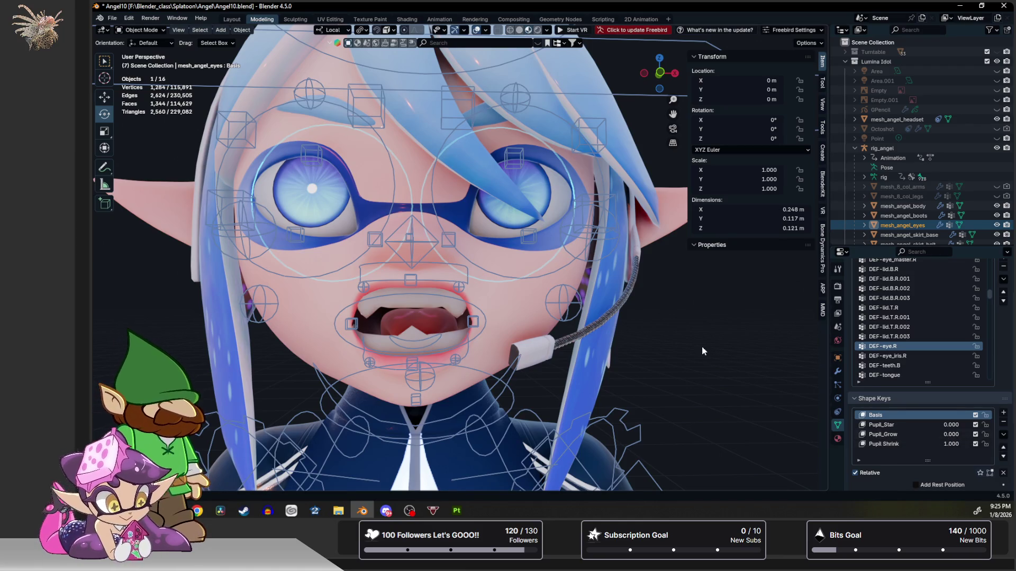
left_click_drag(951, 435, 993, 435)
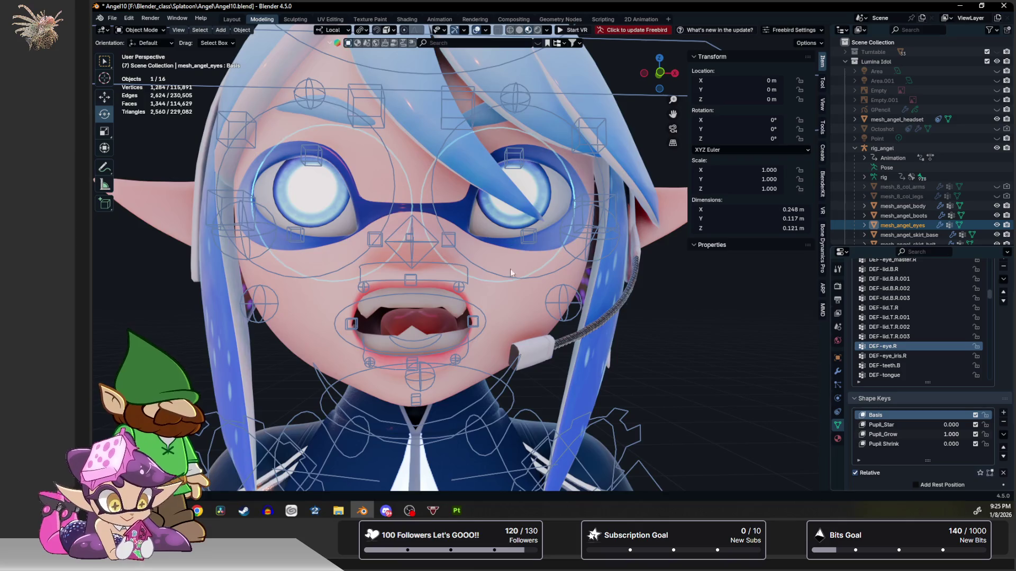
scroll(400, 253, "down", 3)
Make the rig the active object and select everything in the scene.
middle_click_drag(400, 253, 415, 280)
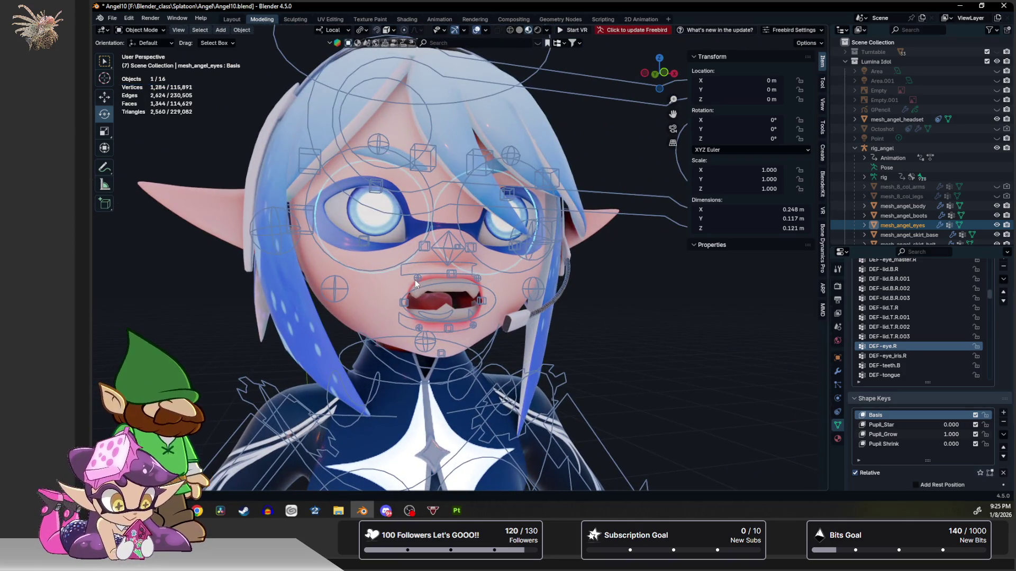
left_click(416, 280)
key("a")
Enter Pose Mode on the rig and rotate the jaw bone to open the mouth.
left_click(415, 281)
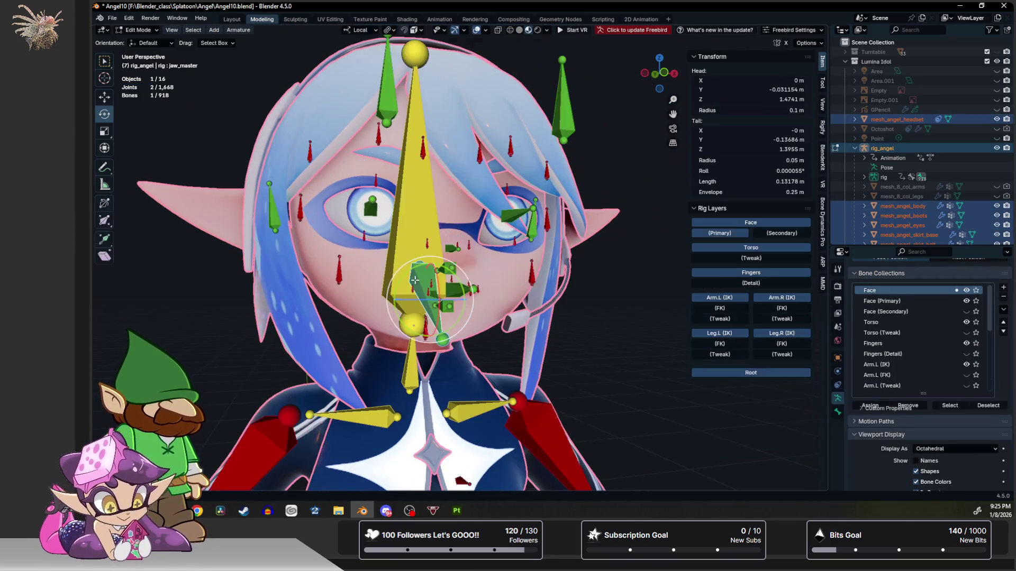
left_click(408, 290)
key("ctrl+Tab")
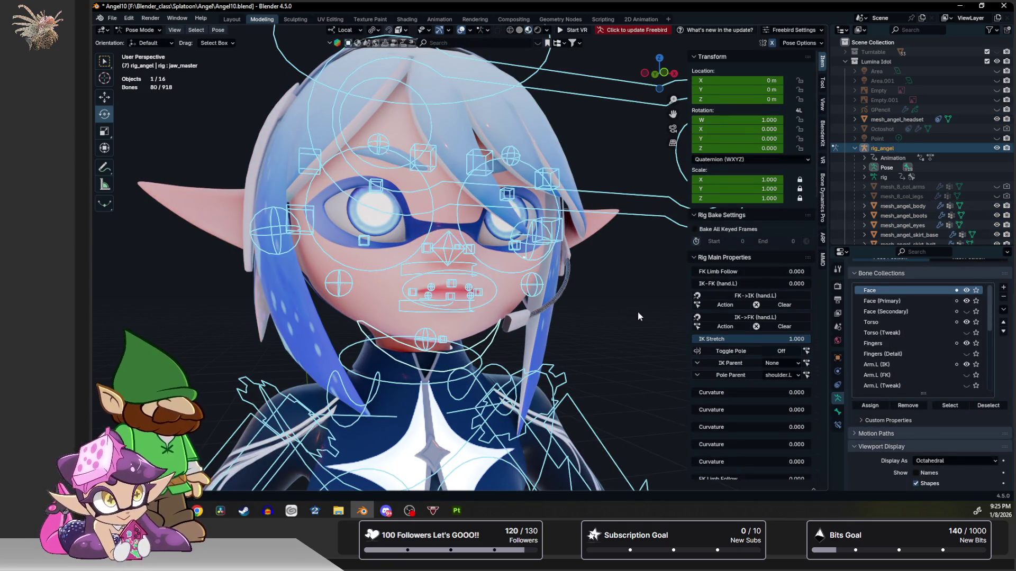
left_click(637, 312)
scroll(529, 312, "up", 2)
scroll(444, 341, "up", 1)
left_click(356, 380)
key("r")
key("r")
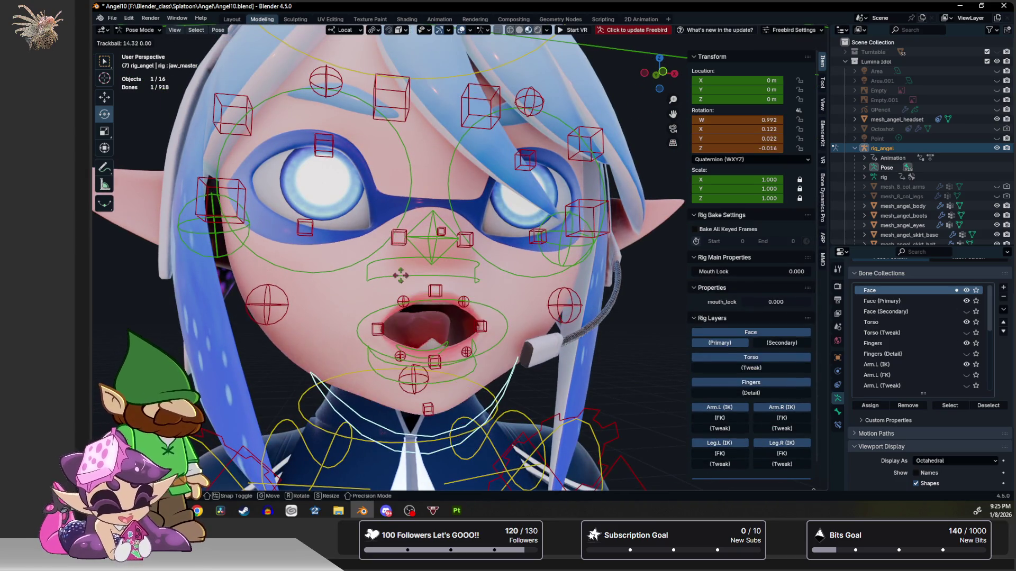
left_click(373, 326)
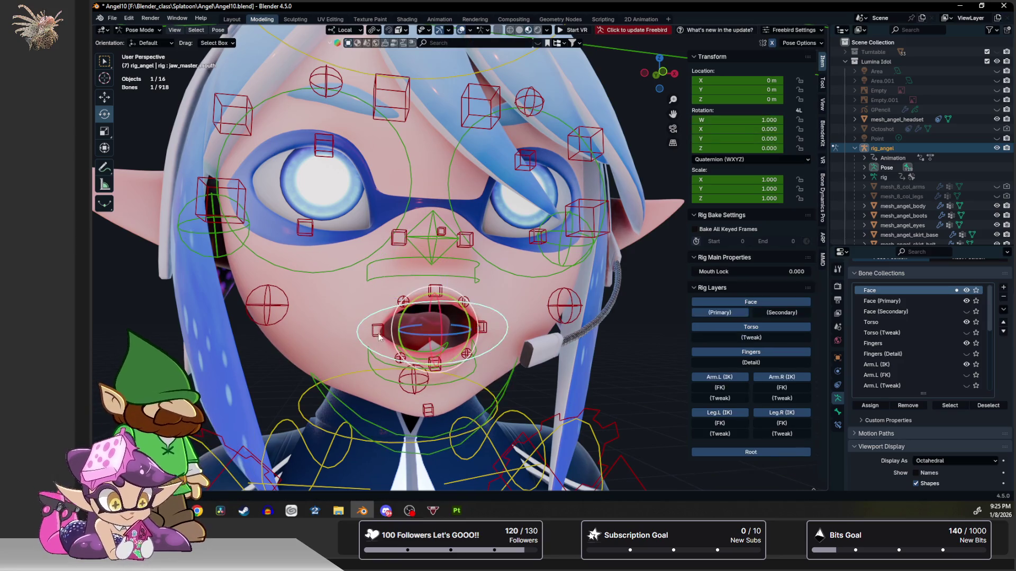
Move the right mouth-corner bone outward and inspect the mouth interior.
key("shift+space")
key("g")
left_click(381, 334)
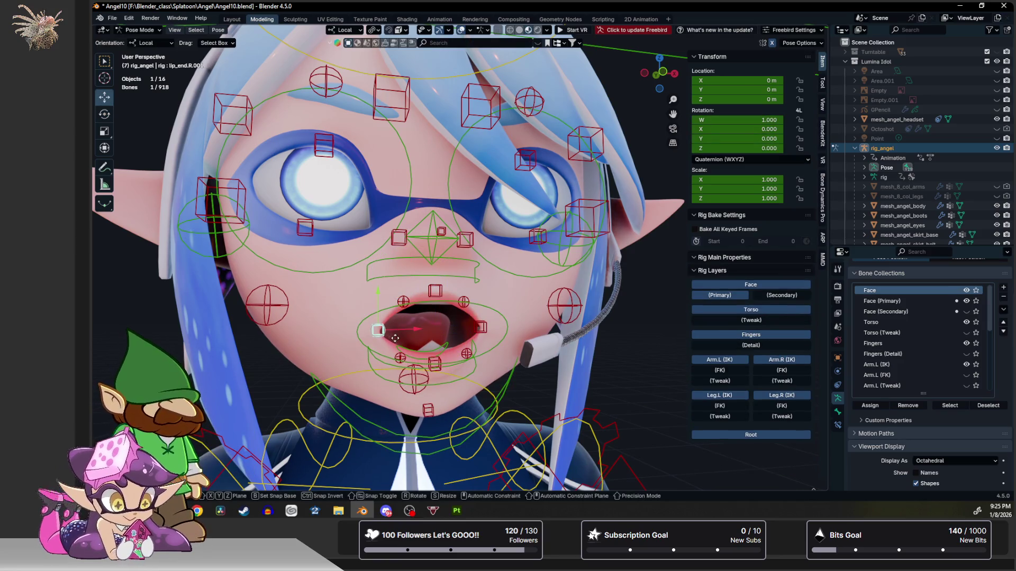
key("g")
left_click(395, 337)
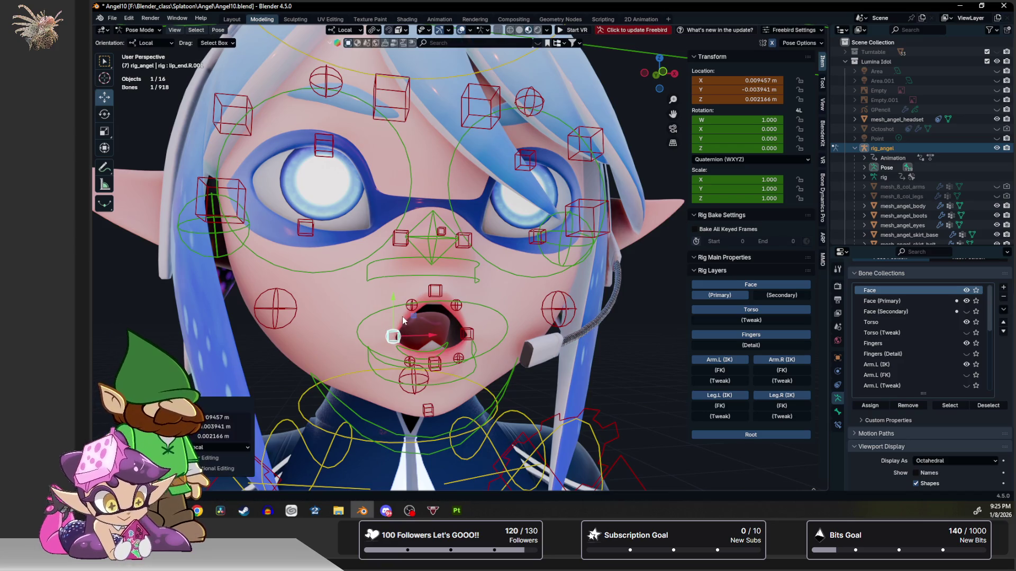
middle_click_drag(403, 317, 414, 307)
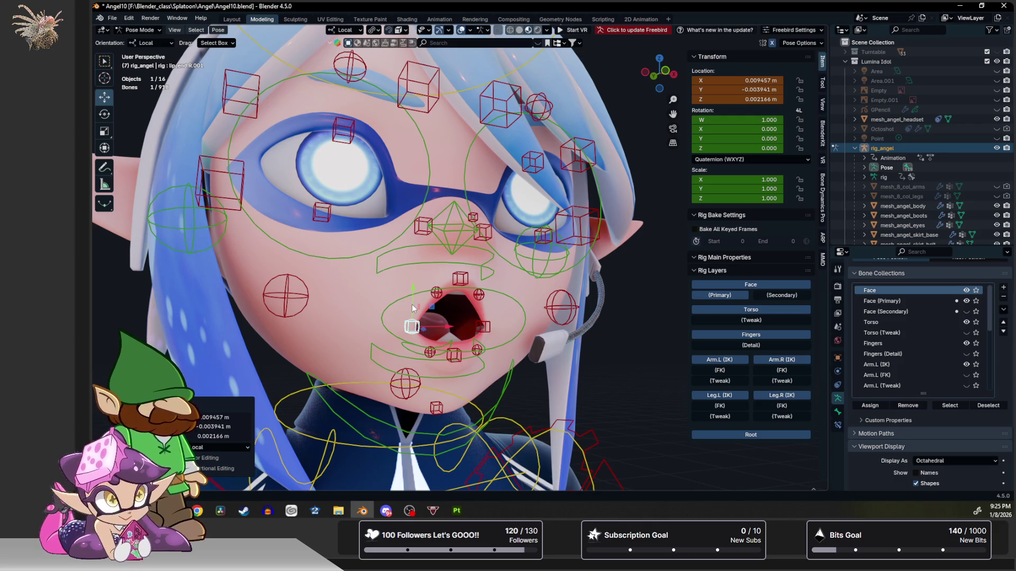
Reset the mouth-corner position and the jaw_master rotation so the mouth closes again.
key("alt+g")
left_click(413, 305)
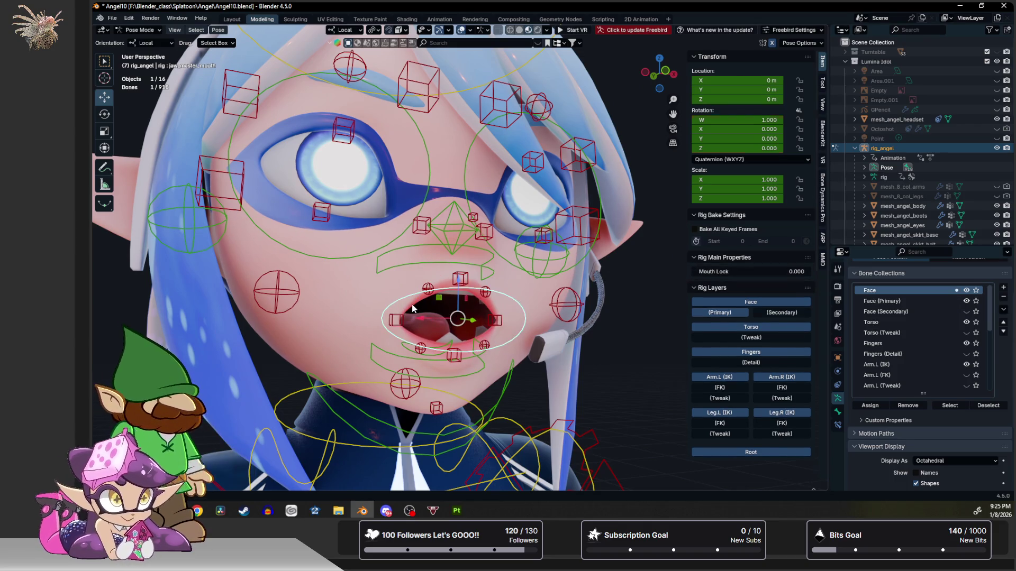
key("alt+r")
mouse_move(412, 308)
middle_mouse_down()
mouse_move(392, 287)
mouse_move(427, 305)
mouse_move(399, 316)
mouse_move(413, 326)
middle_mouse_up()
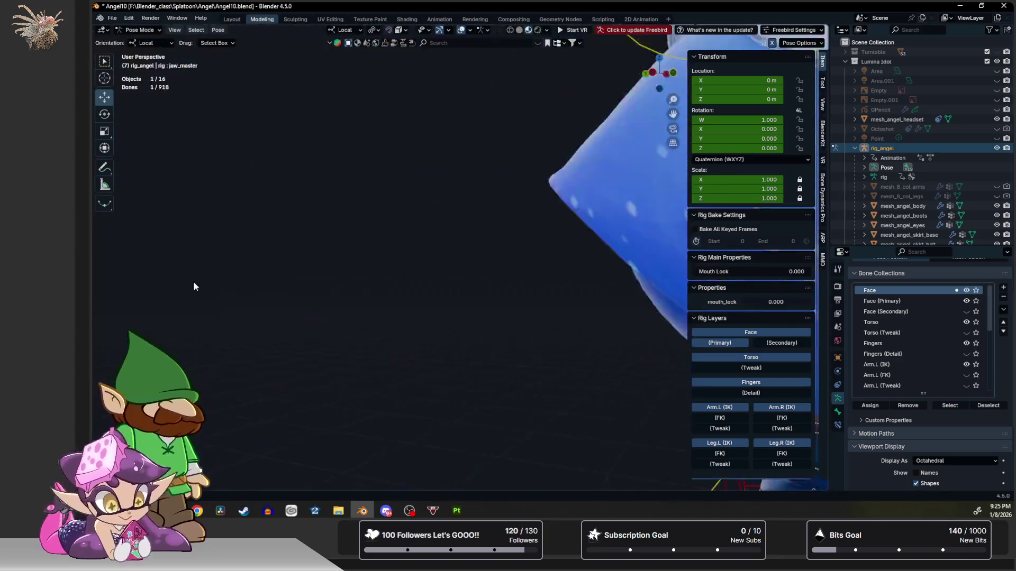
mouse_move(412, 325)
middle_mouse_down()
mouse_move(267, 317)
mouse_move(346, 344)
mouse_move(407, 333)
middle_mouse_up()
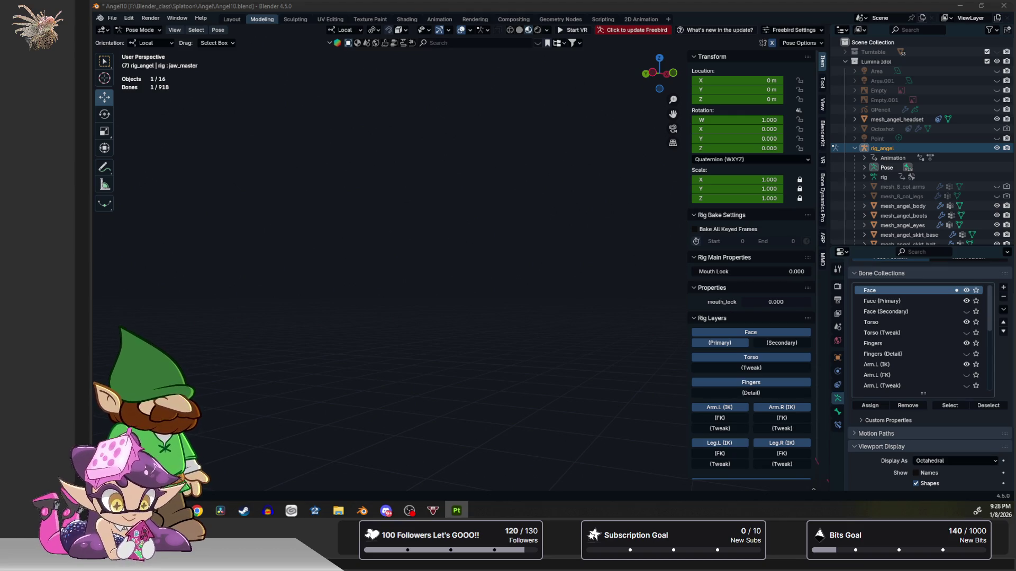
Bring Substance Painter forward and switch the viewport channel from Roughness to Material, orbiting the head.
key("super+shift+Left")
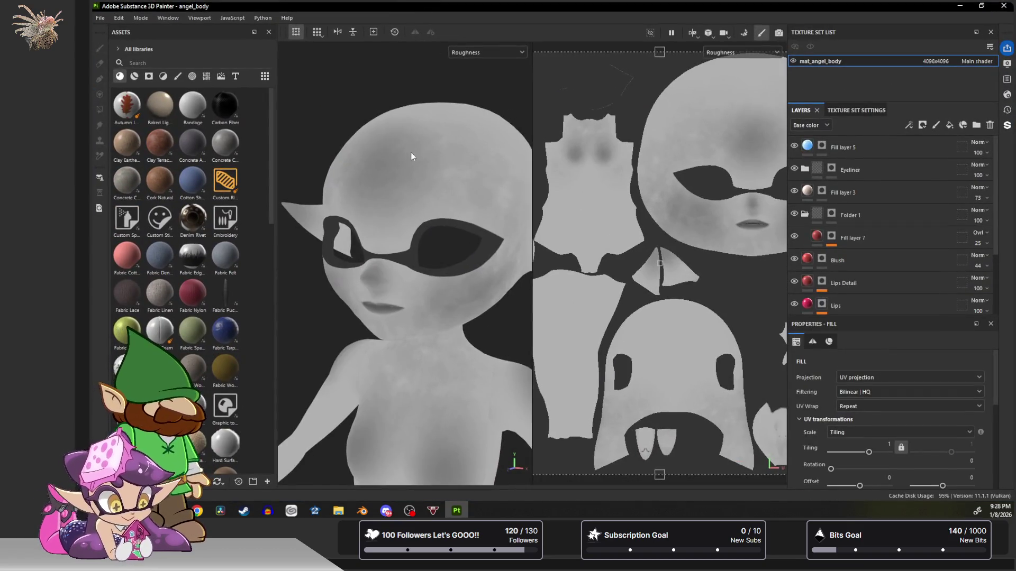
left_click_drag(411, 184, 440, 203, "alt")
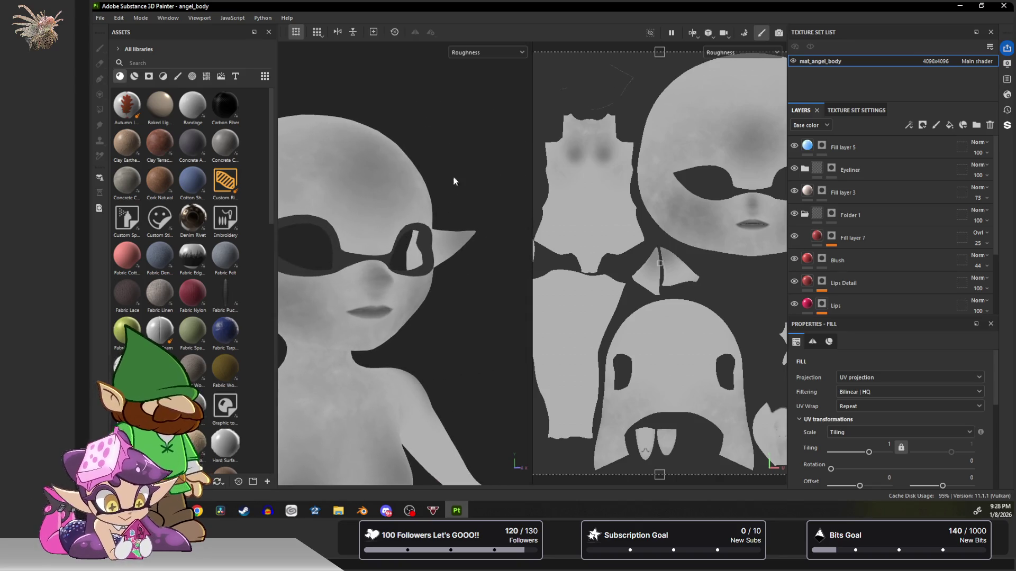
left_click(484, 52)
left_click(487, 74)
mouse_move(381, 265)
left_mouse_down("alt")
mouse_move(383, 291)
mouse_move(427, 312)
mouse_move(572, 195)
left_mouse_up("alt")
scroll(383, 291, "down", 5)
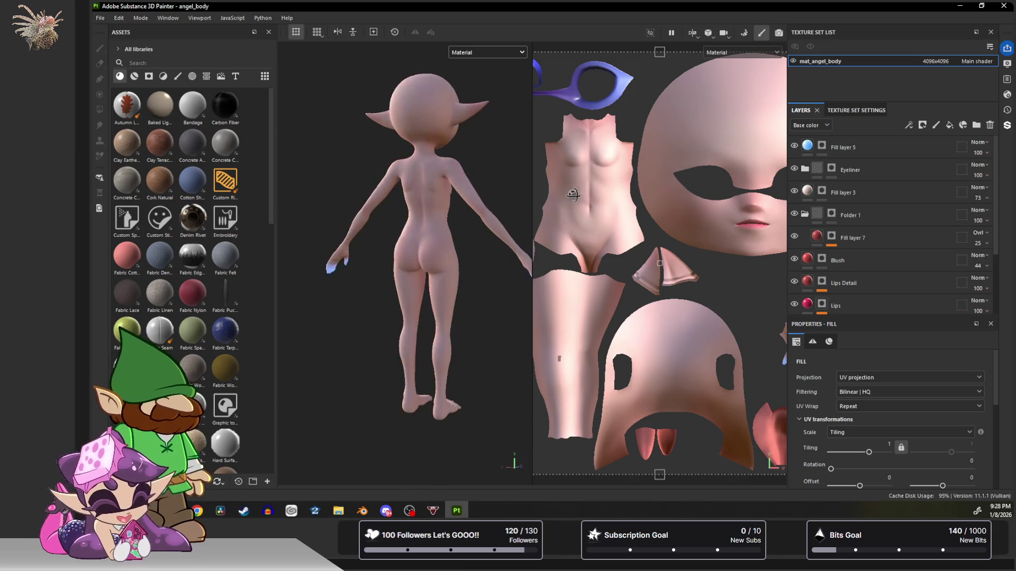
left_click_drag(571, 195, 403, 204, "alt")
scroll(363, 359, "up", 3)
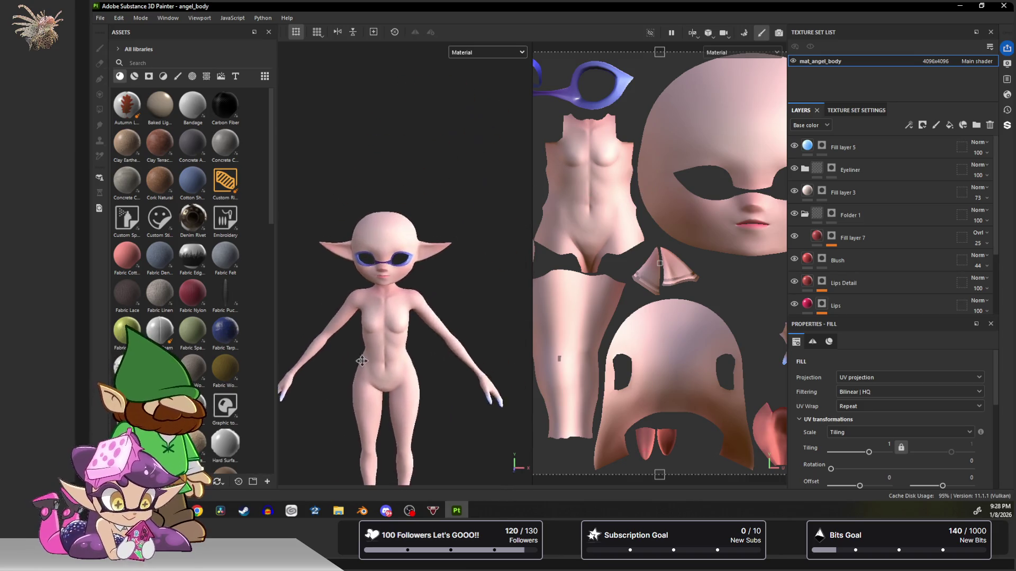
scroll(403, 252, "up", 2)
scroll(429, 303, "up", 2)
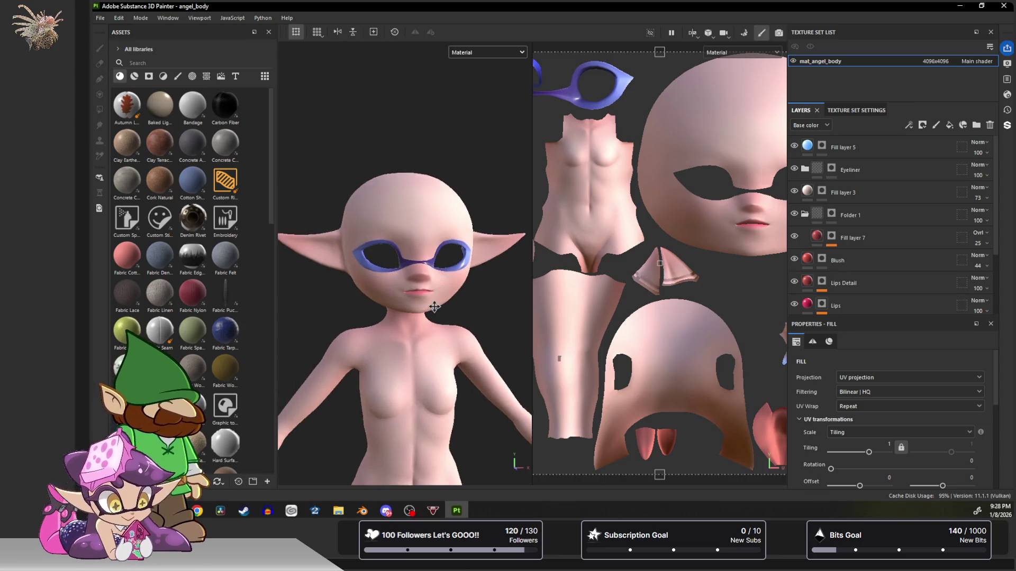
scroll(433, 309, "up", 3)
scroll(435, 320, "up", 1)
scroll(434, 318, "up", 2)
scroll(428, 315, "up", 2)
scroll(405, 321, "up", 2)
scroll(403, 326, "up", 2)
scroll(476, 349, "down", 3)
scroll(420, 345, "up", 2)
scroll(427, 307, "up", 1)
scroll(428, 306, "up", 1)
scroll(428, 306, "up", 3)
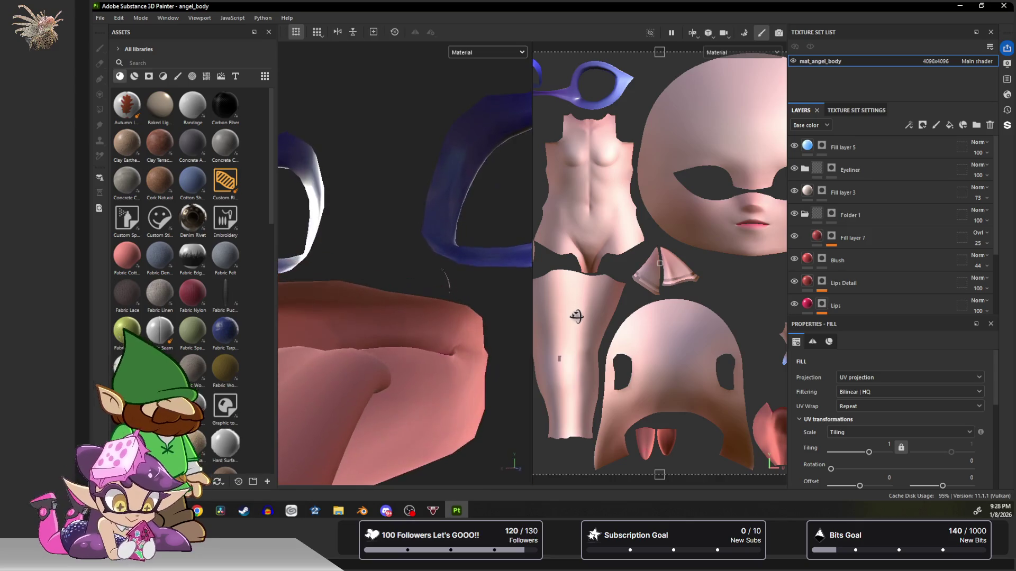
scroll(408, 318, "down", 2)
scroll(401, 293, "up", 1)
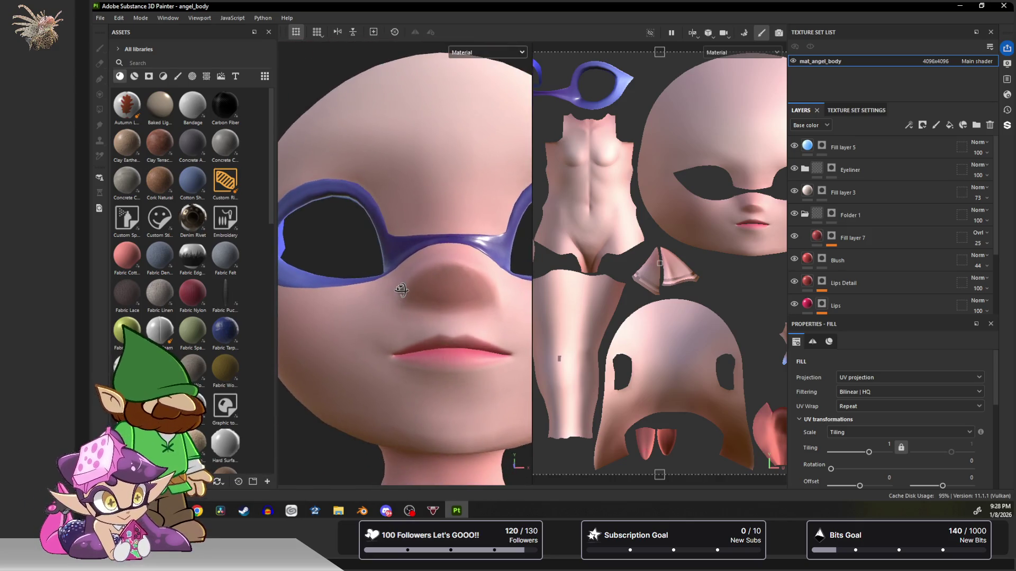
left_click_drag(401, 290, 405, 309, "alt")
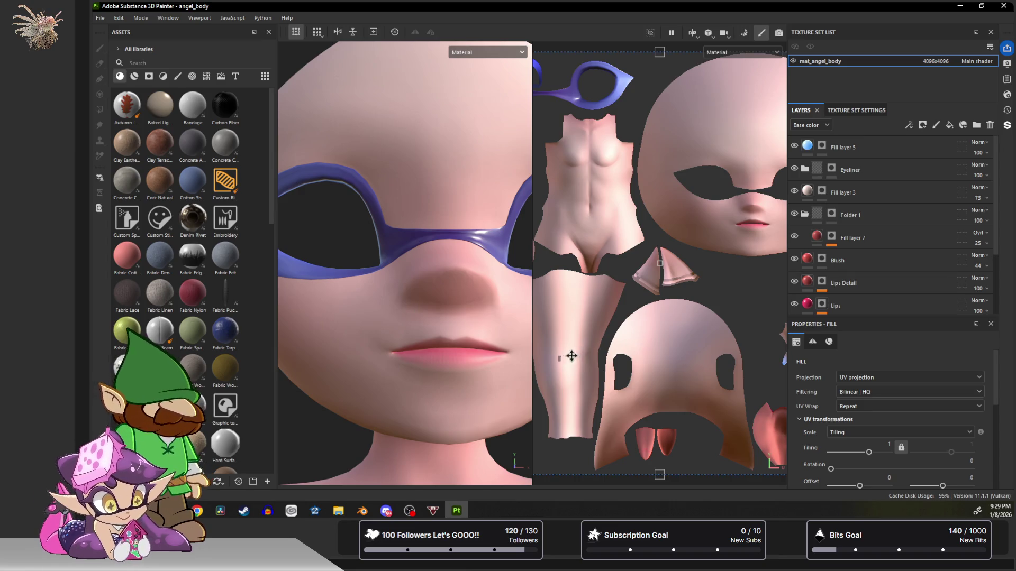
scroll(574, 352, "up", 2)
scroll(553, 386, "up", 2)
scroll(560, 357, "up", 2)
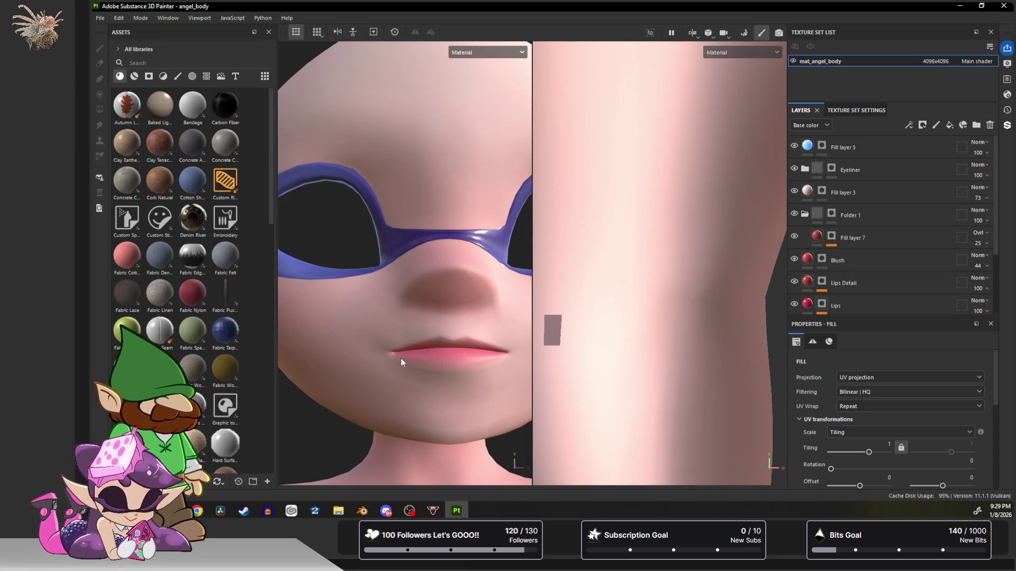
scroll(400, 358, "down", 3)
scroll(399, 414, "down", 2)
scroll(433, 117, "up", 3)
middle_click_drag(434, 117, 434, 47, "alt")
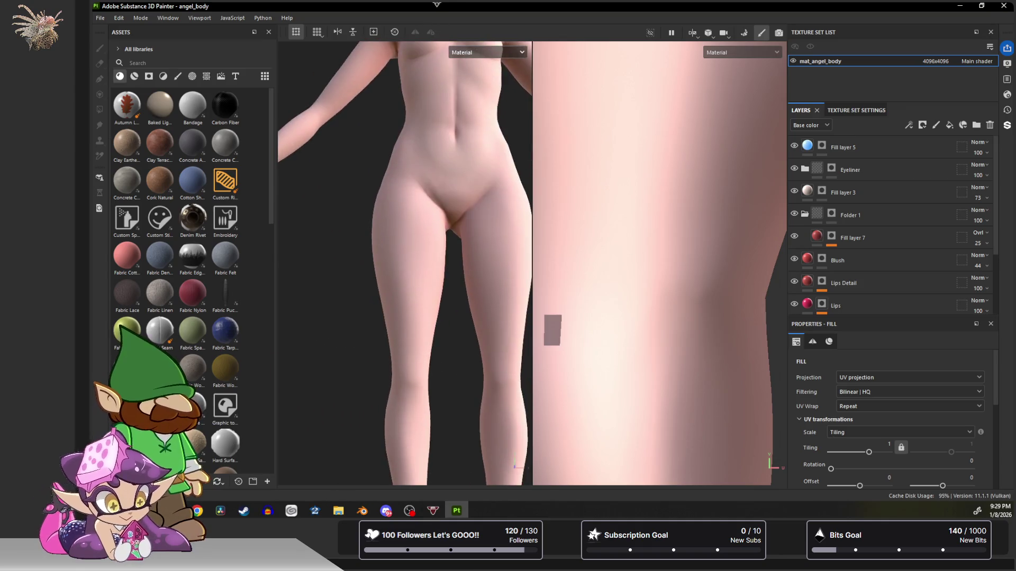
mouse_move(397, 127)
left_mouse_down("alt")
mouse_move(442, 226)
mouse_move(301, 204)
mouse_move(309, 212)
mouse_move(267, 215)
mouse_move(493, 241)
left_mouse_up("alt")
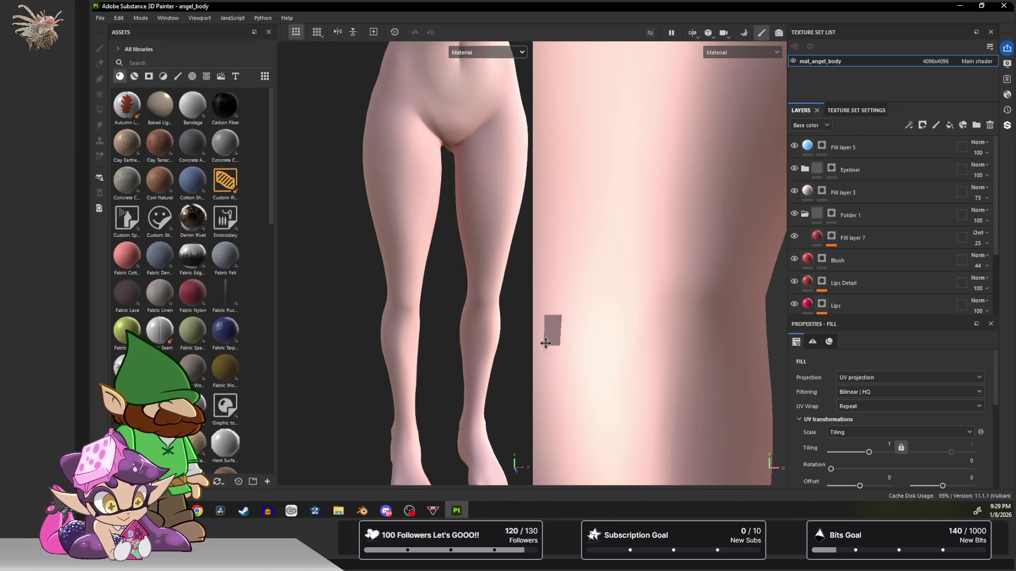
middle_click_drag(453, 255, 432, 555, "alt")
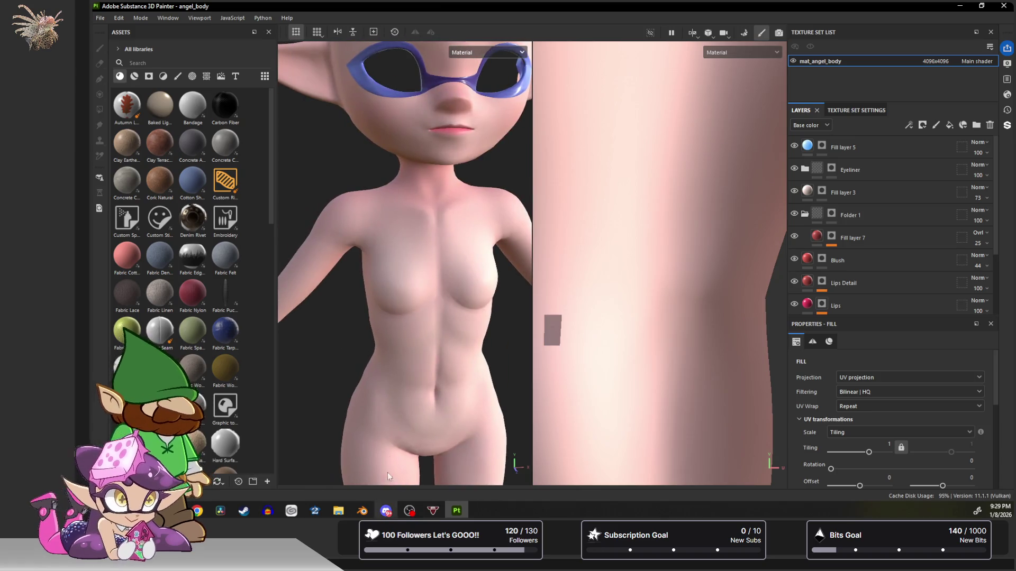
mouse_move(421, 230)
middle_mouse_down("alt")
mouse_move(417, 434)
mouse_move(408, 407)
middle_mouse_up("alt")
mouse_move(408, 407)
left_mouse_down("alt")
mouse_move(403, 357)
mouse_move(436, 361)
mouse_move(402, 324)
mouse_move(581, 411)
mouse_move(469, 387)
left_mouse_up("alt")
scroll(404, 357, "up", 3)
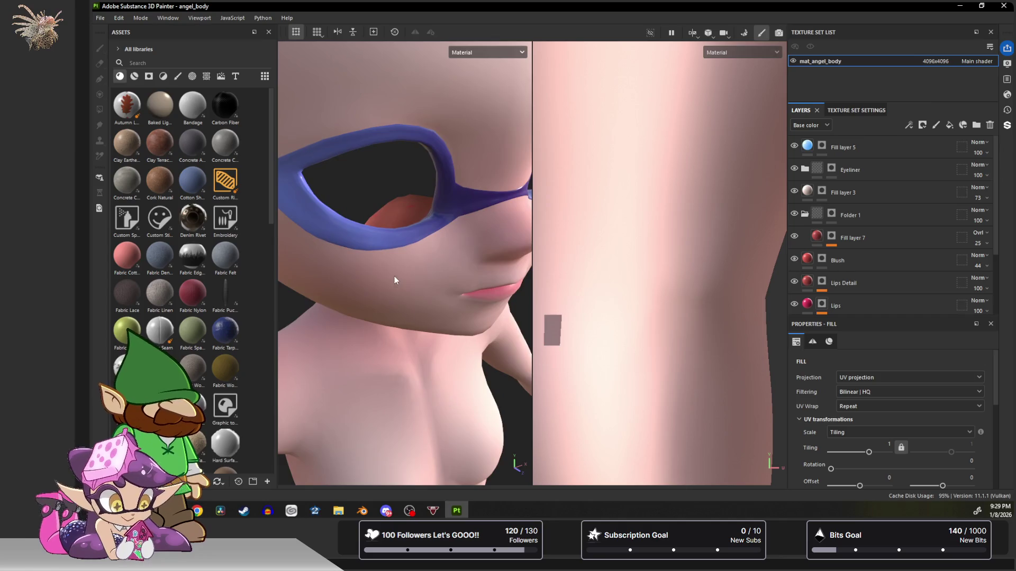
scroll(407, 222, "up", 2)
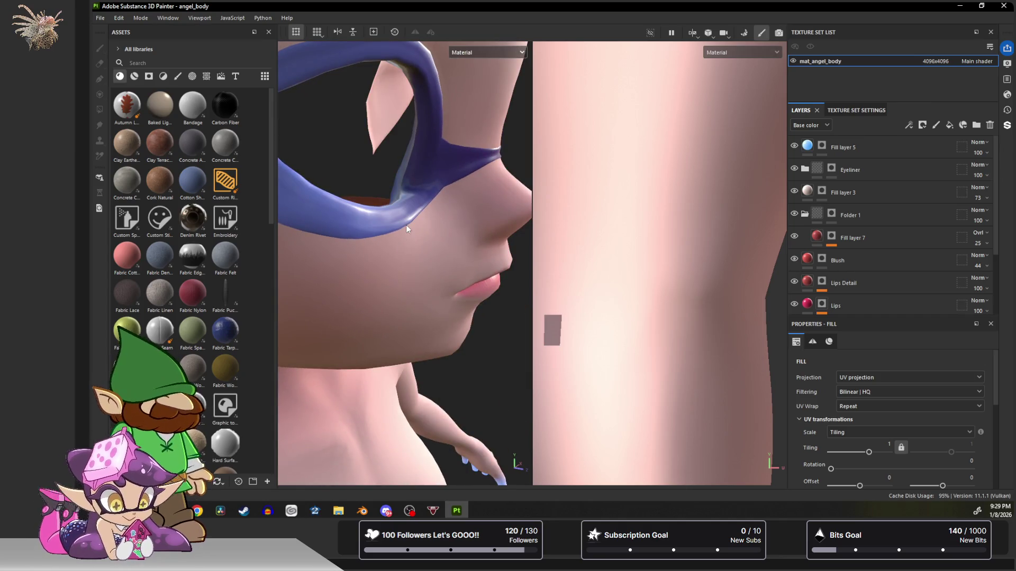
Look through the Lips Detail, Blush and Lips layers and orbit in to see inside the mouth.
left_click(828, 283)
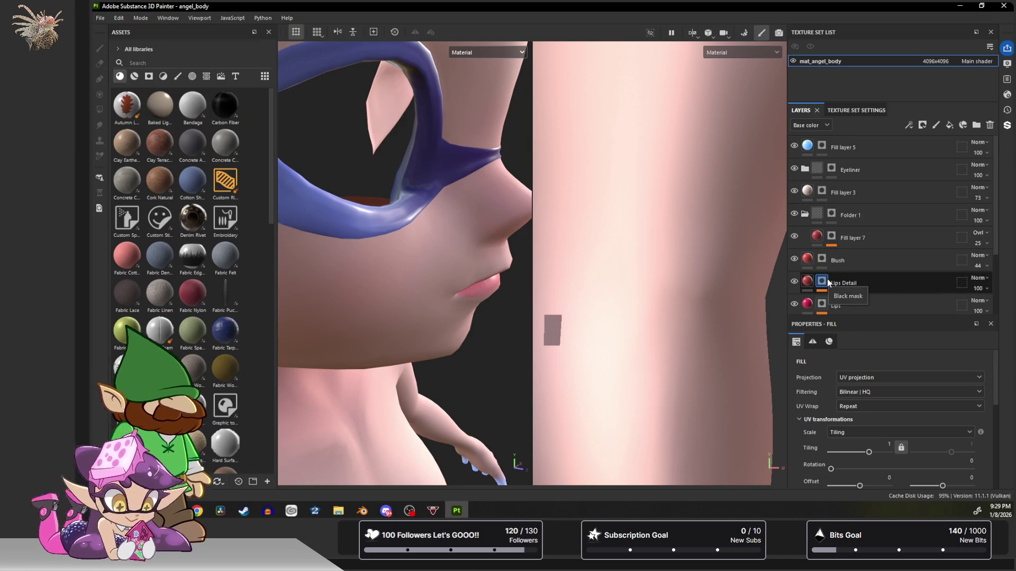
left_click(796, 260)
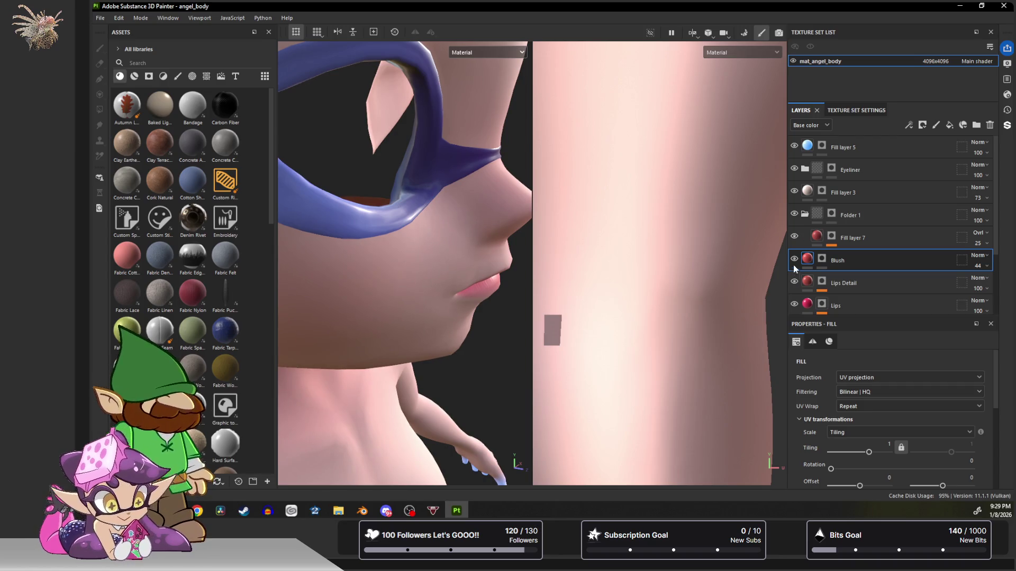
scroll(795, 262, "down", 3)
left_click(794, 275)
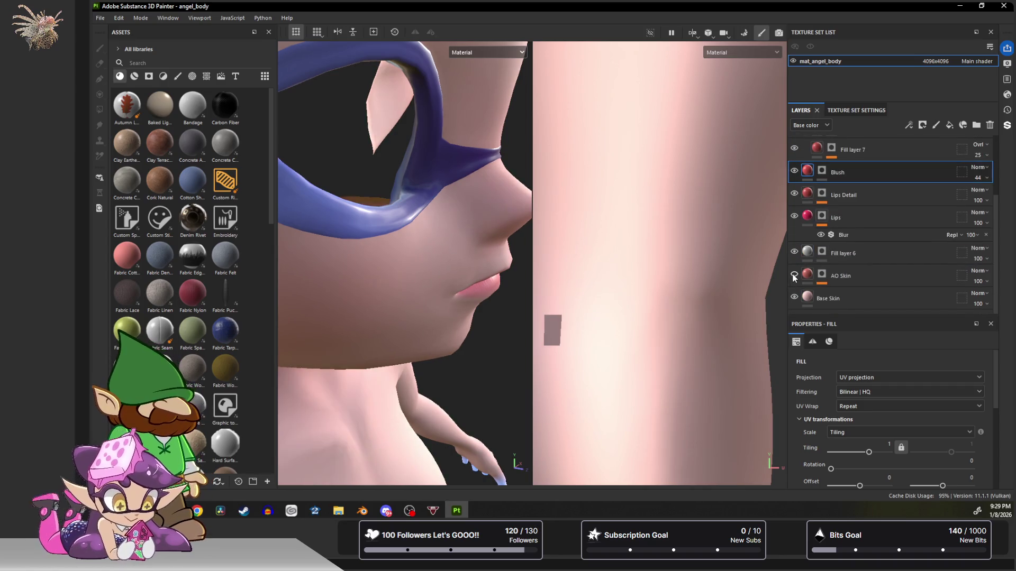
mouse_move(487, 209)
left_mouse_down("alt")
mouse_move(407, 188)
mouse_move(449, 269)
left_mouse_up("alt")
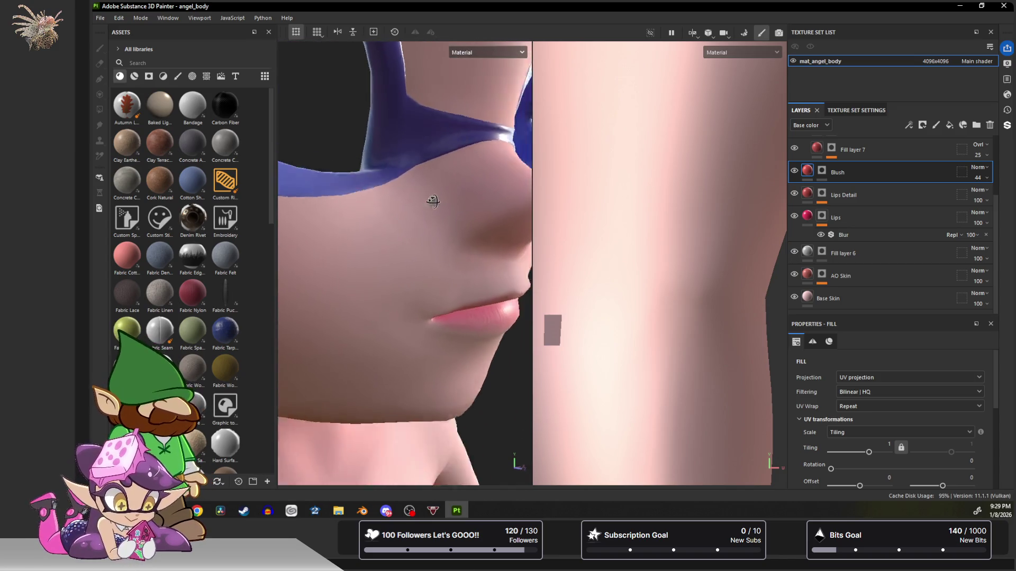
left_click_drag(450, 269, 402, 206, "alt")
scroll(842, 214, "up", 2)
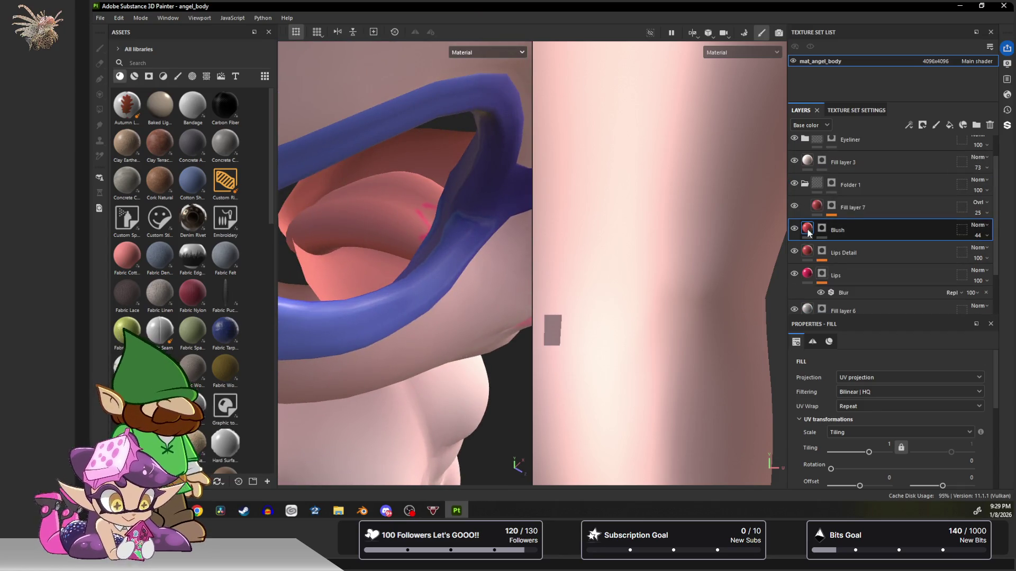
Hide Blush, toggle Lips to confirm the red mark comes from it, and ready the Lips mask for brush painting.
left_click(794, 251)
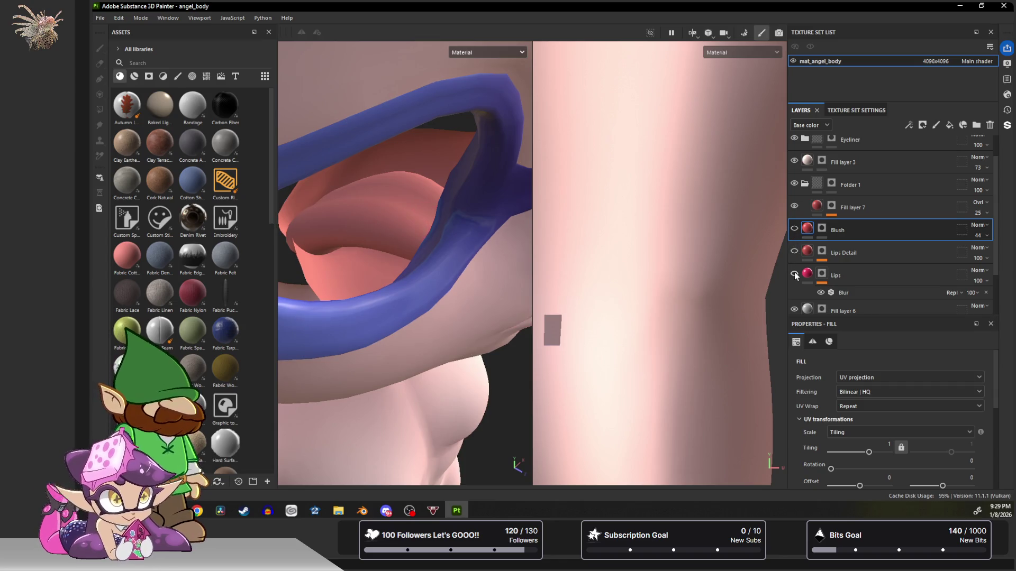
left_click(794, 273)
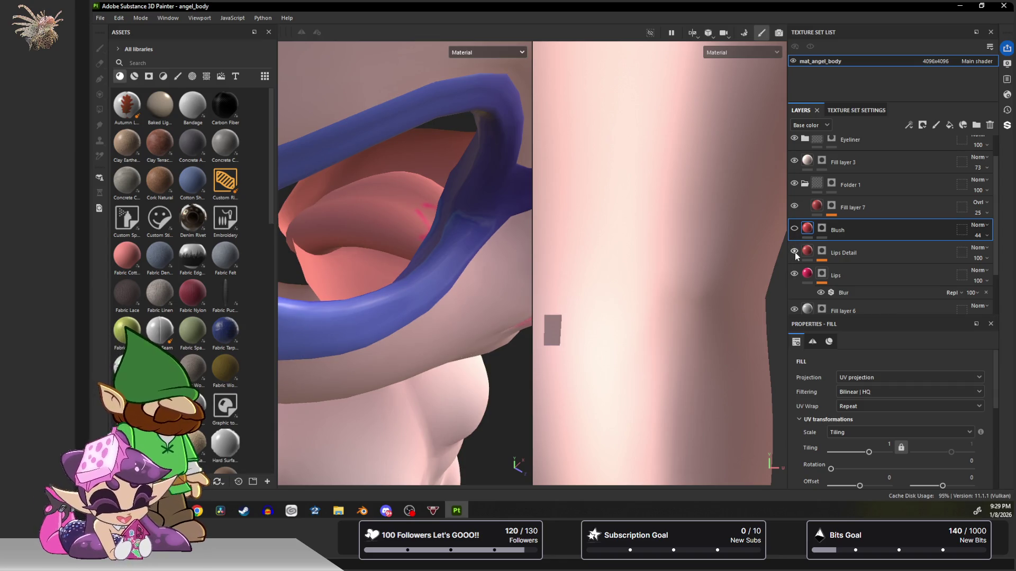
left_click(794, 274)
left_click(795, 274)
left_click(821, 274)
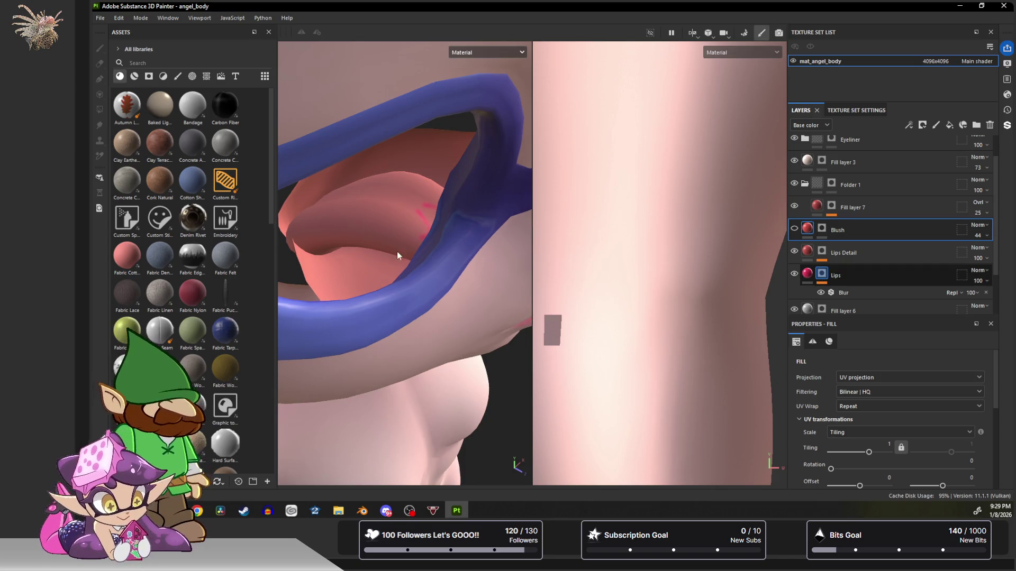
key("1")
mouse_move(397, 254)
left_mouse_down("alt")
mouse_move(435, 251)
mouse_move(410, 245)
mouse_move(413, 262)
left_mouse_up("alt")
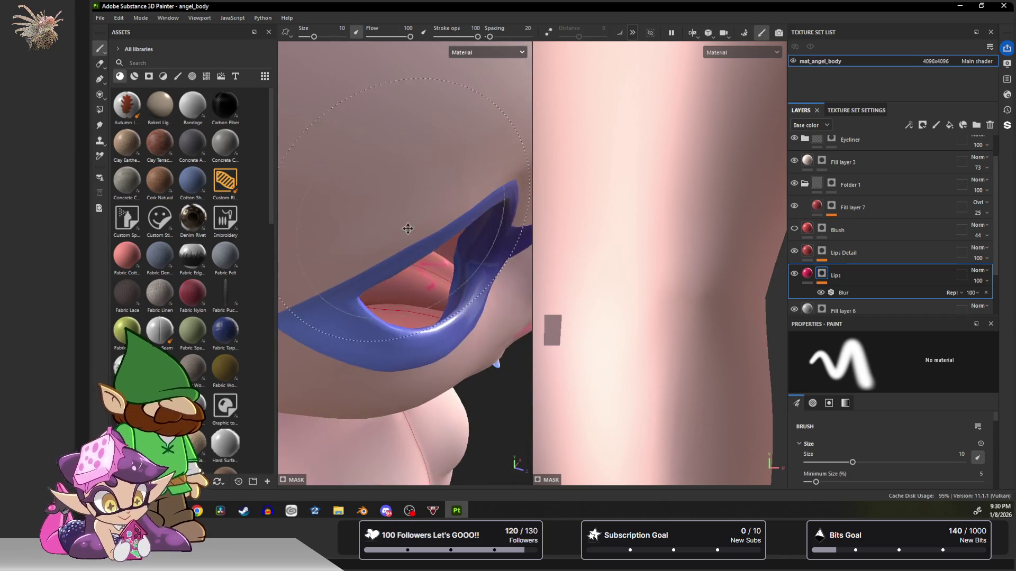
scroll(413, 286, "up", 5)
Zoom the 2D view onto the lip UV island and erase the stray pink mark with a black (0) paint value.
mouse_move(485, 183)
left_mouse_down("alt")
mouse_move(385, 252)
mouse_move(426, 198)
left_mouse_up("alt")
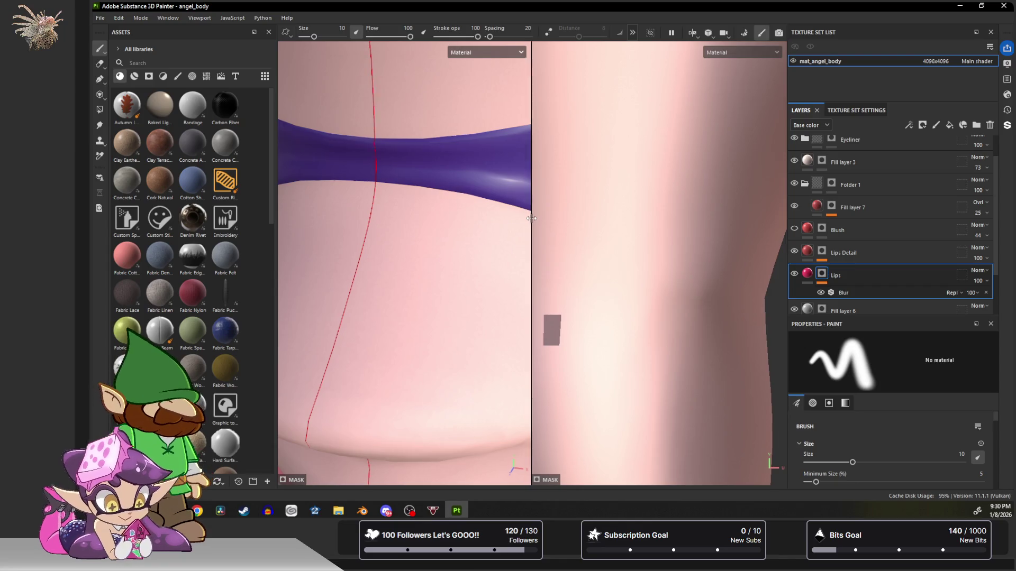
left_click_drag(531, 219, 387, 223)
scroll(603, 230, "down", 2)
scroll(638, 223, "down", 2)
middle_click_drag(638, 223, 595, 80)
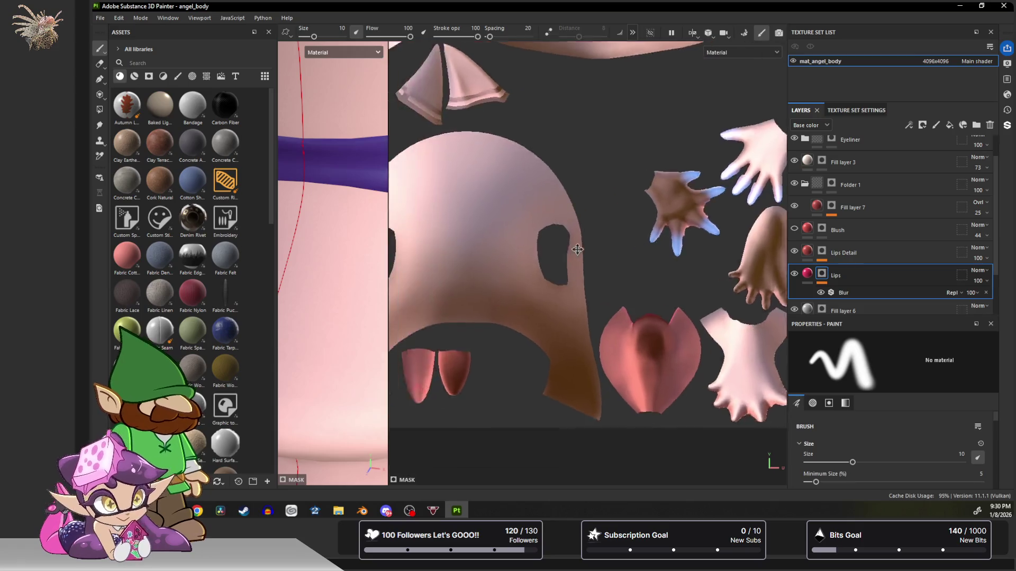
scroll(520, 326, "up", 3)
scroll(521, 326, "up", 2)
scroll(521, 326, "up", 2)
scroll(520, 327, "up", 2)
scroll(525, 321, "up", 3)
right_click_drag(525, 317, 646, 318, "ctrl")
scroll(915, 435, "down", 5)
scroll(915, 435, "down", 3)
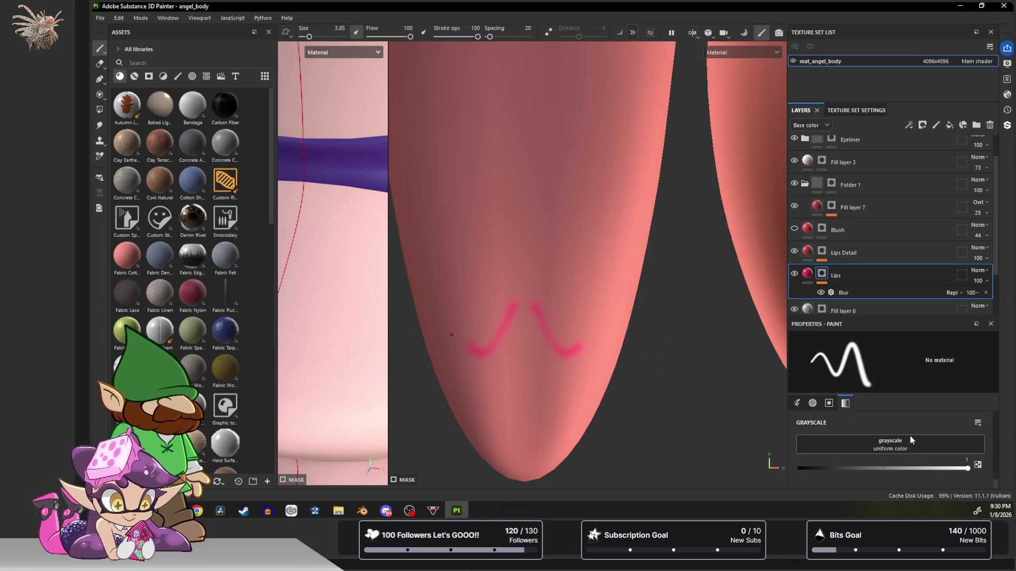
left_click_drag(967, 469, 797, 469)
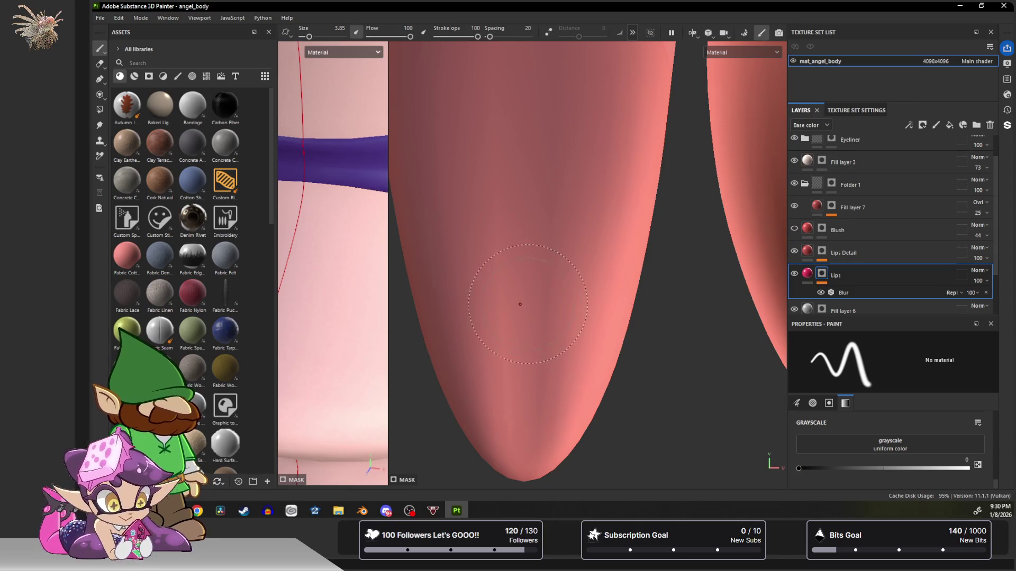
scroll(523, 311, "down", 3)
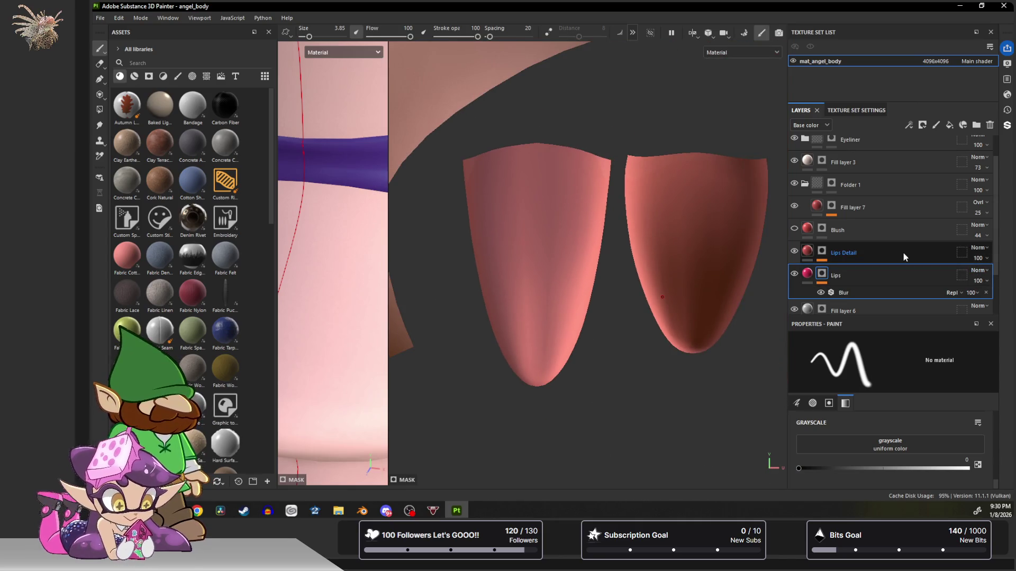
scroll(903, 253, "up", 1)
left_click(795, 236)
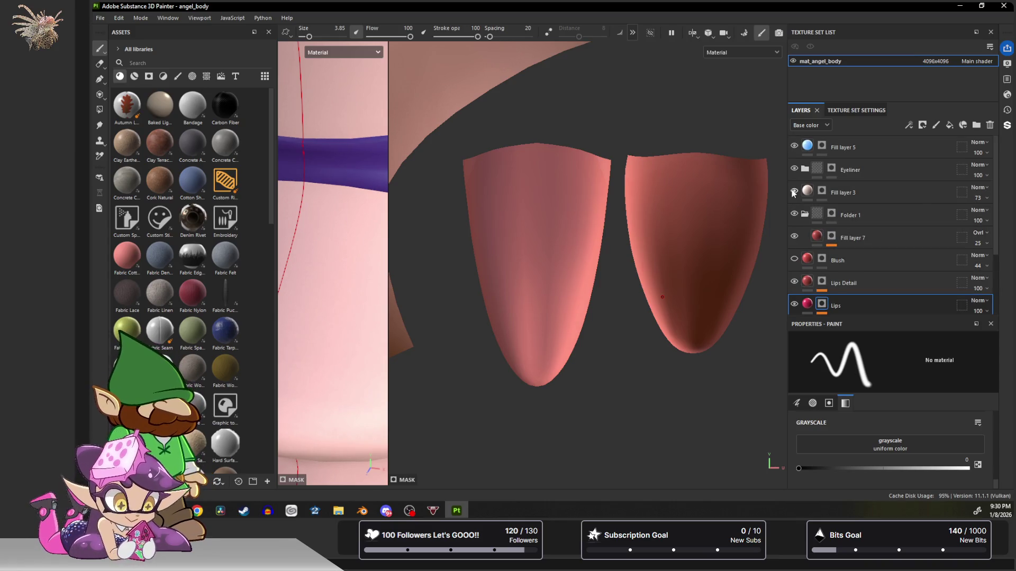
scroll(850, 219, "down", 3)
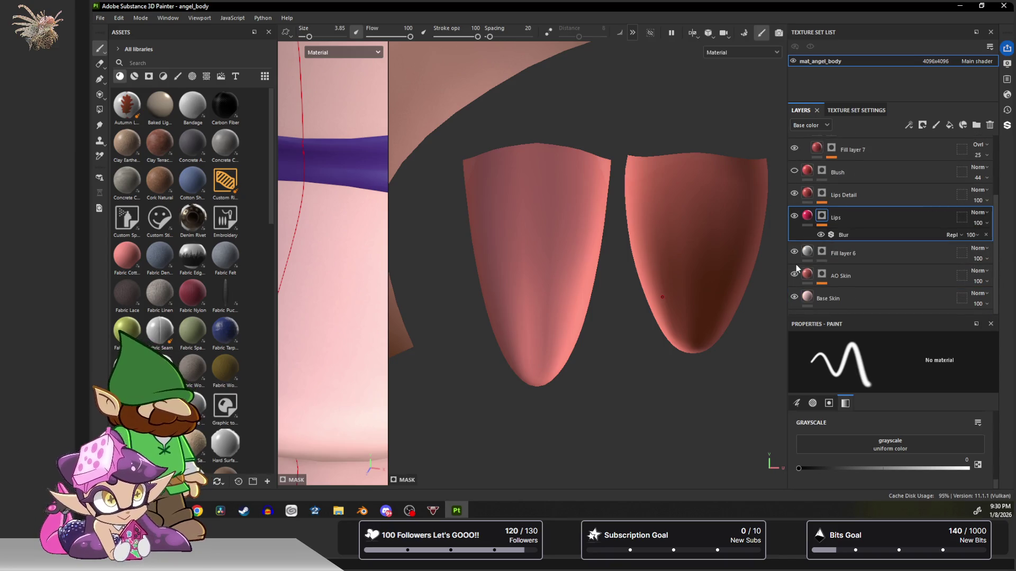
Hide Lips Detail, show Blush again, test-toggle AO Skin, then select Fill layer 5 at the top.
left_click(795, 172)
left_click(796, 171)
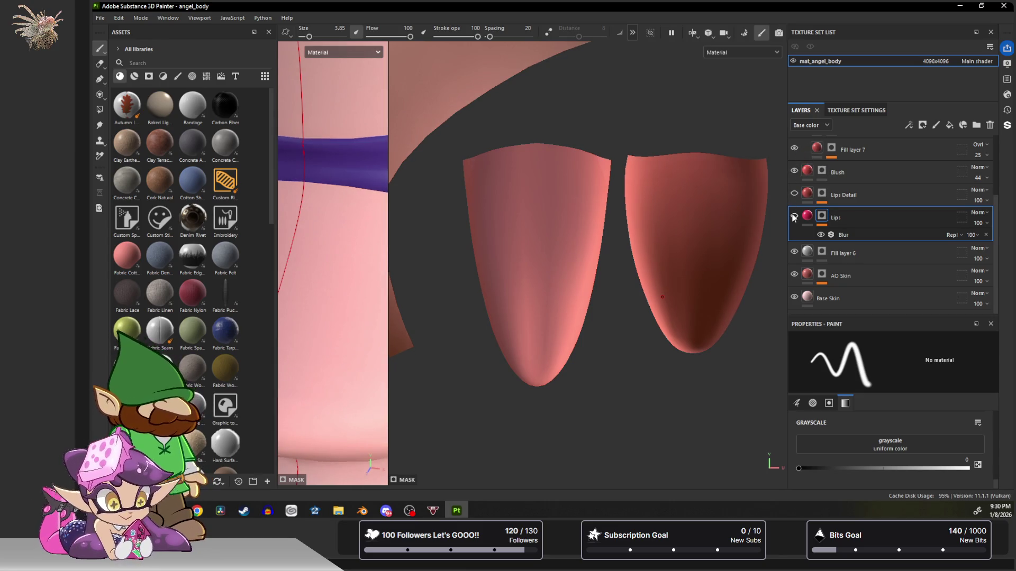
left_click(795, 276)
left_click(795, 276)
left_click(794, 276)
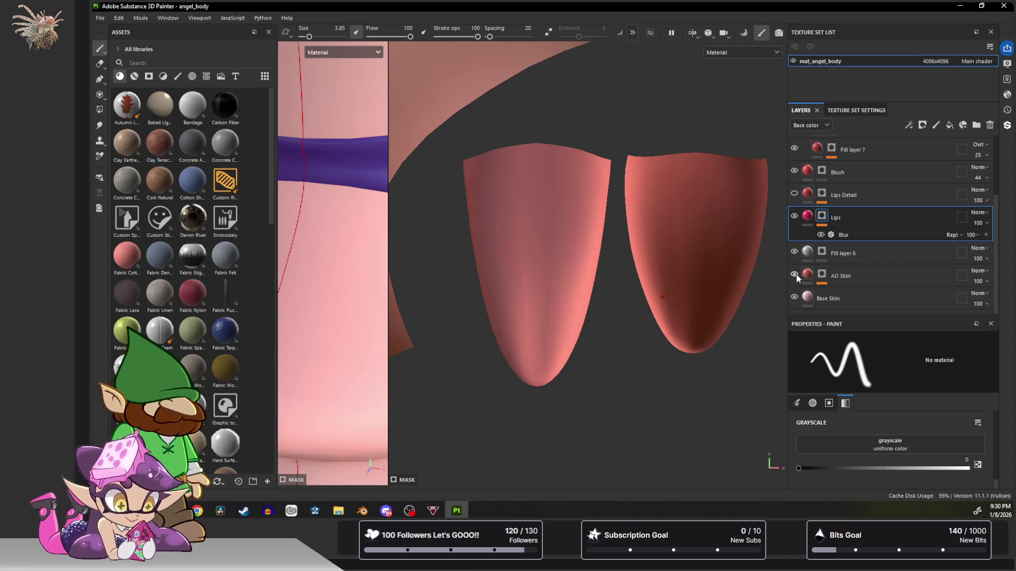
scroll(866, 273, "up", 3)
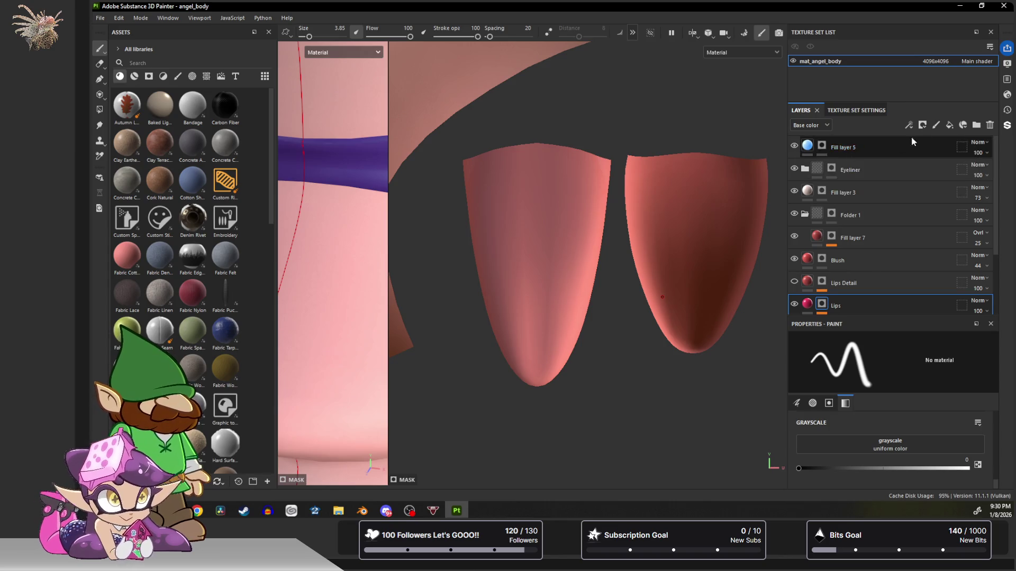
left_click(925, 141)
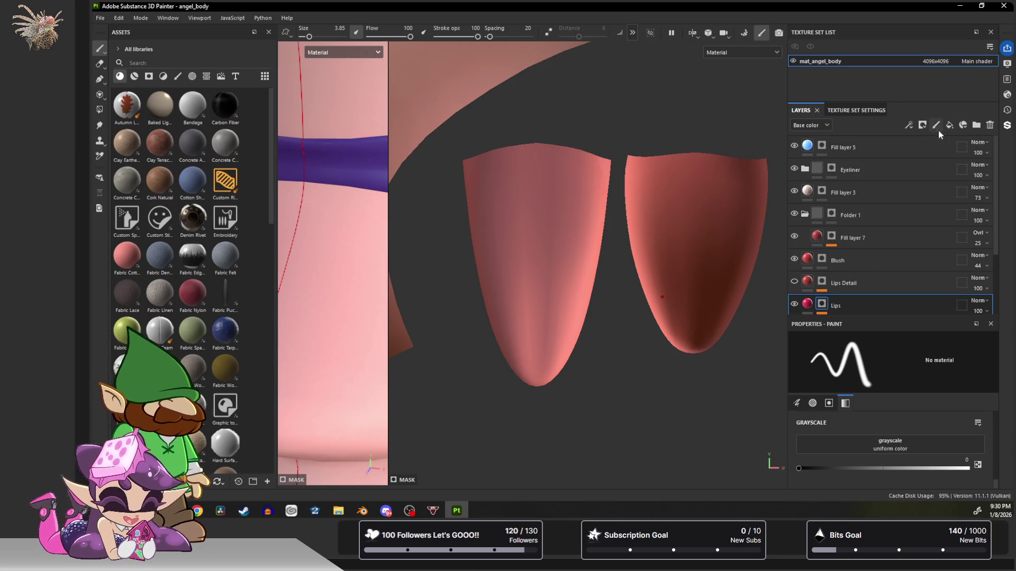
Create a folder named Mouth at the top of the stack and add a new fill layer.
left_click(976, 126)
double_click(834, 145)
type("Mouth")
key("Return")
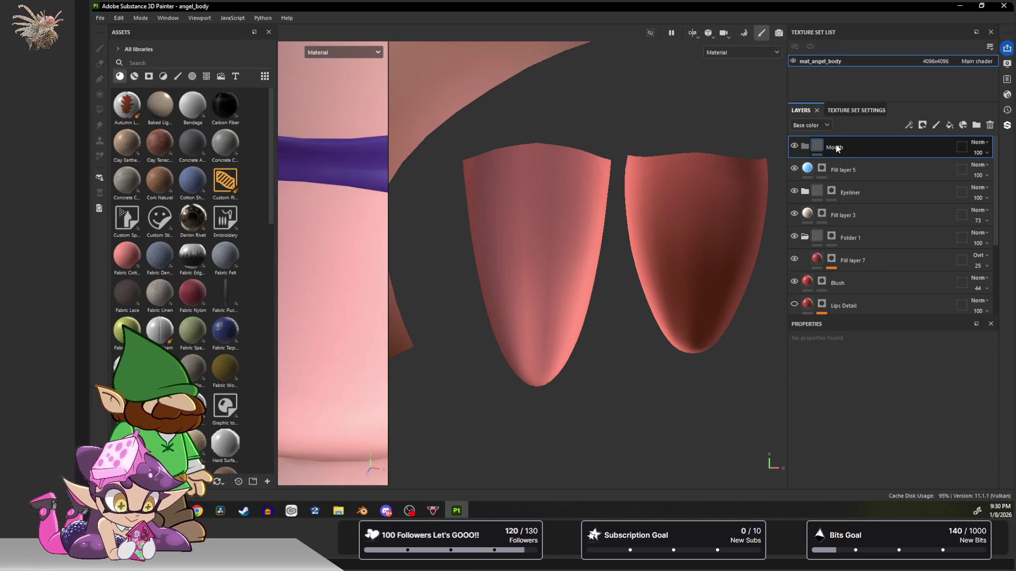
left_click(950, 125)
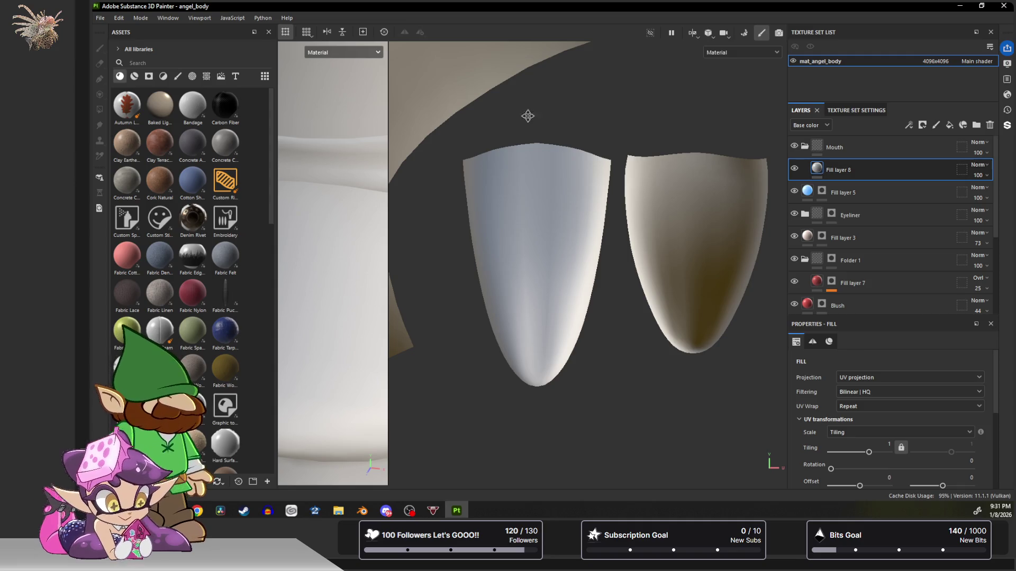
double_click(827, 171)
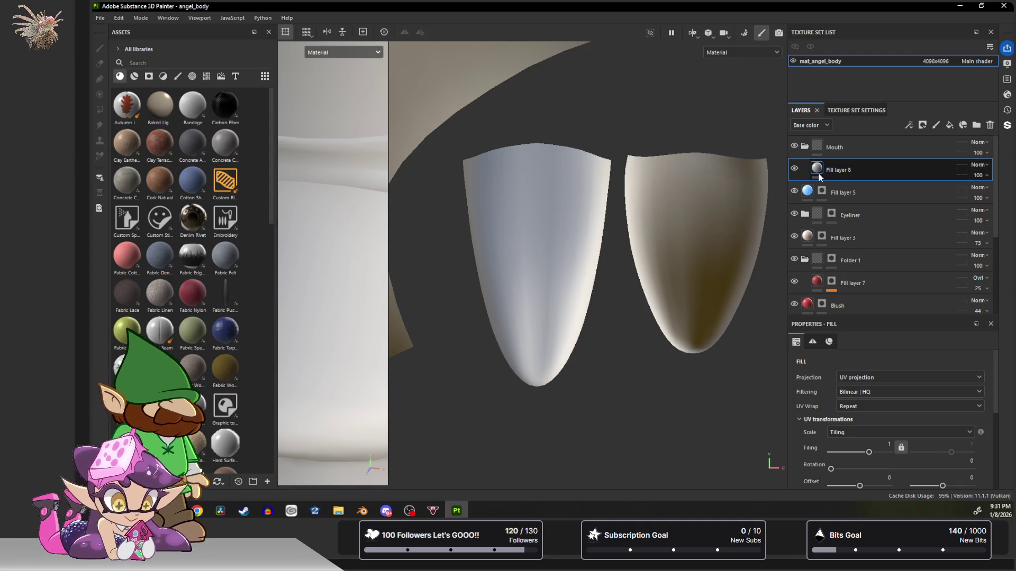
left_click(834, 147)
left_click(837, 172)
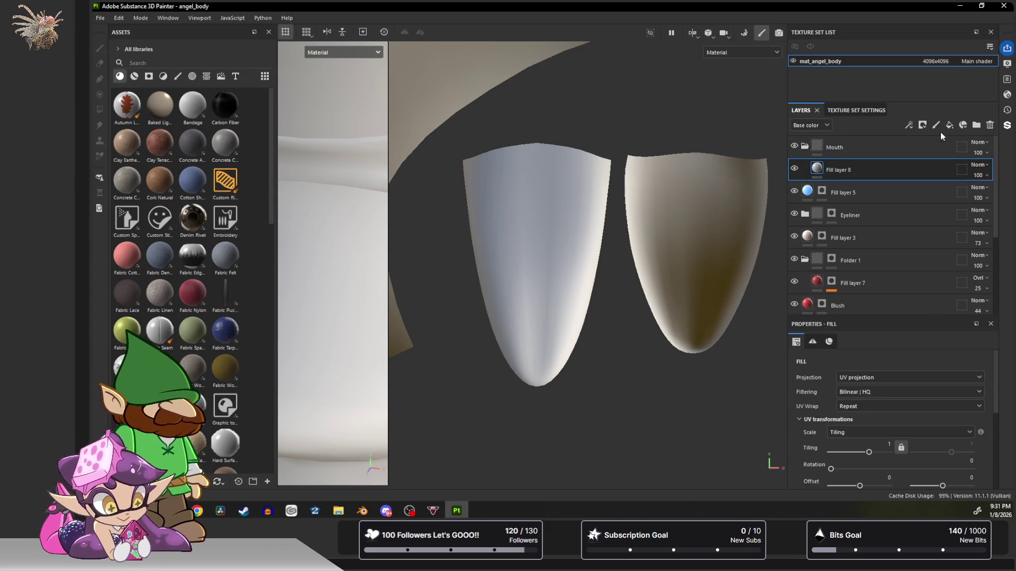
left_click(924, 128)
Add a black mask to Fill layer 8 and select that mask for painting.
left_click(940, 150)
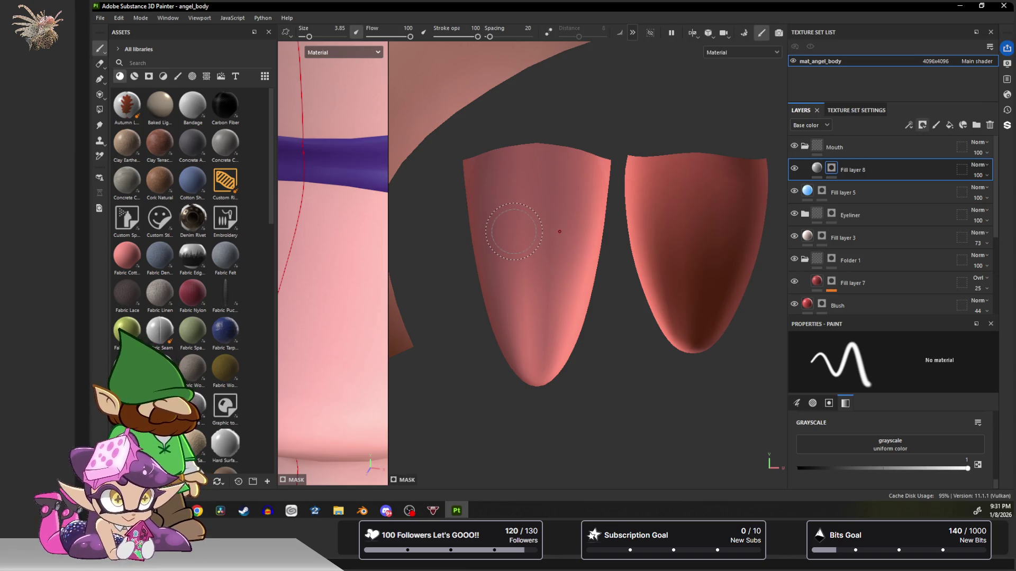
left_click(855, 148)
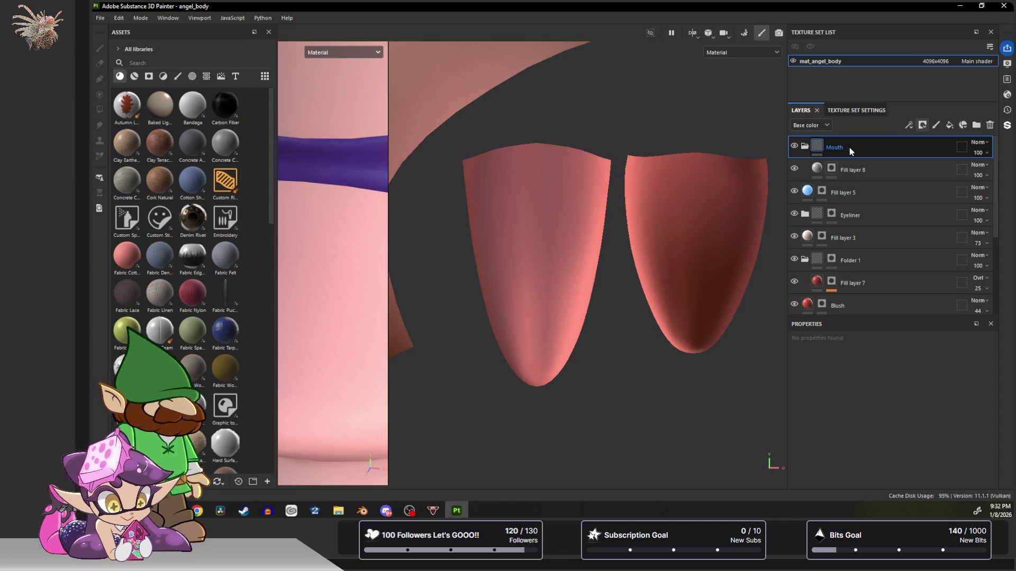
left_click(831, 168)
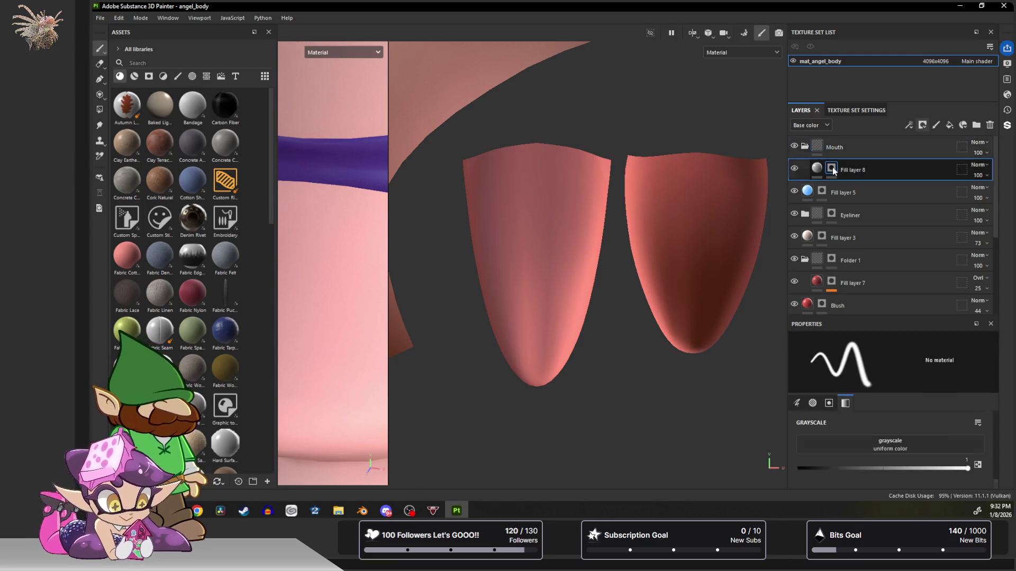
Collapse the Mouth folder, add a fill layer and give the folder a mask.
left_click(833, 168)
left_click(835, 148)
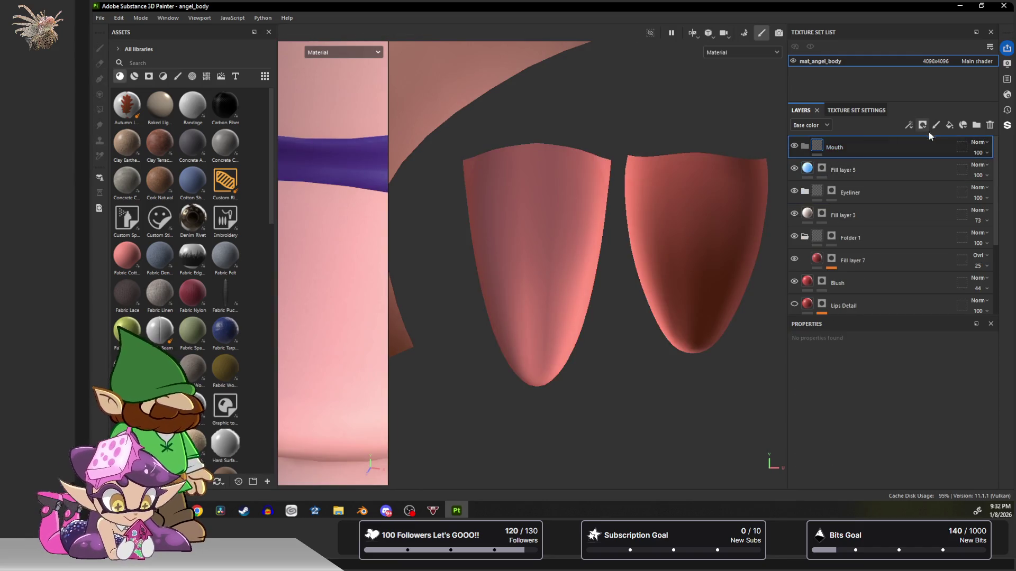
left_click(949, 126)
left_click(842, 145)
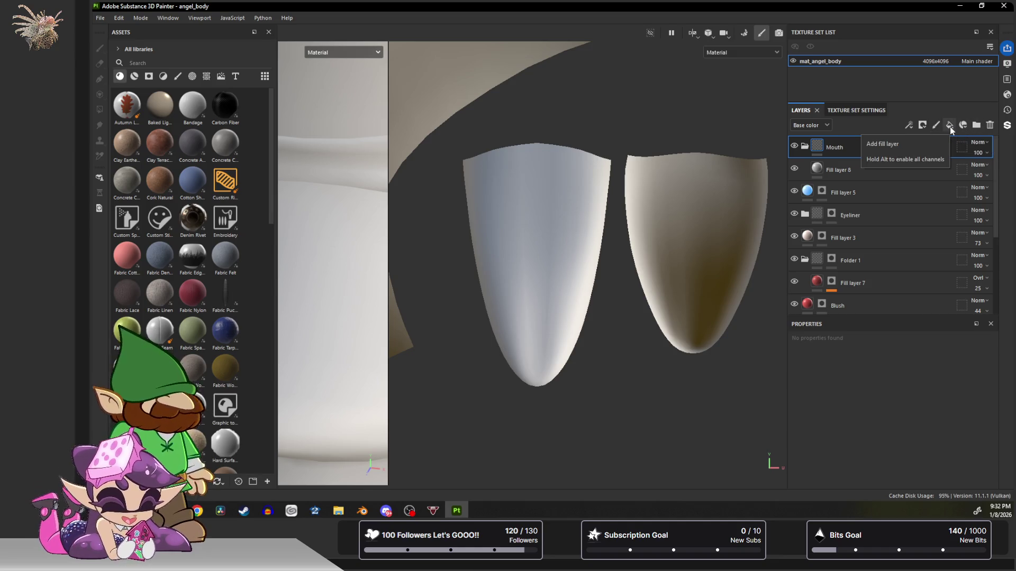
left_click(922, 125)
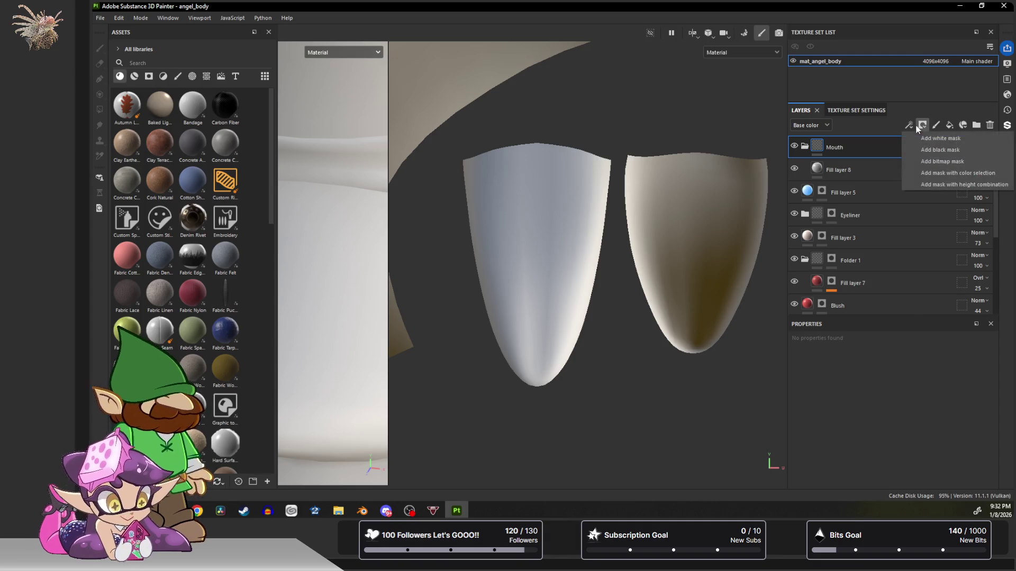
left_click(933, 150)
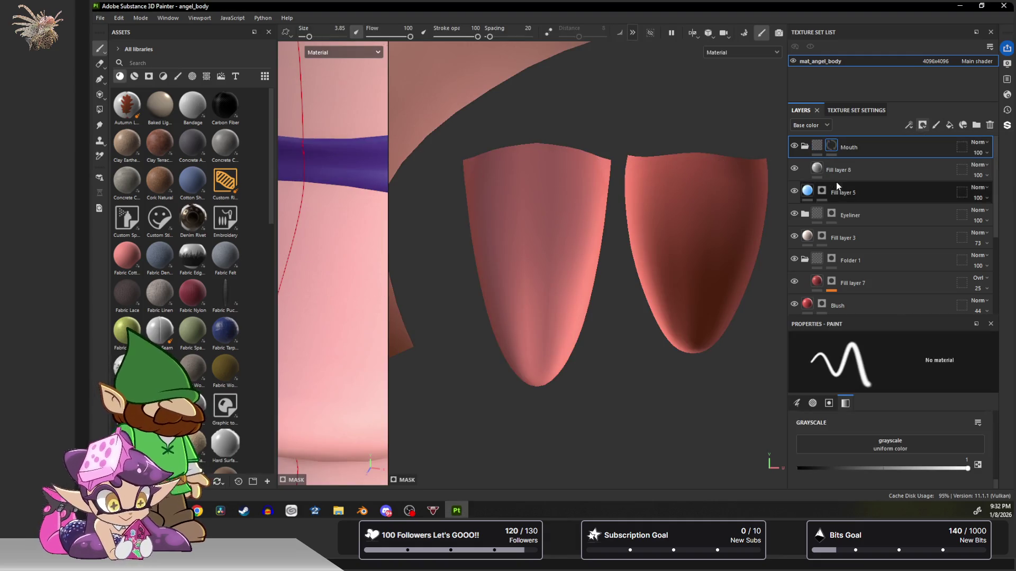
Rename the Mouth folder to 'Tomgue' and switch to polygon-fill mask painting.
double_click(846, 148)
type("Tonghue")
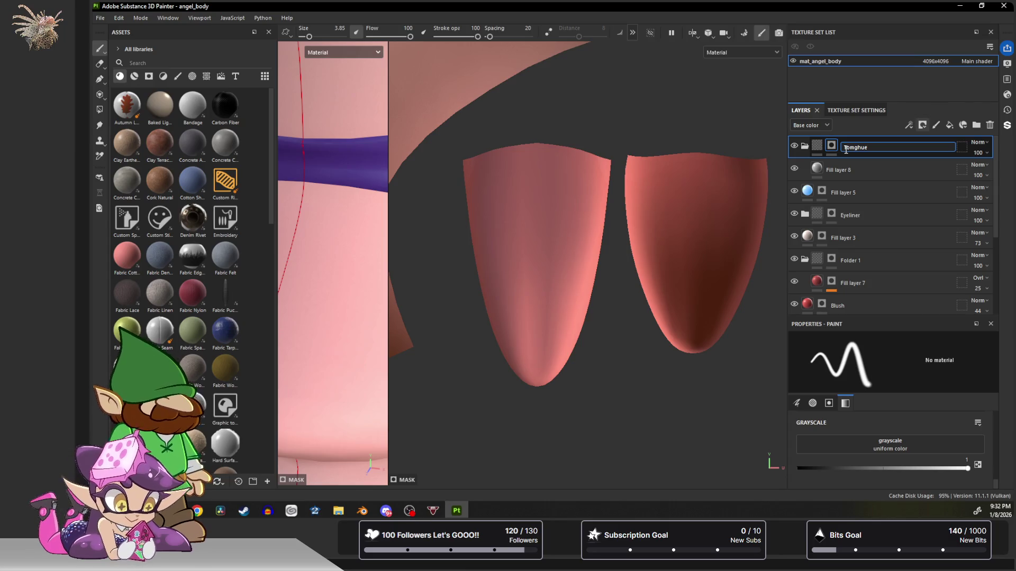
key("Return")
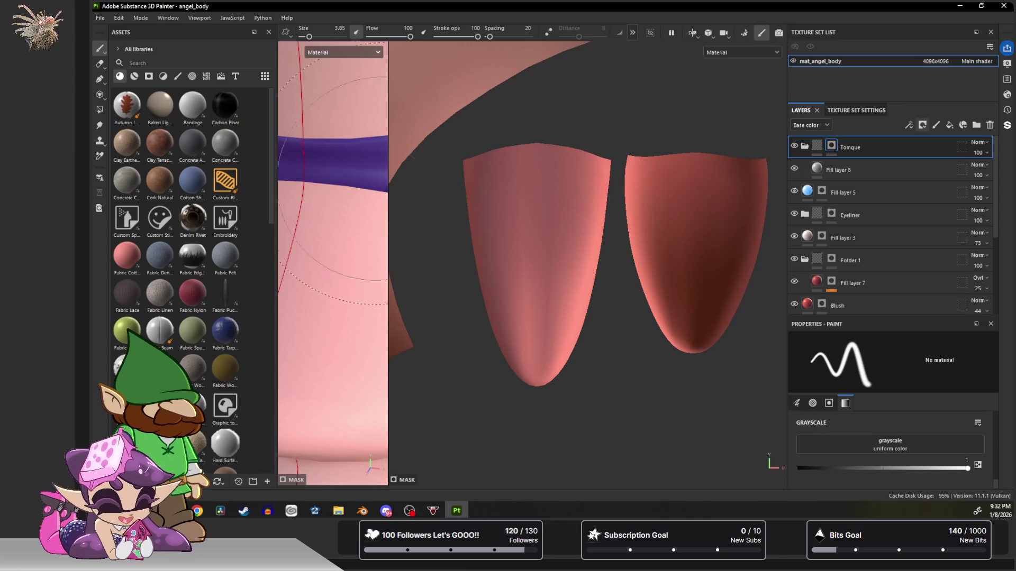
left_click(100, 109)
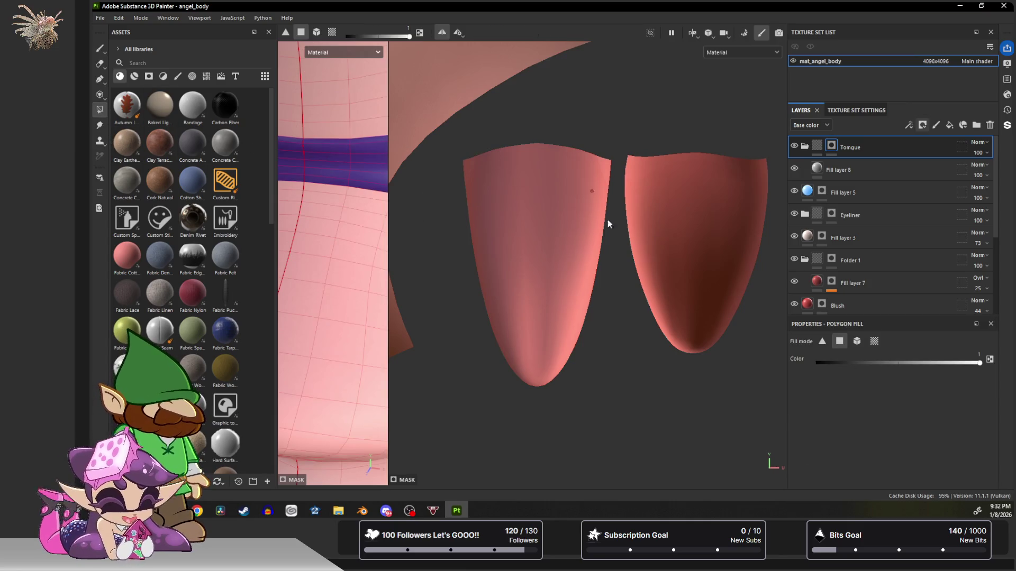
Polygon-fill both tongue meshes into the tongue folder's mask, then make Fill layer 8 active.
left_click(824, 151)
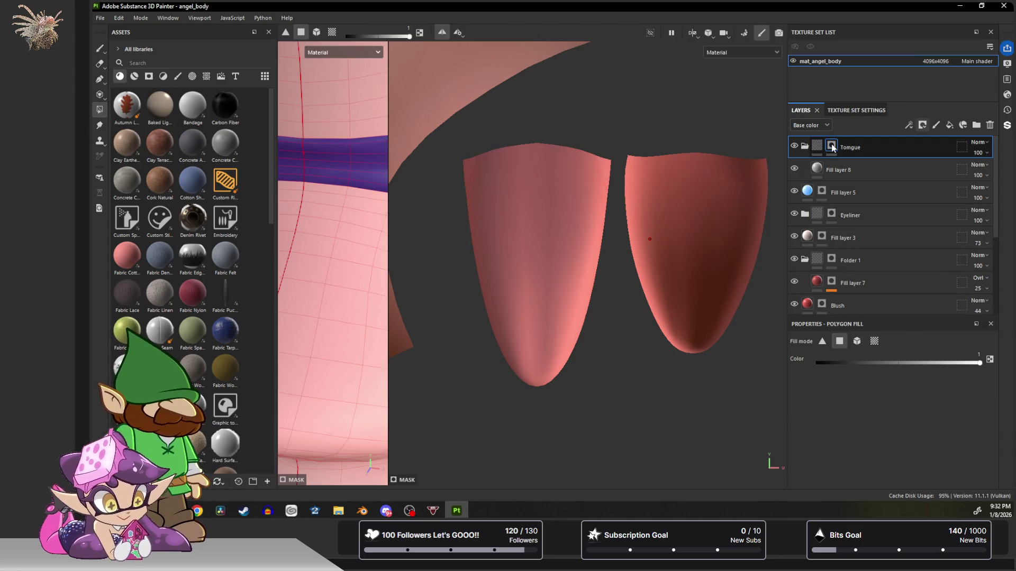
left_click(678, 256)
left_click(560, 252)
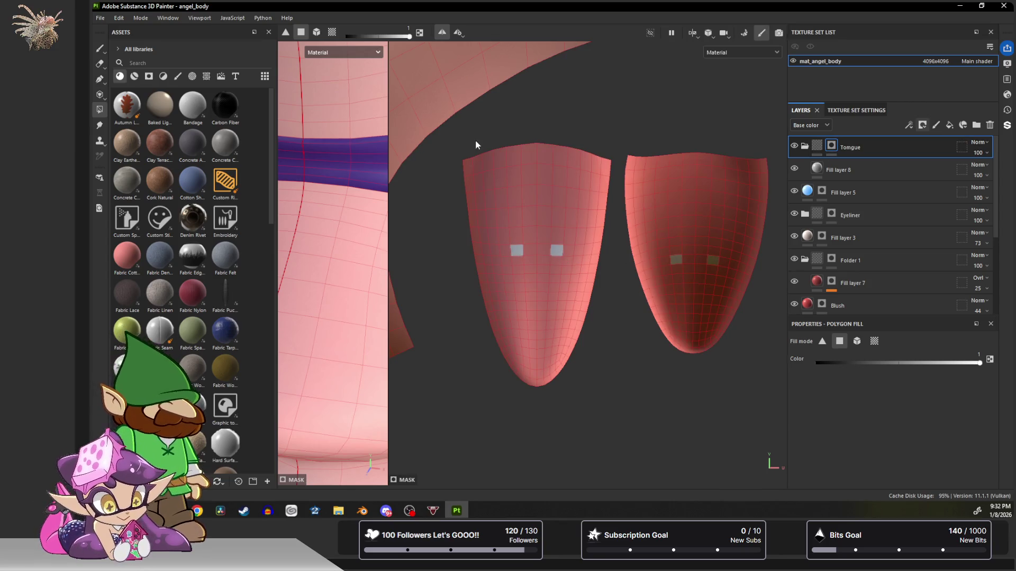
left_click(332, 32)
left_click(544, 211)
left_click(707, 224)
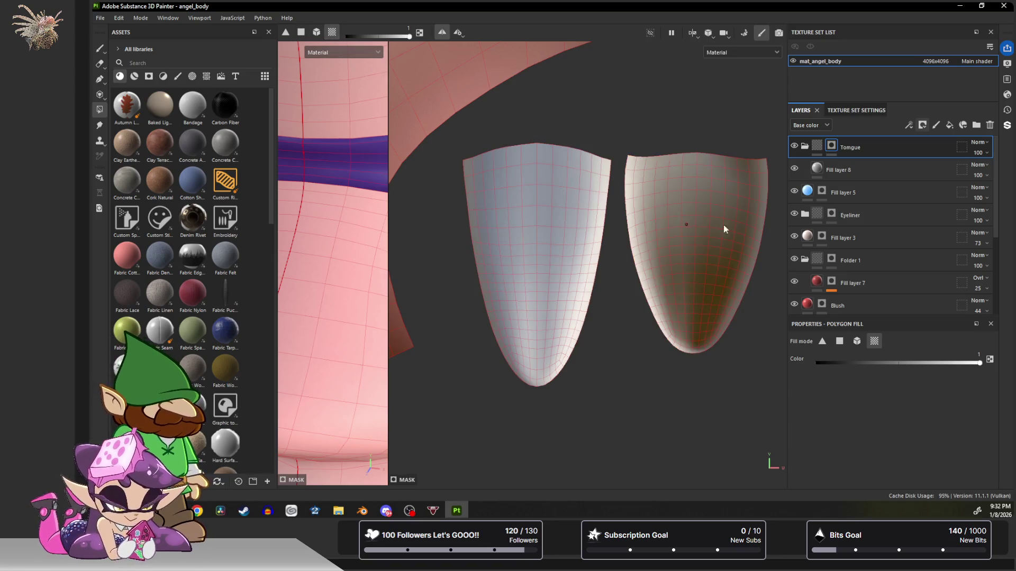
left_click(830, 171)
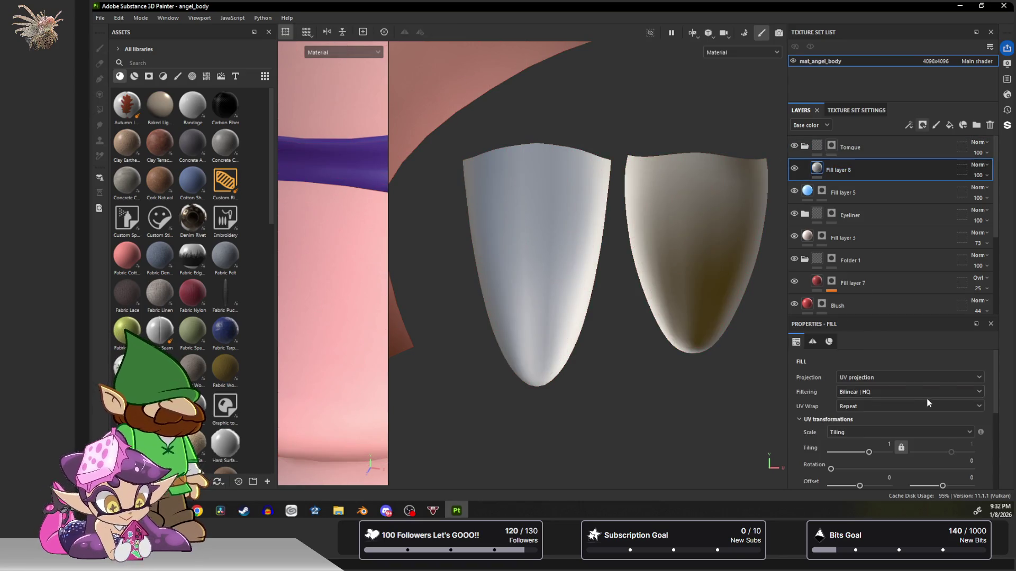
scroll(928, 398, "down", 1)
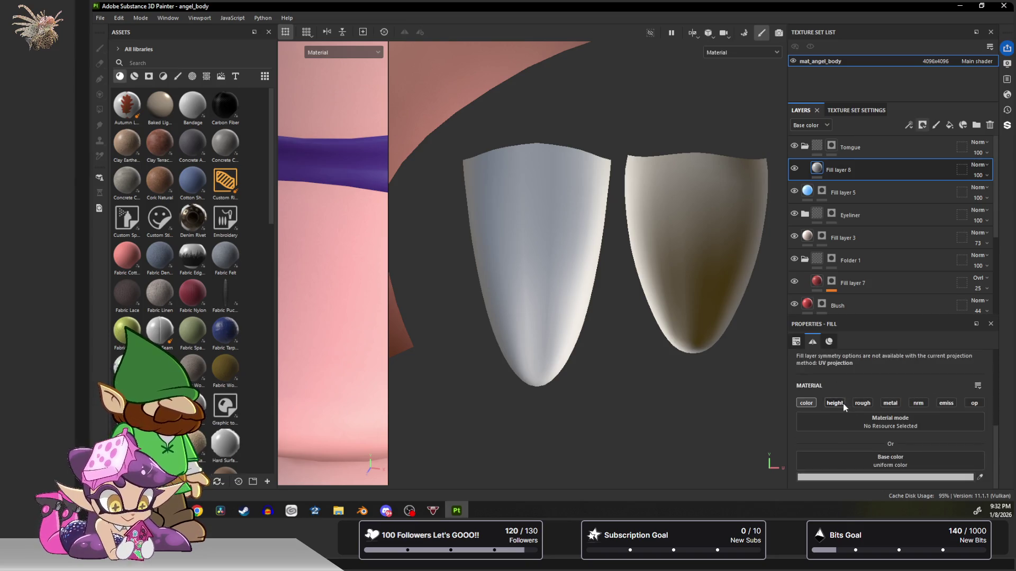
Set Fill layer 8's base colour to a deep blue in the colour picker.
left_click(862, 403)
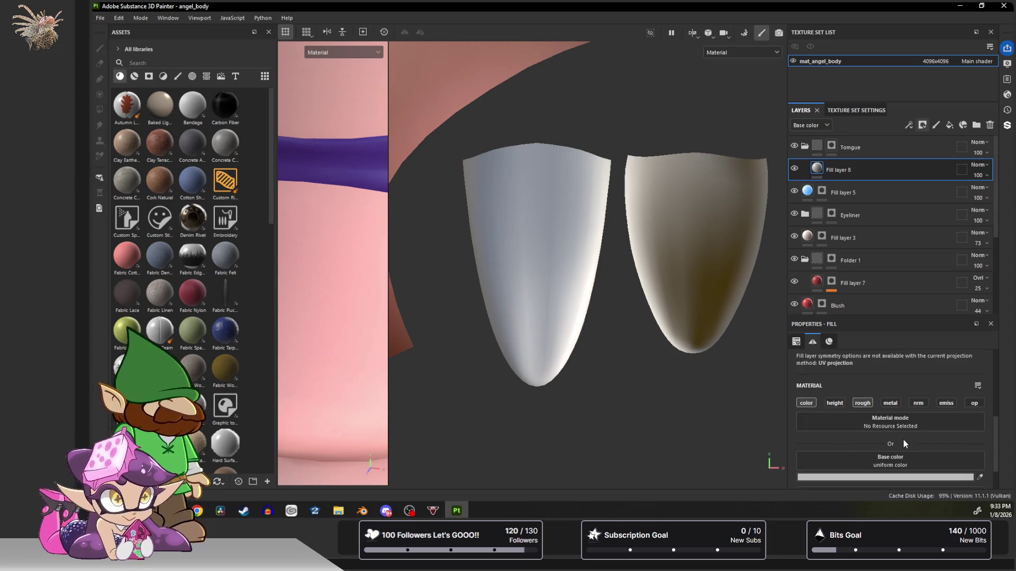
scroll(904, 440, "down", 2)
left_click(919, 436)
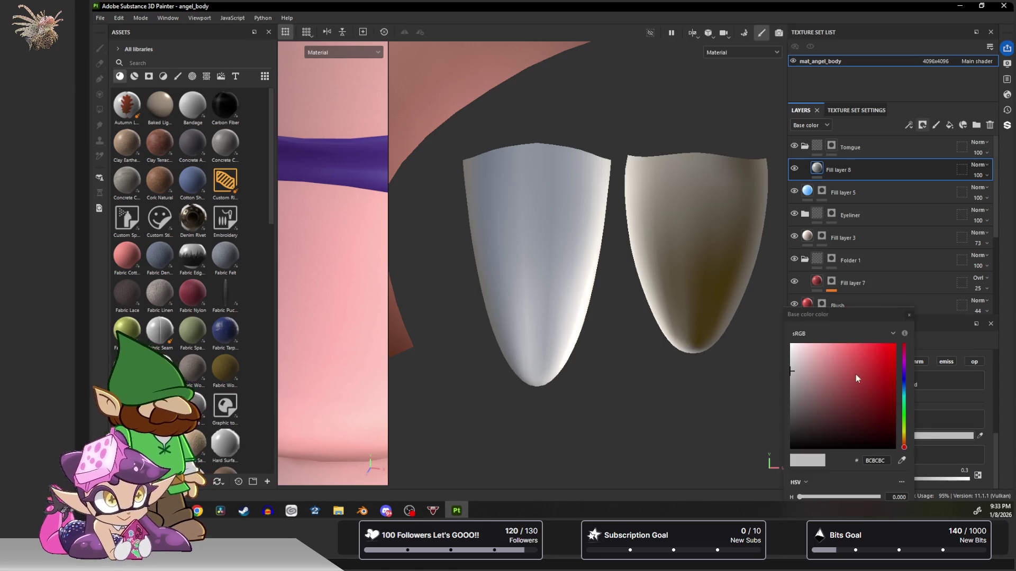
left_click_drag(793, 374, 879, 395)
left_click(905, 372)
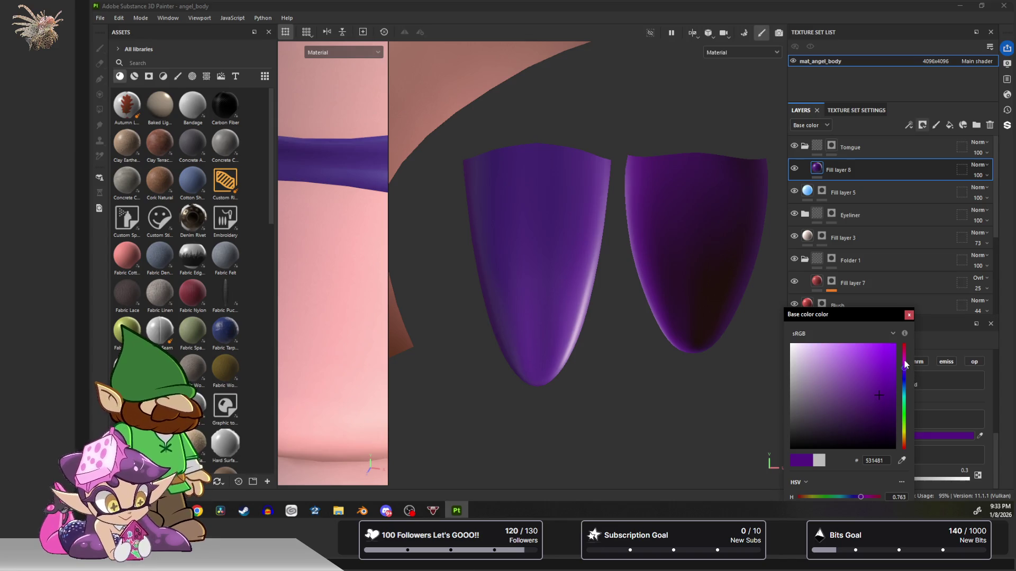
left_click_drag(903, 383, 905, 392)
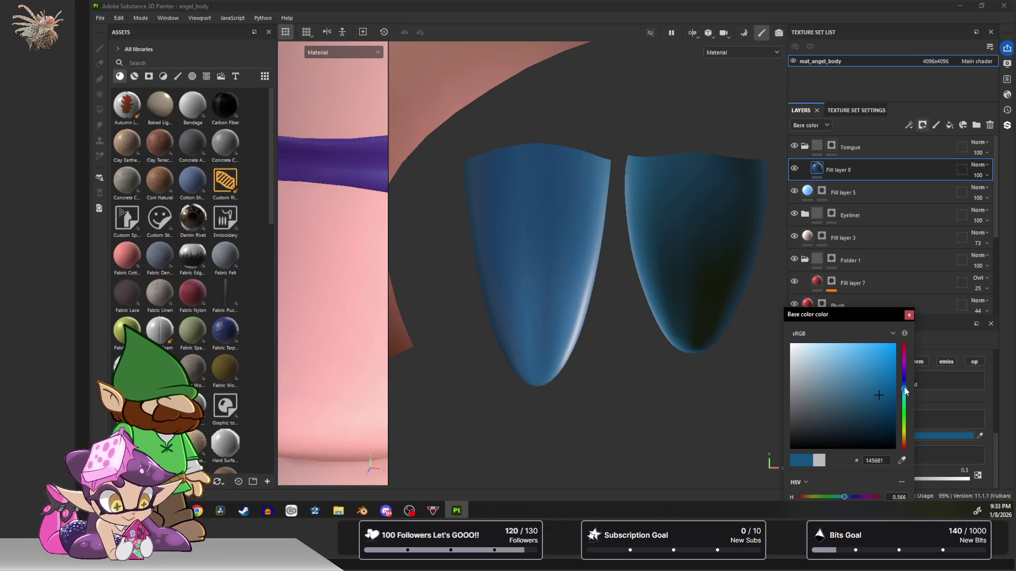
left_click_drag(904, 387, 905, 389)
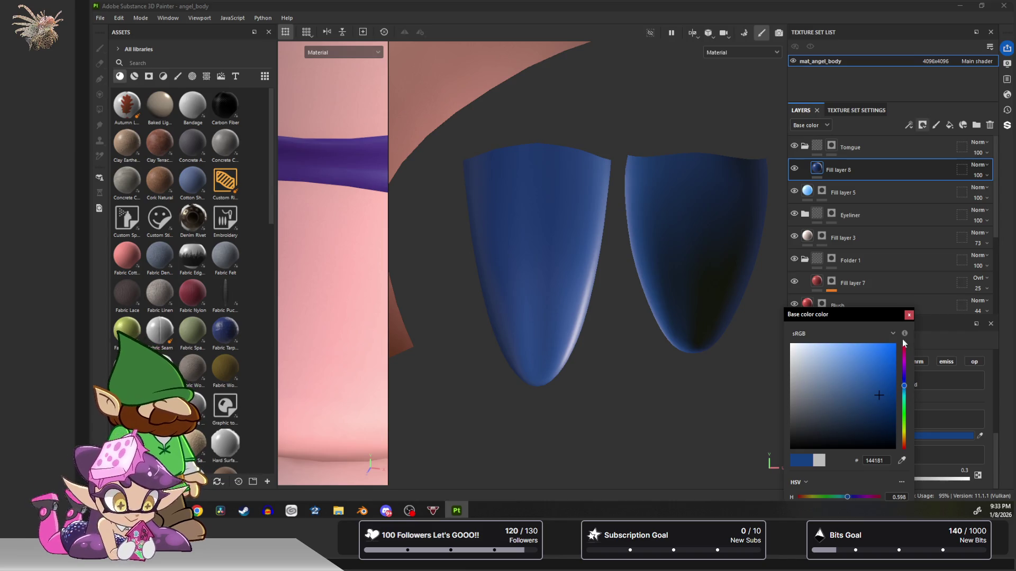
left_click(910, 316)
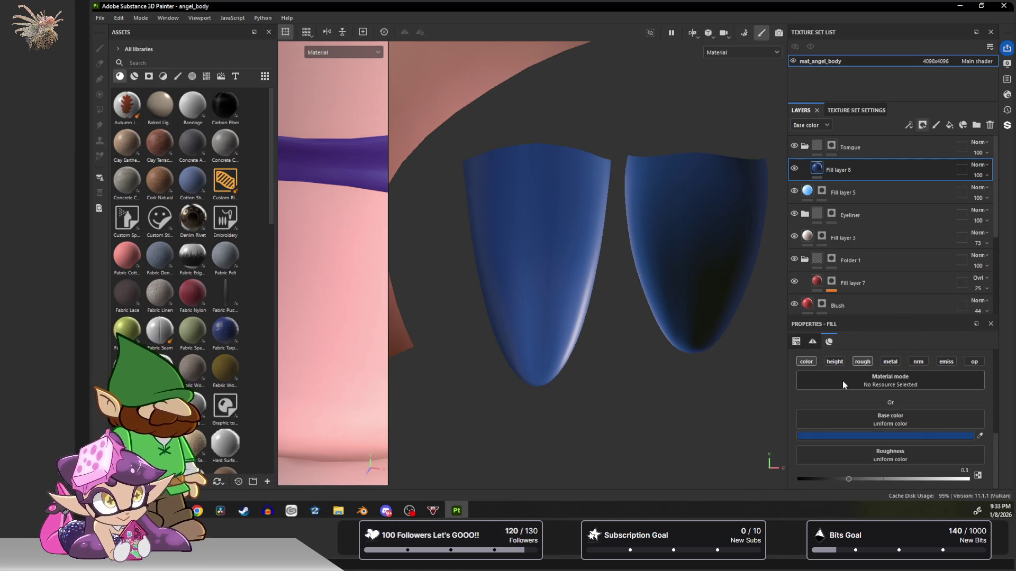
Lower Fill layer 8's roughness to about 0.07 for a glossy tongue and add a fill layer above it.
left_click(845, 477)
left_click_drag(846, 478, 808, 474)
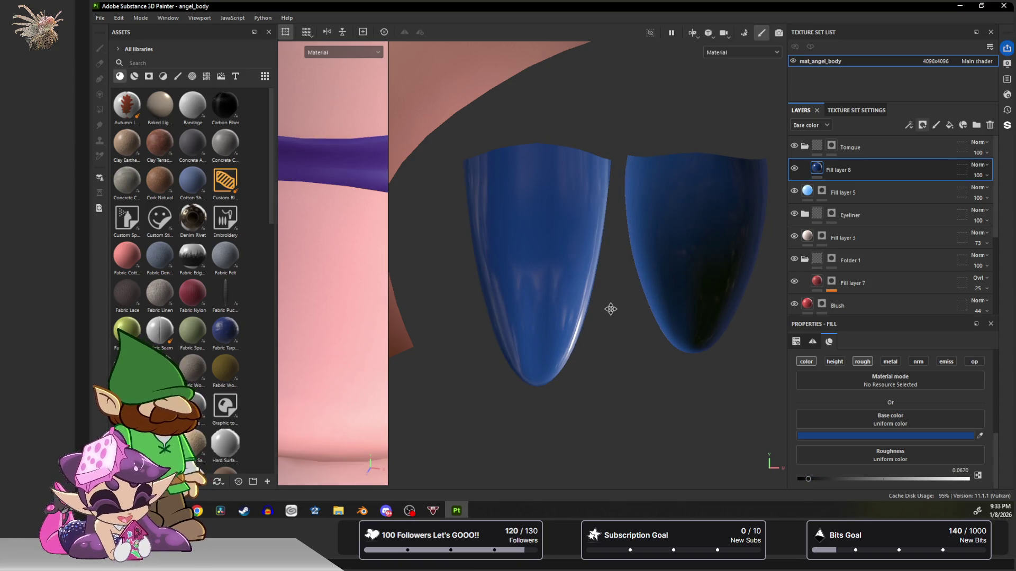
left_click_drag(806, 476, 813, 479)
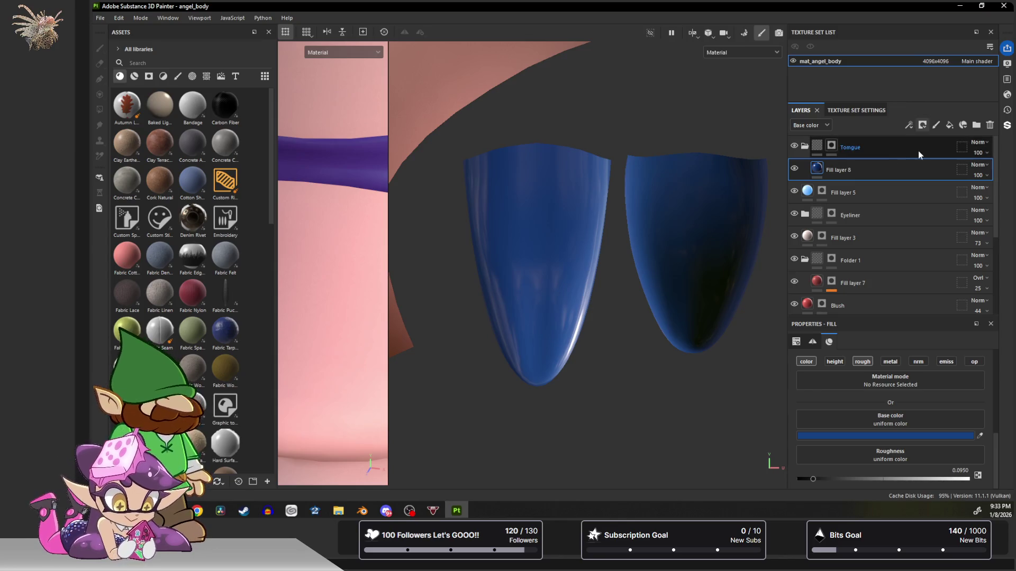
left_click(924, 127)
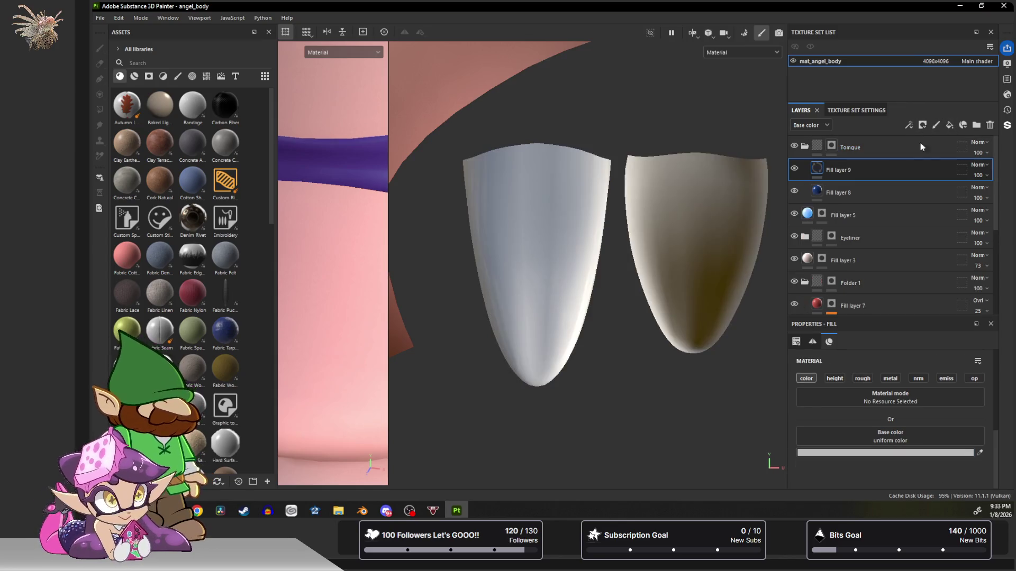
Give Fill layer 9 a black mask with a fill effect using the Cells 1 pattern.
left_click(926, 126)
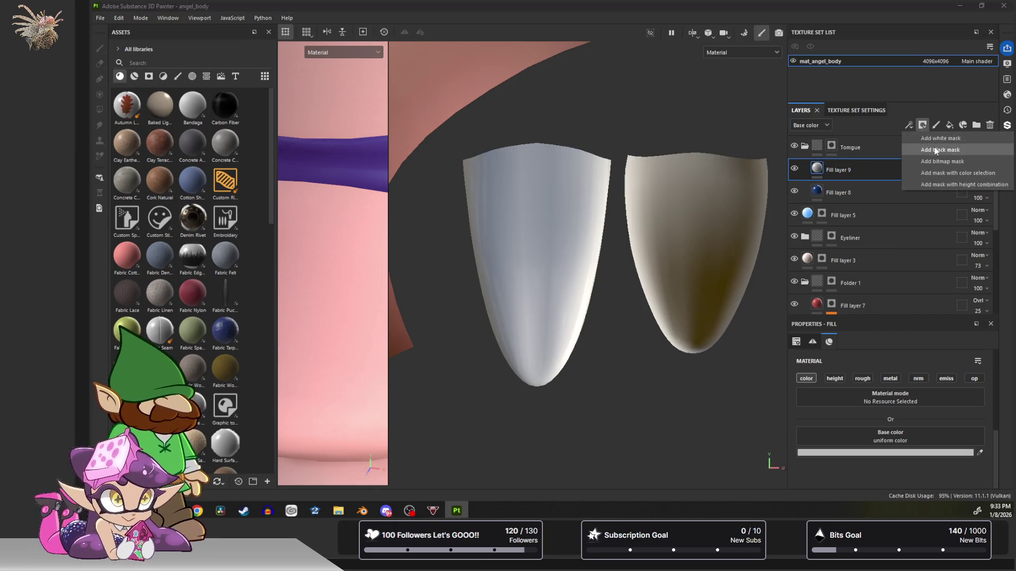
left_click(935, 147)
left_click(923, 125)
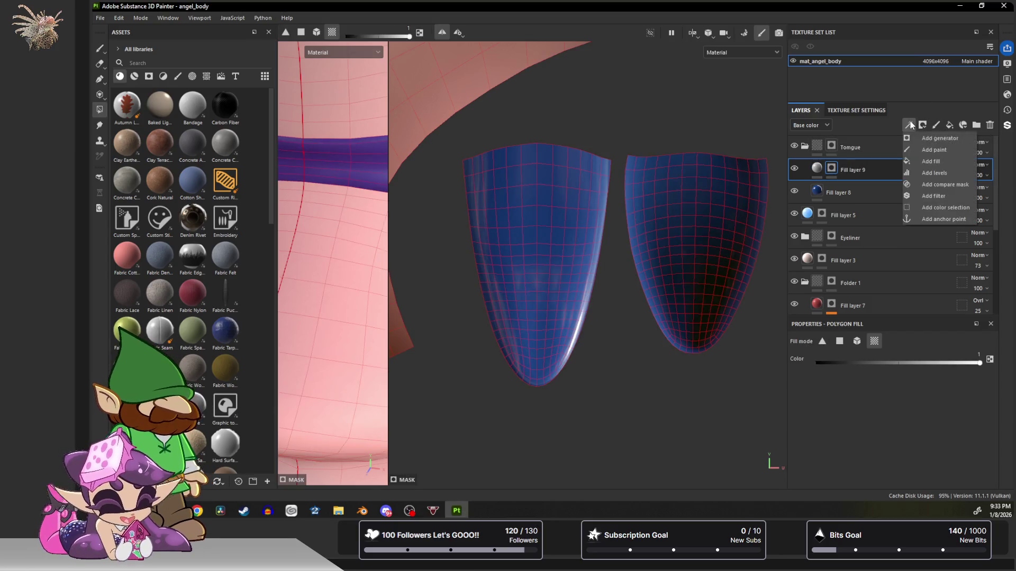
left_click(941, 163)
left_click(890, 382)
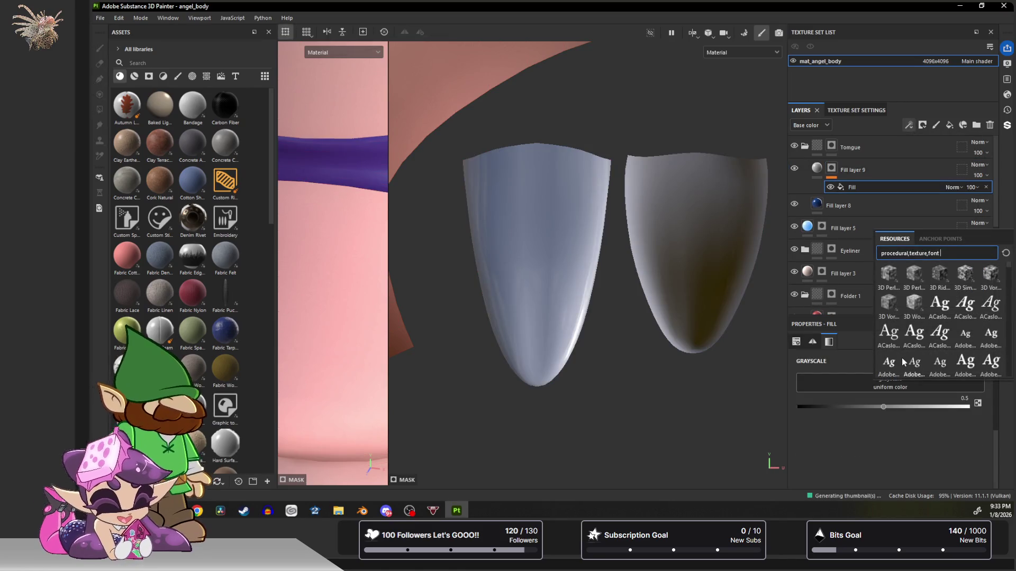
type("cell")
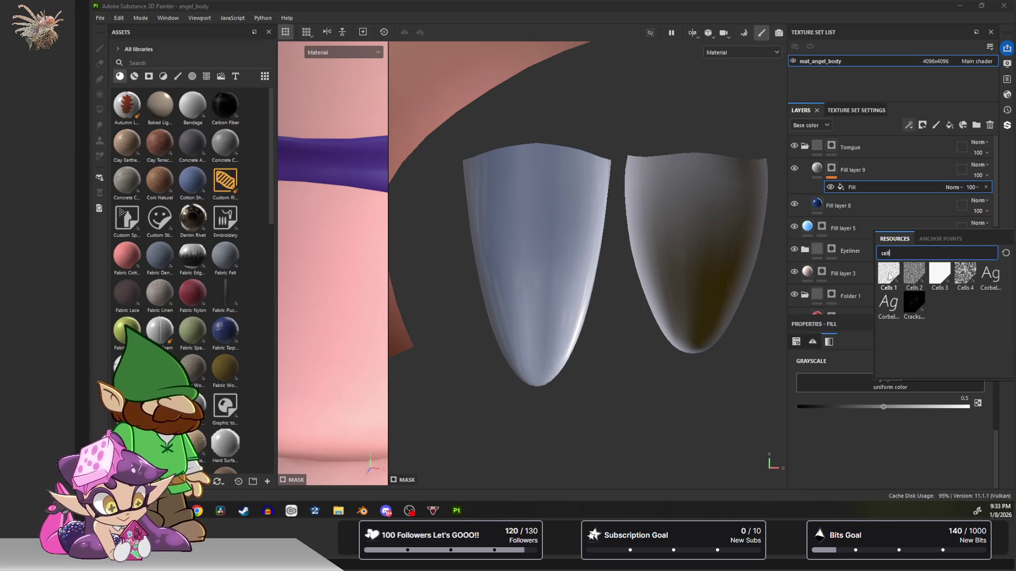
left_click(889, 274)
scroll(870, 444, "down", 3)
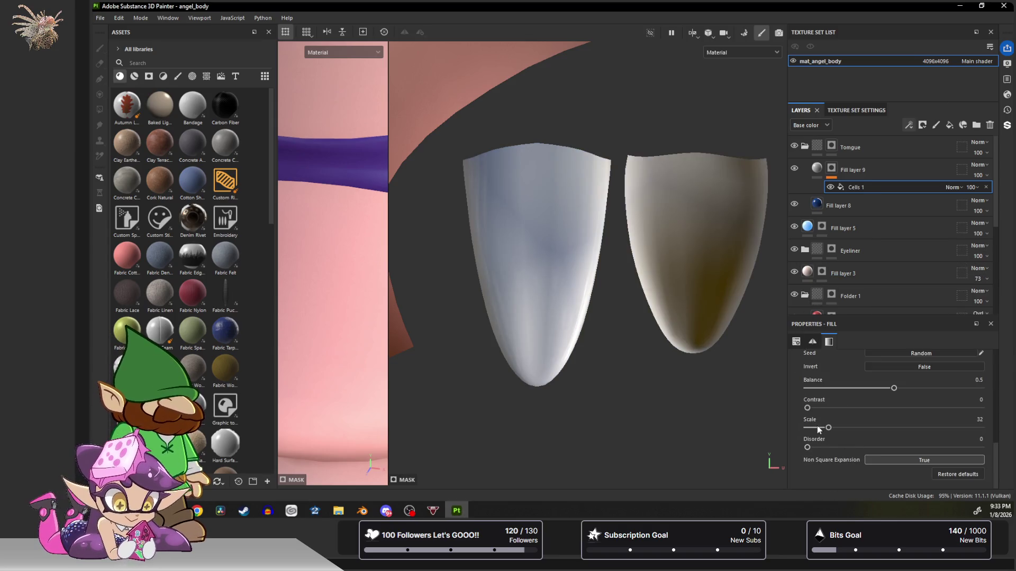
left_click_drag(832, 427, 929, 429)
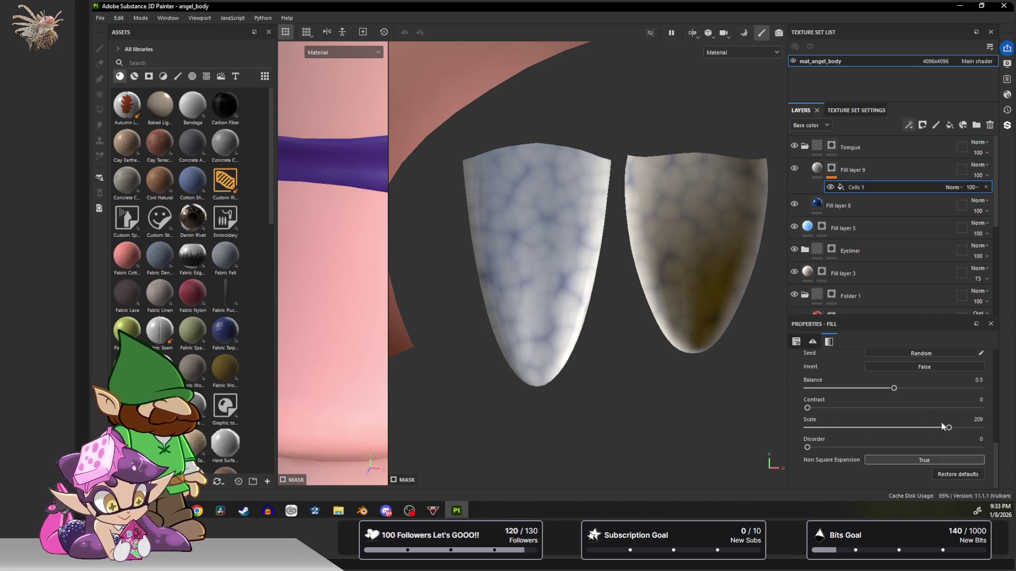
Stretch the cell pattern with 4 by 0.96 tiling and invert it, then return to Fill layer 9's material.
left_click(812, 342)
scroll(841, 390, "up", 2)
scroll(867, 387, "up", 2)
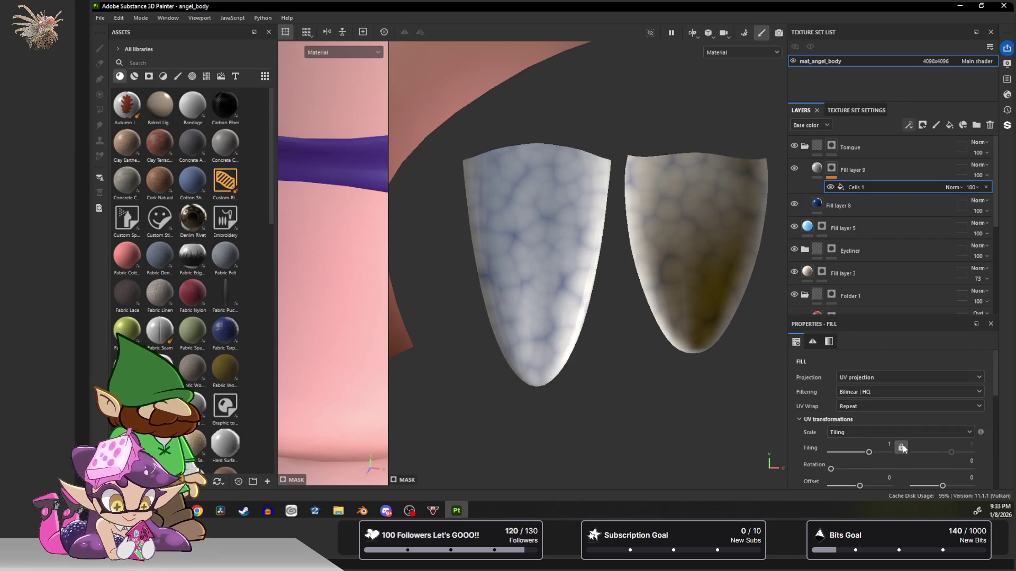
left_click_drag(869, 452, 874, 451)
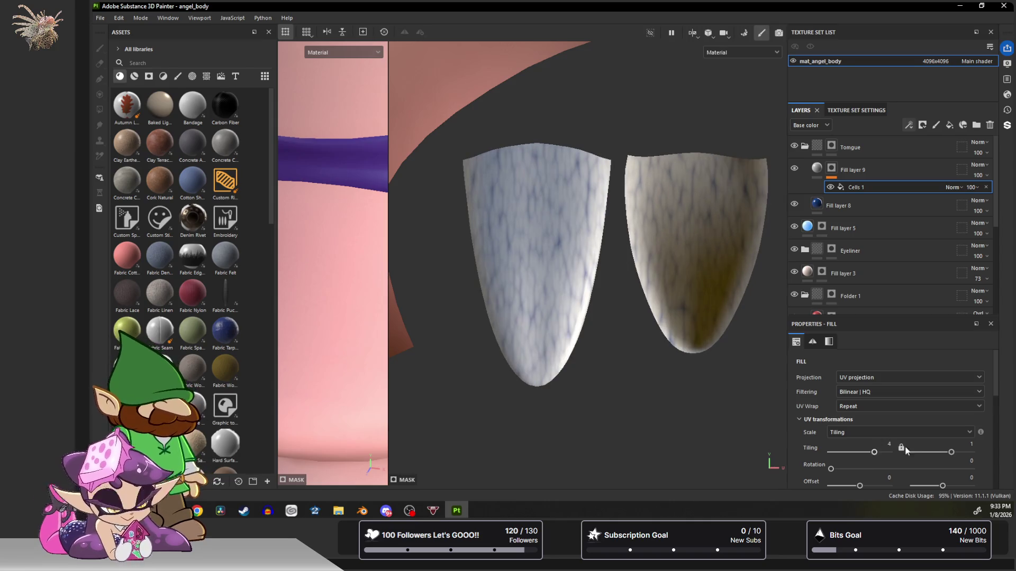
left_click_drag(952, 452, 951, 454)
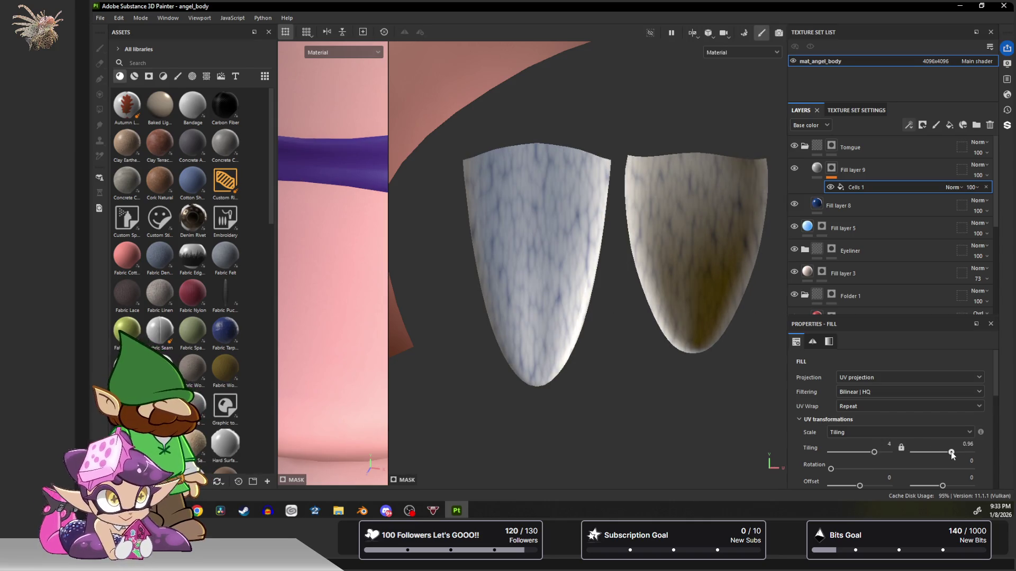
scroll(910, 451, "down", 3)
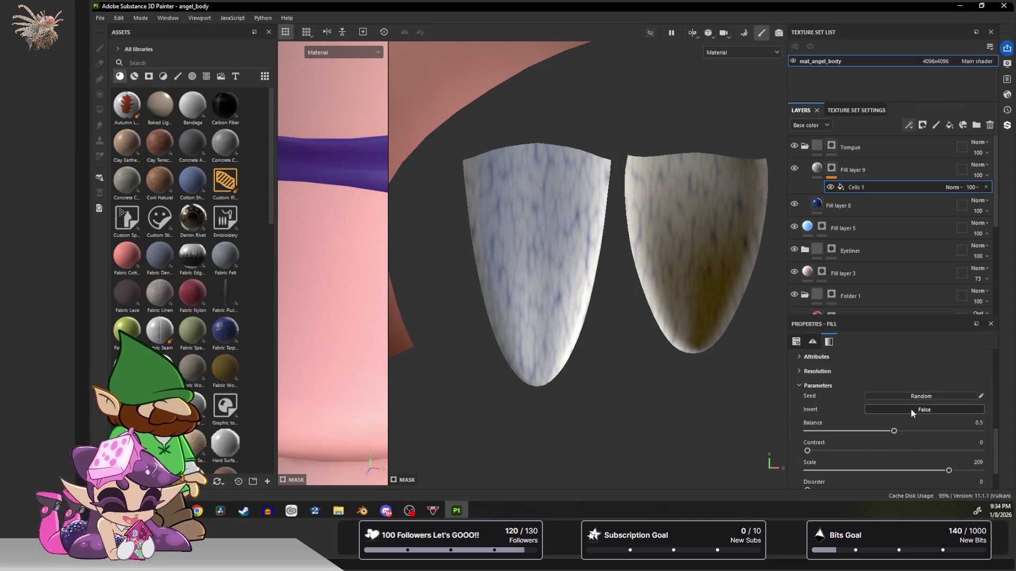
left_click(911, 409)
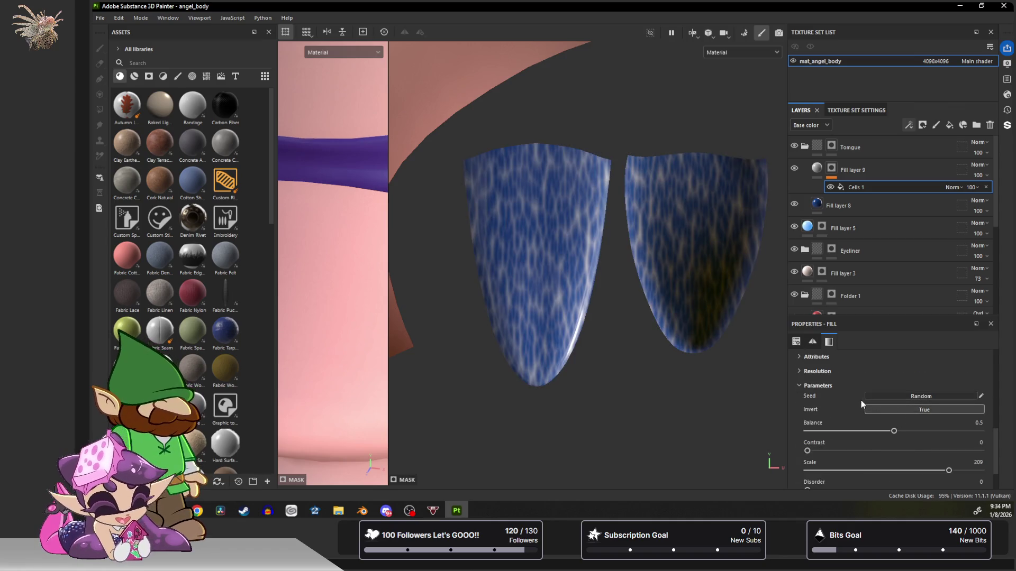
scroll(858, 406, "down", 1)
scroll(847, 382, "up", 3)
scroll(847, 382, "up", 3)
scroll(838, 395, "up", 2)
left_click(822, 177)
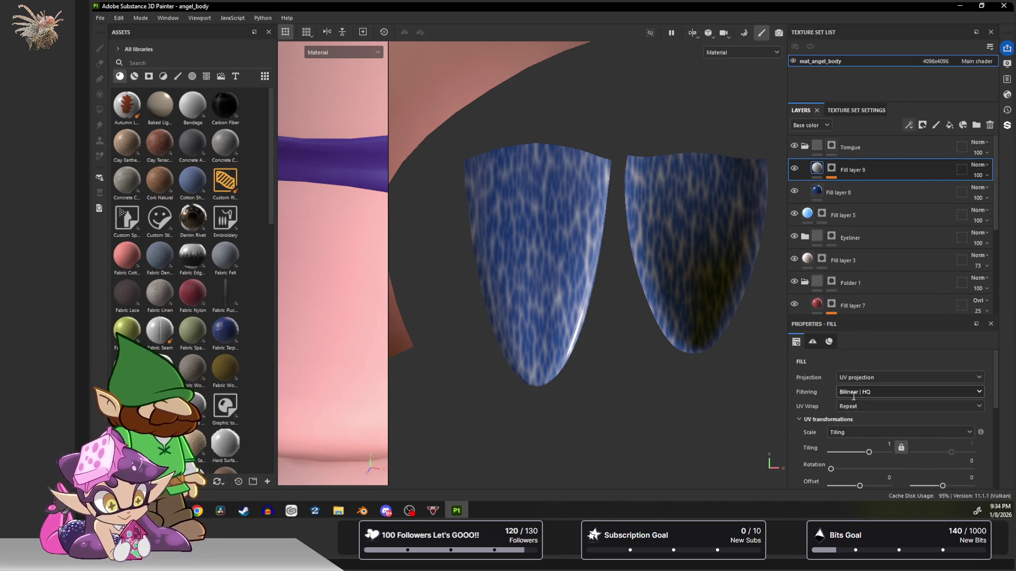
scroll(851, 401, "down", 3)
Enable height on Fill layer 9 at -0.0168, then add Fill layer 10 above Fill layer 8.
left_click(834, 393)
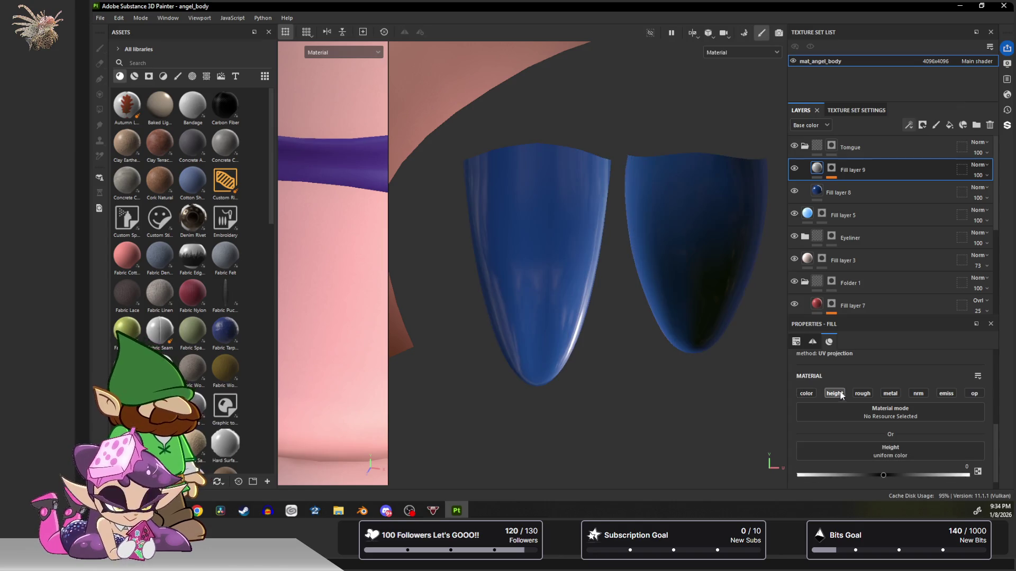
left_click_drag(885, 477, 882, 477)
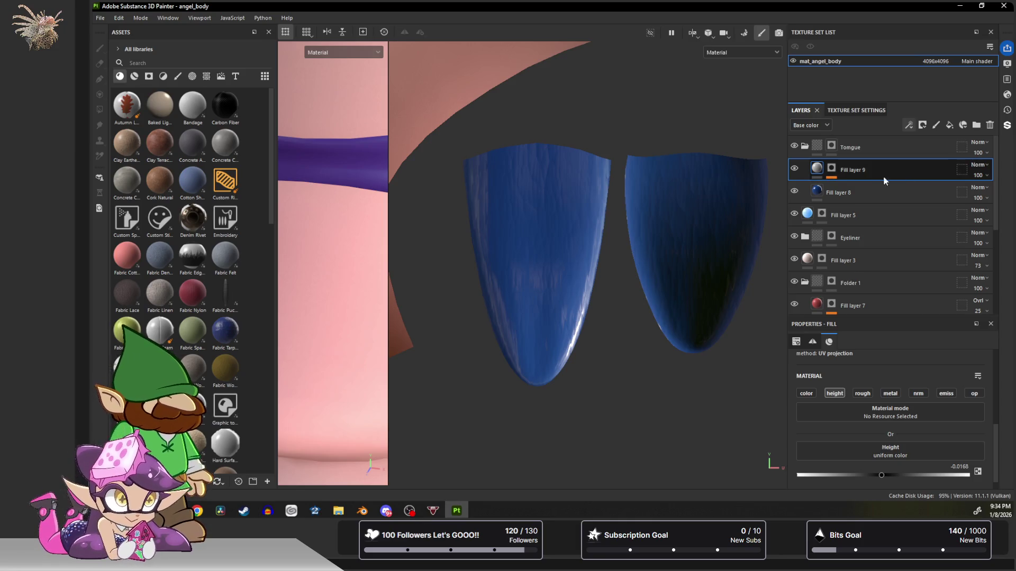
left_click(849, 190)
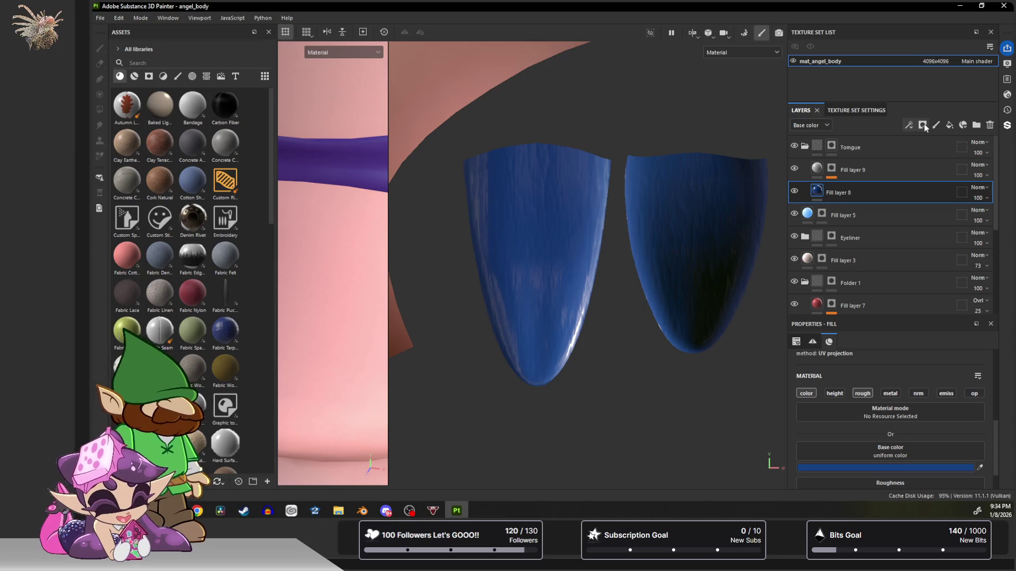
left_click(949, 125)
left_click(909, 125)
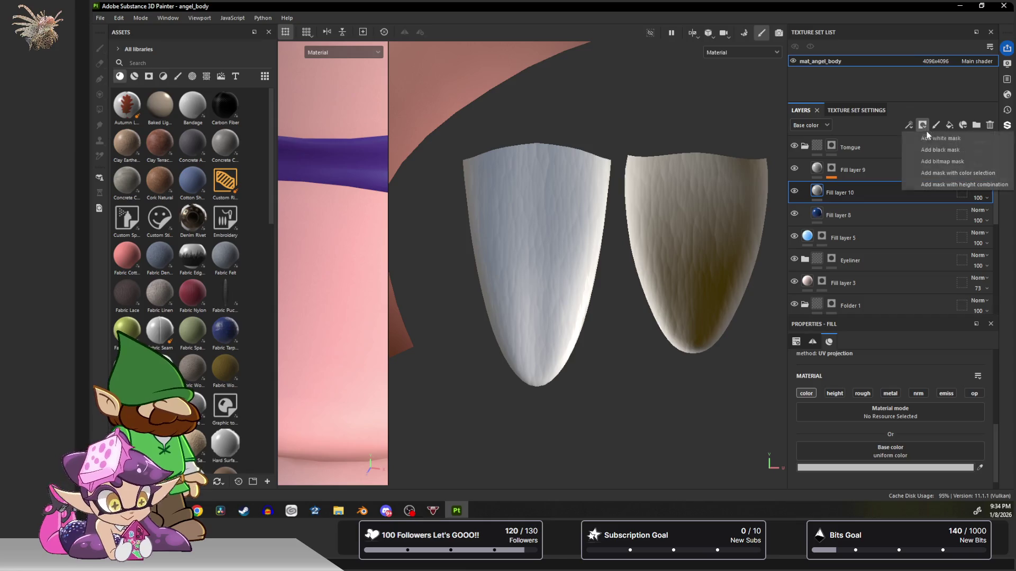
Mask Fill layer 10 with a 3D Linear Gradient generator at full contrast, balance shifted so blue shows.
left_click(933, 151)
left_click(908, 125)
left_click(923, 142)
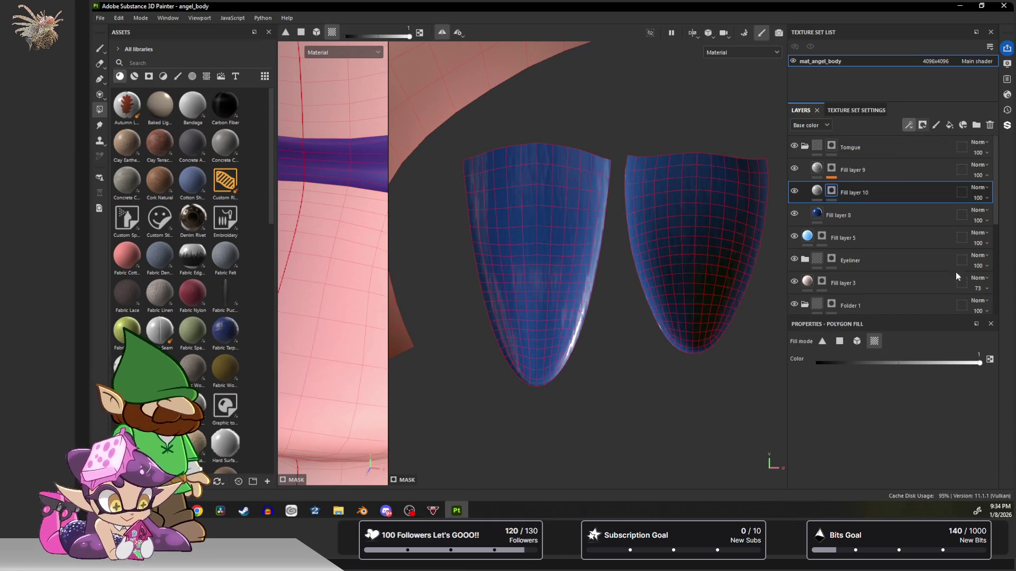
left_click(921, 371)
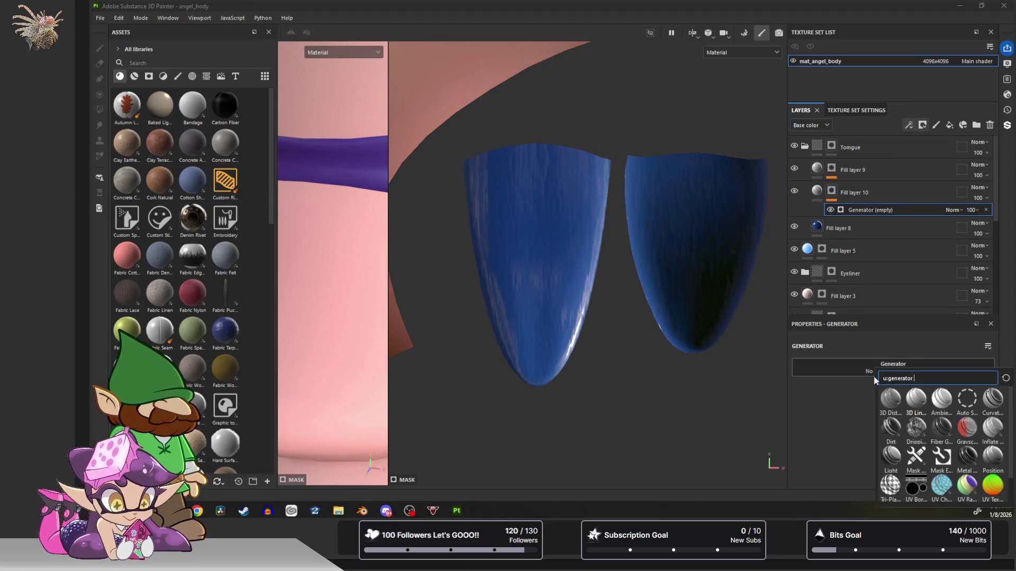
left_click(921, 403)
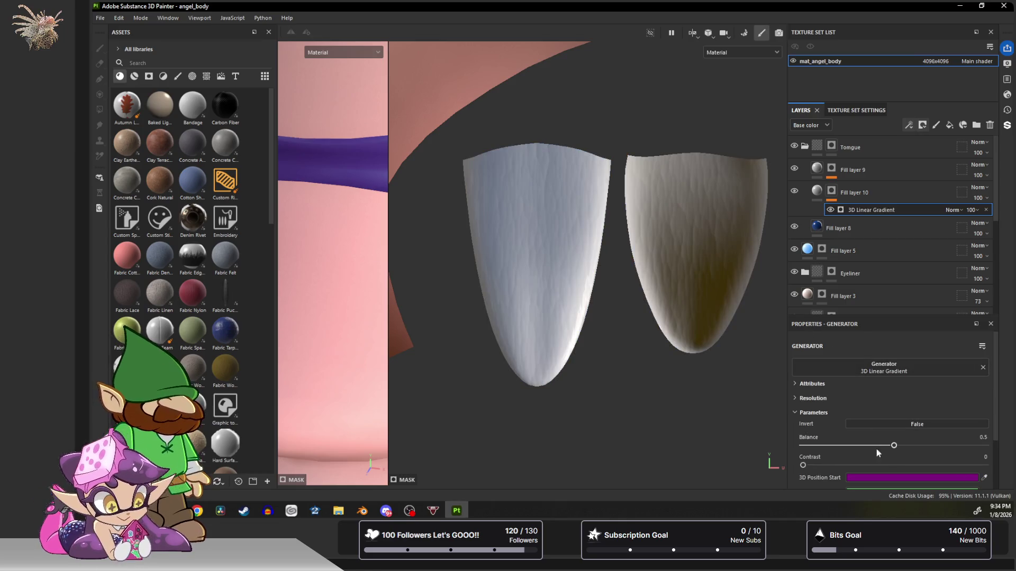
left_click_drag(803, 467, 985, 465)
left_click_drag(896, 446, 833, 445)
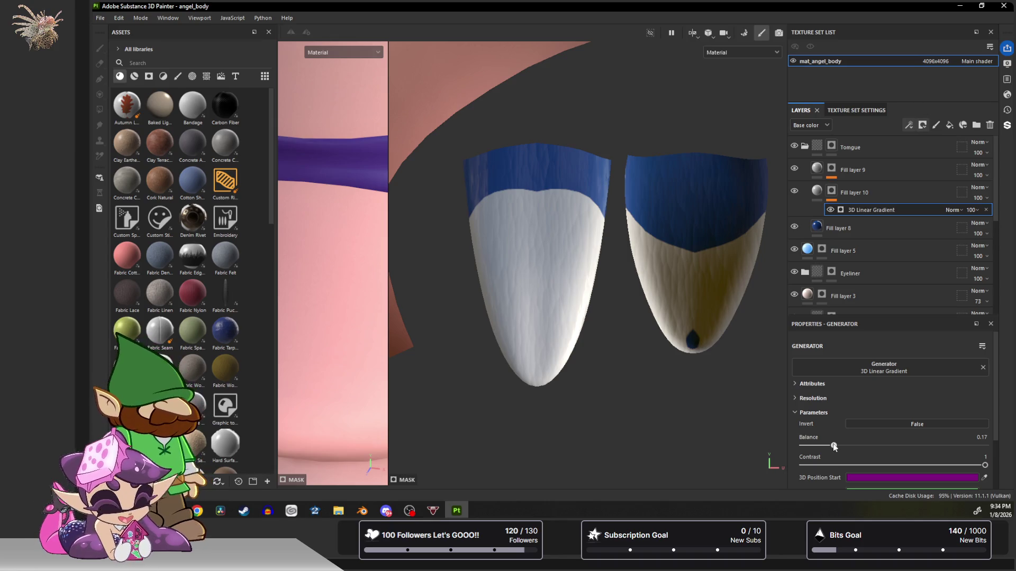
Swap the generator for 3D Distance and move its centre's Y/Z position while shrinking the radius.
left_click(882, 370)
left_click(890, 396)
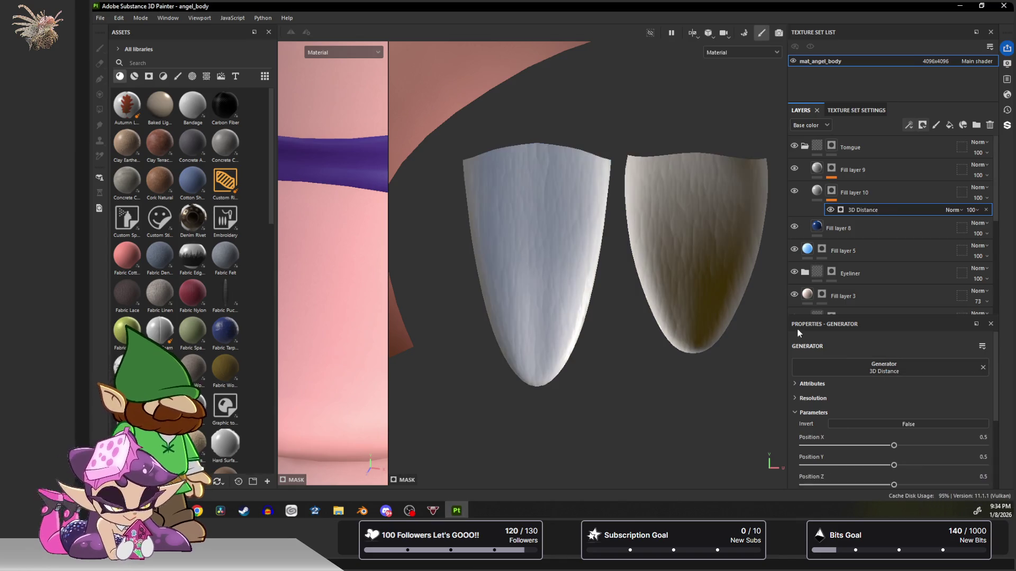
scroll(892, 453, "down", 3)
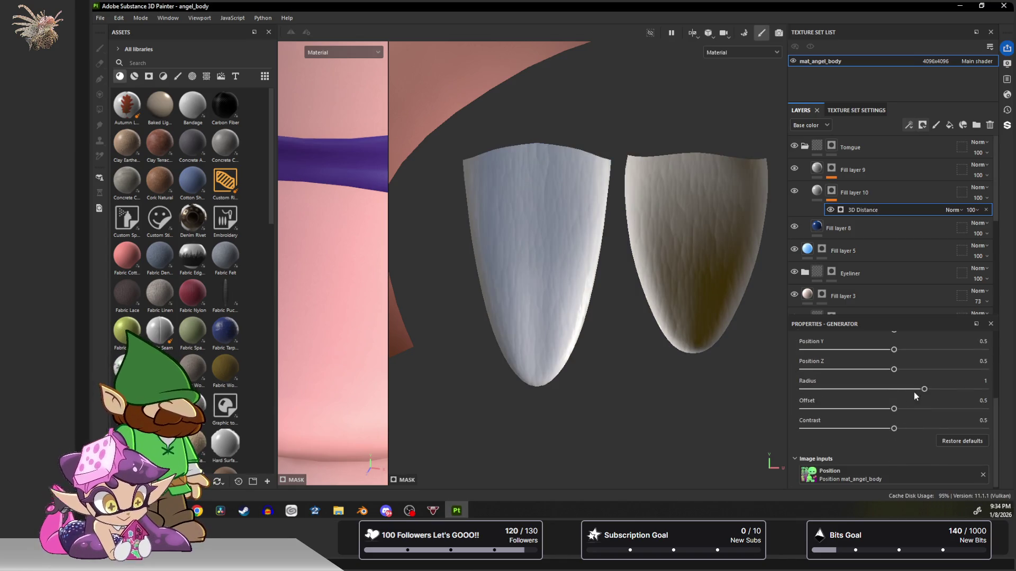
mouse_move(927, 391)
left_mouse_down()
mouse_move(843, 390)
mouse_move(994, 400)
mouse_move(963, 378)
left_mouse_up()
scroll(895, 373, "up", 1)
mouse_move(894, 398)
left_mouse_down()
mouse_move(841, 398)
mouse_move(932, 402)
left_mouse_up()
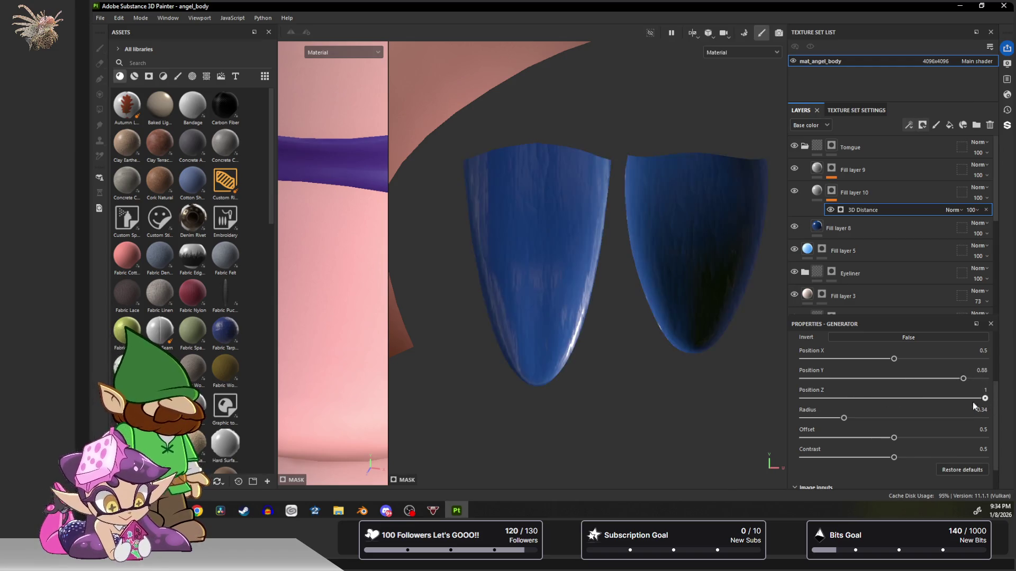
left_click_drag(964, 378, 945, 382)
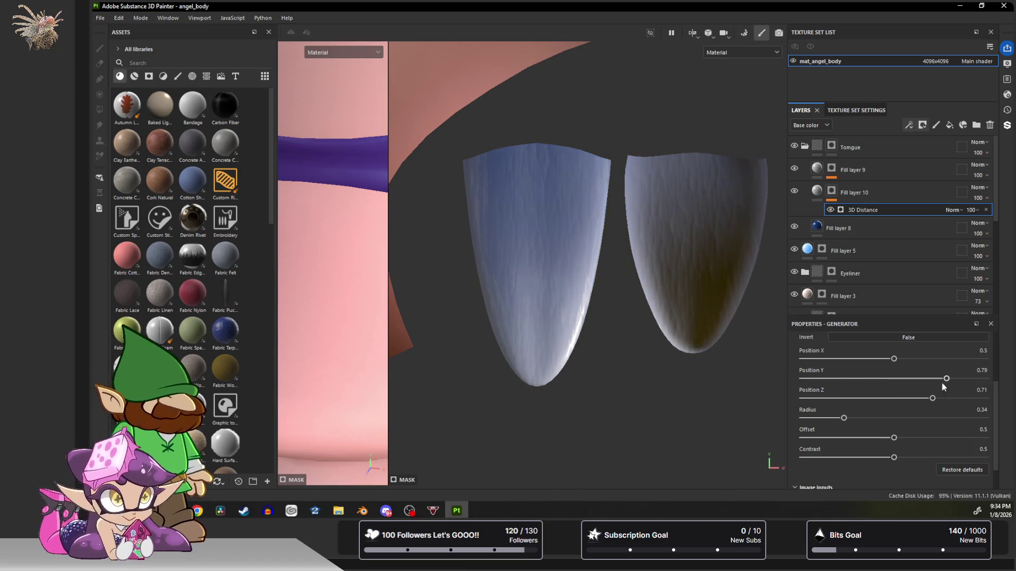
left_click_drag(844, 419, 826, 419)
left_click_drag(932, 398, 921, 400)
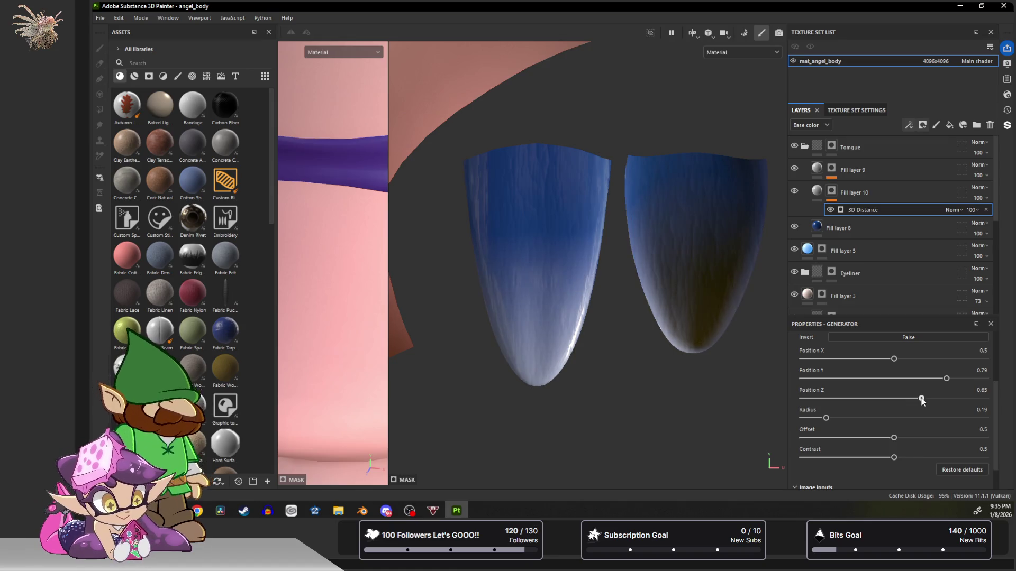
Tune contrast back to zero, lower Position Z and shrink the radius to a thin sliver.
mouse_move(894, 458)
left_mouse_down()
mouse_move(968, 458)
mouse_move(855, 458)
left_mouse_up()
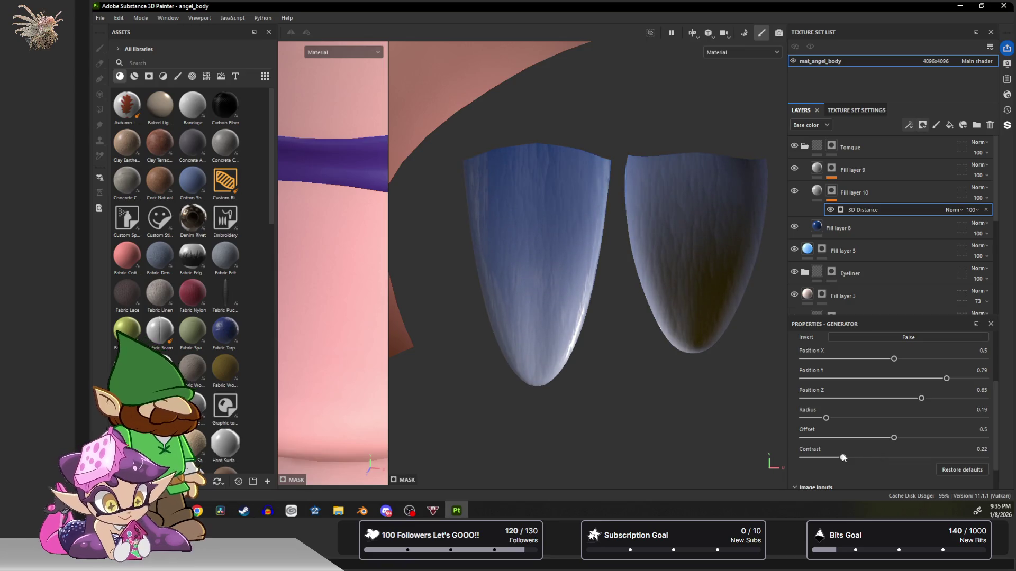
left_click_drag(825, 419, 819, 420)
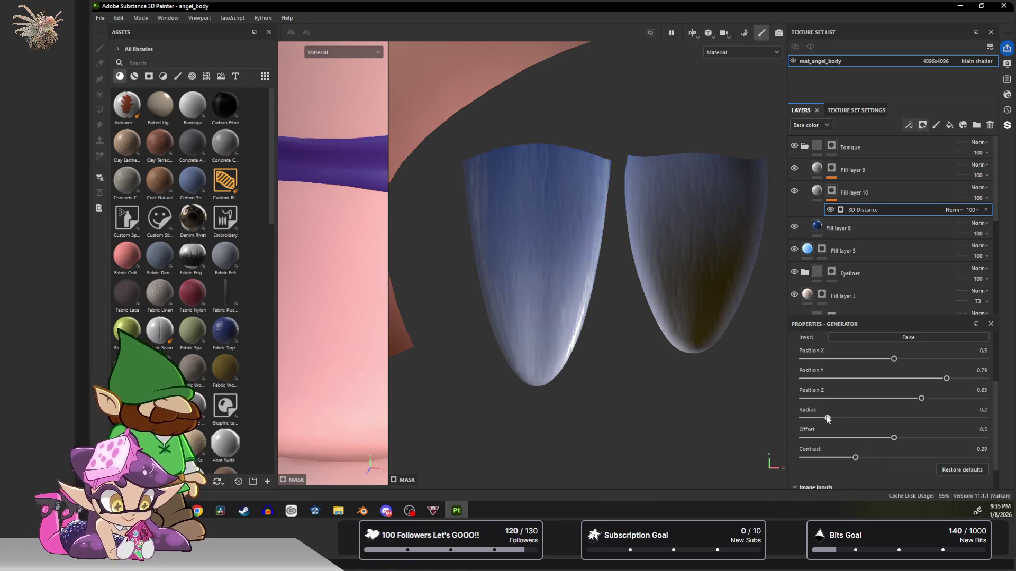
left_click_drag(854, 458, 803, 458)
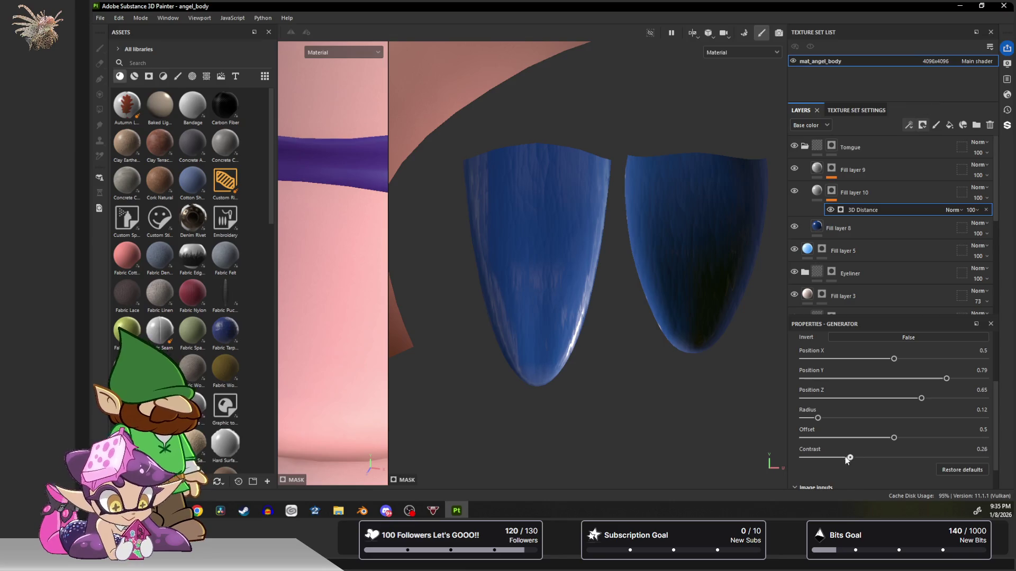
left_click_drag(820, 420, 819, 418)
left_click_drag(922, 398, 903, 398)
left_click_drag(821, 419, 811, 420)
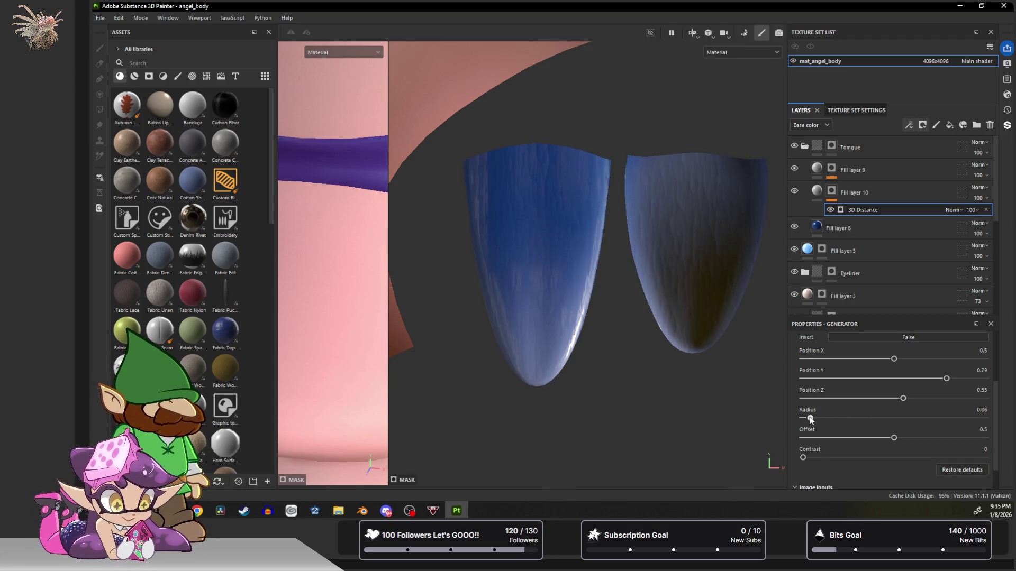
Nudge the radius up and set Position Y to 0.88 so the tongue tips fade pale.
left_click(811, 417)
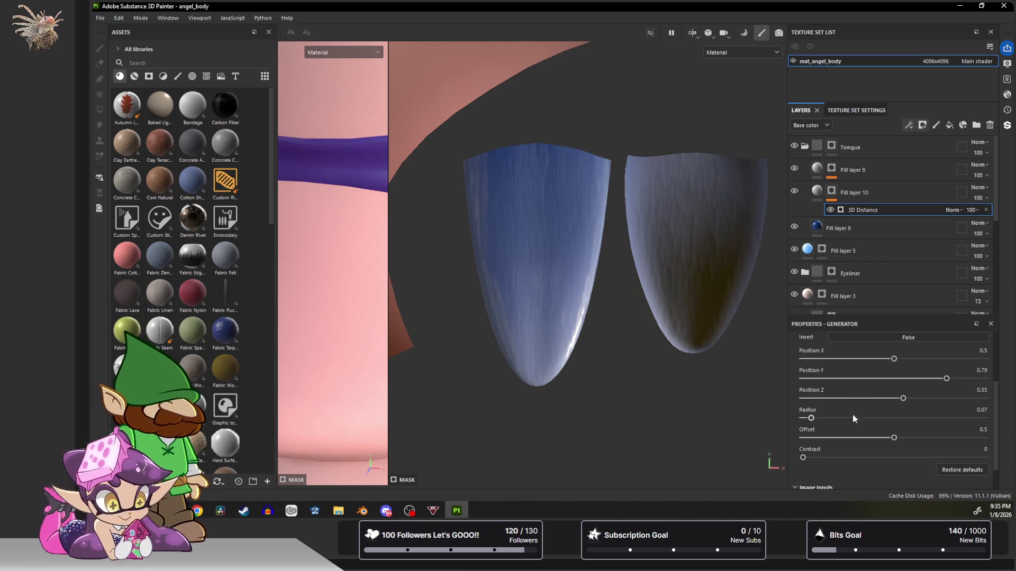
left_click(946, 379)
left_click_drag(946, 380, 963, 379)
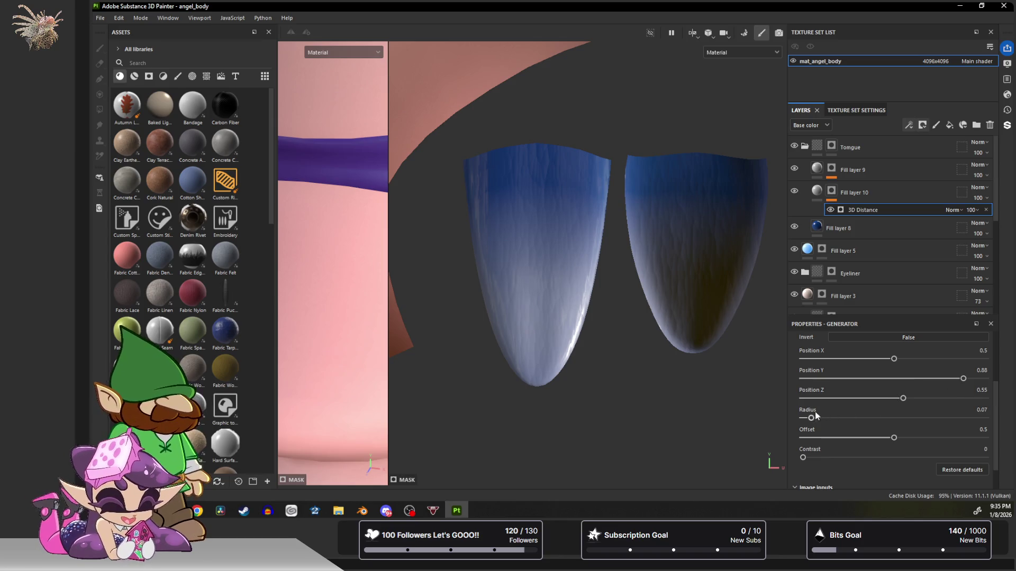
left_click_drag(908, 398, 906, 399)
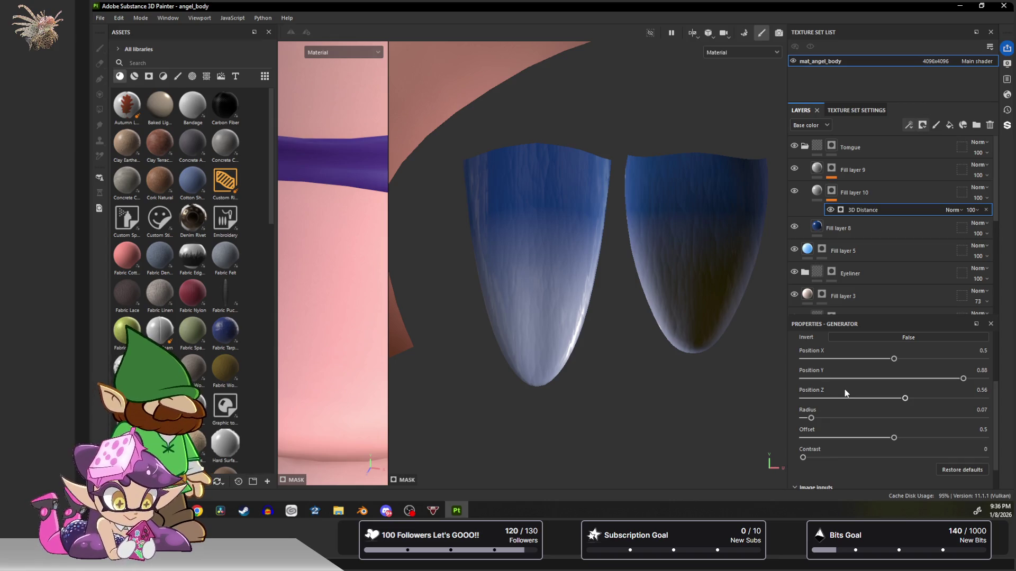
left_click_drag(388, 301, 676, 302)
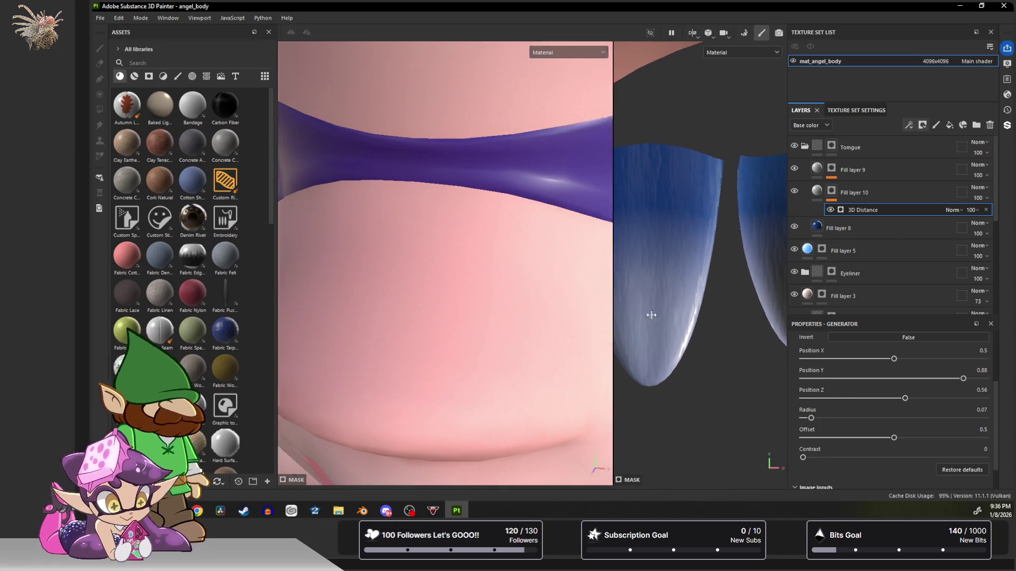
scroll(546, 234, "down", 5)
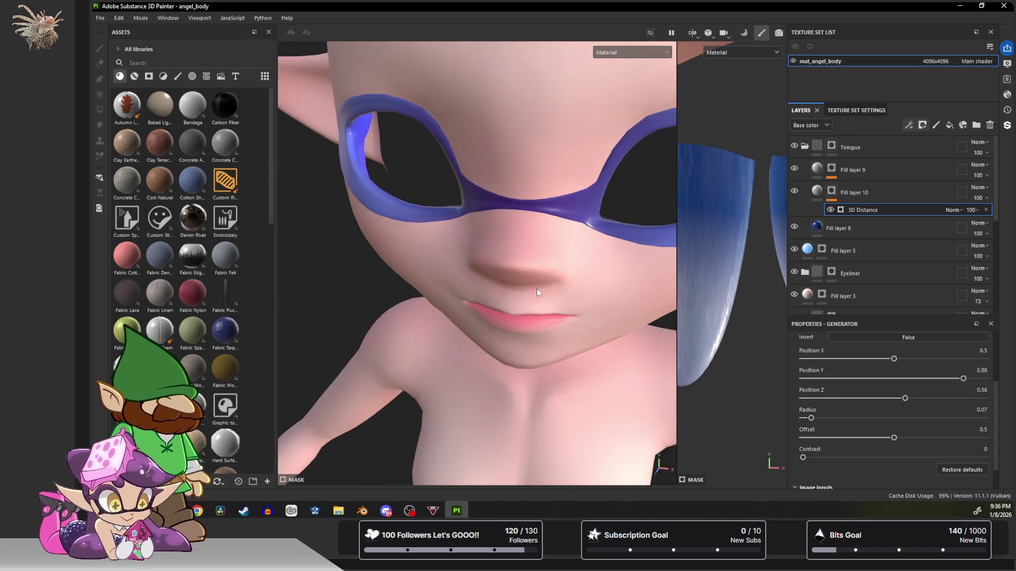
Orbit to a frontal view of the head, resize the views, and make Fill layer 10 active.
left_click_drag(537, 292, 560, 244, "alt")
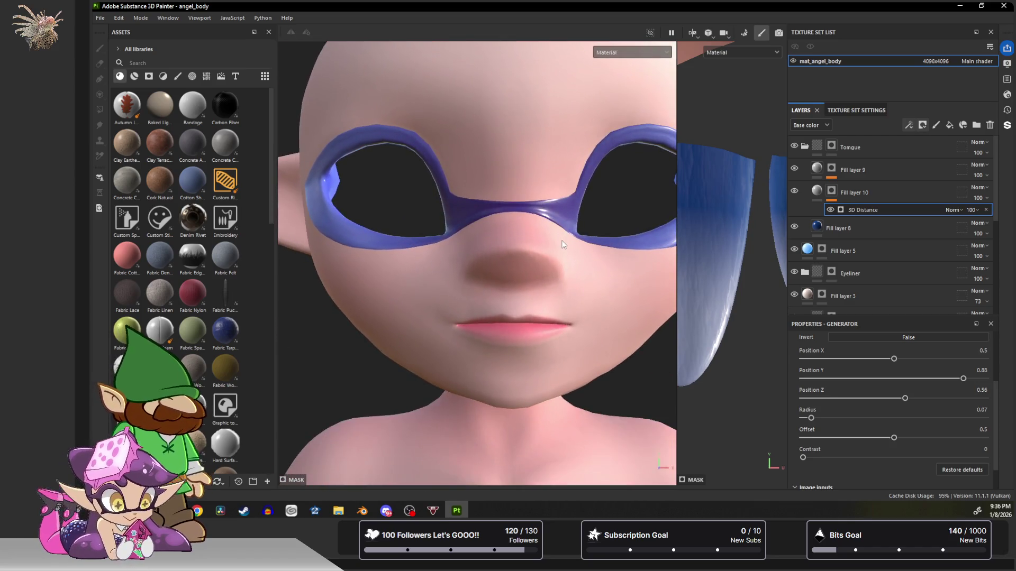
mouse_move(561, 244)
right_mouse_down("alt")
mouse_move(512, 278)
mouse_move(562, 274)
right_mouse_up("alt")
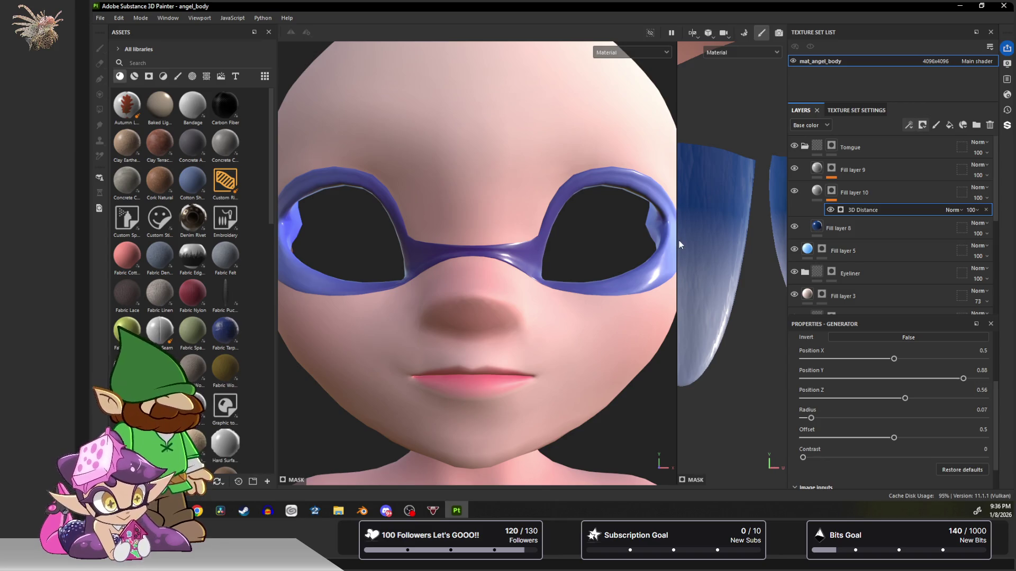
left_click_drag(677, 240, 386, 254)
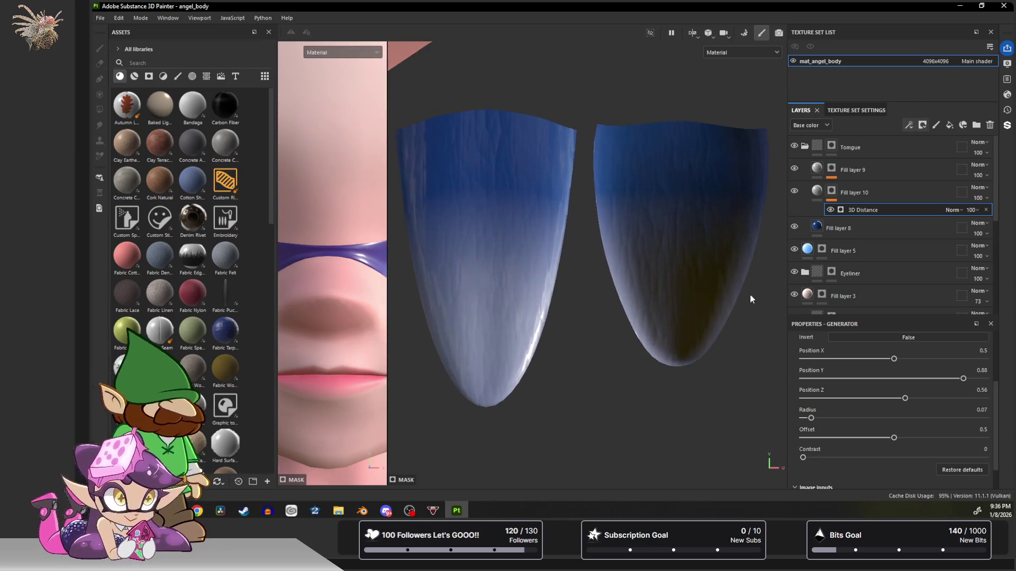
left_click(818, 191)
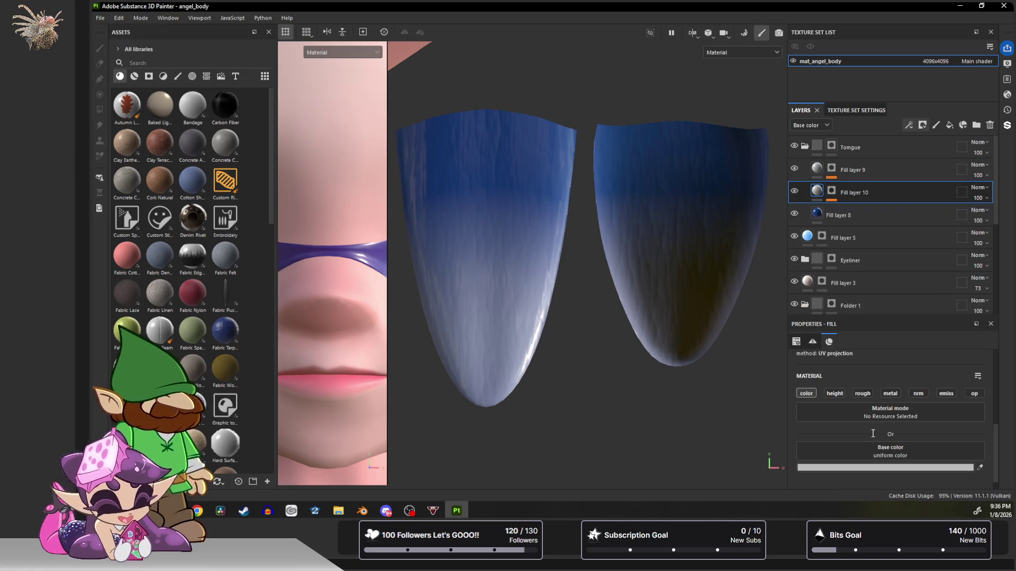
Set Fill layer 10's base colour to bright cyan.
left_click(865, 468)
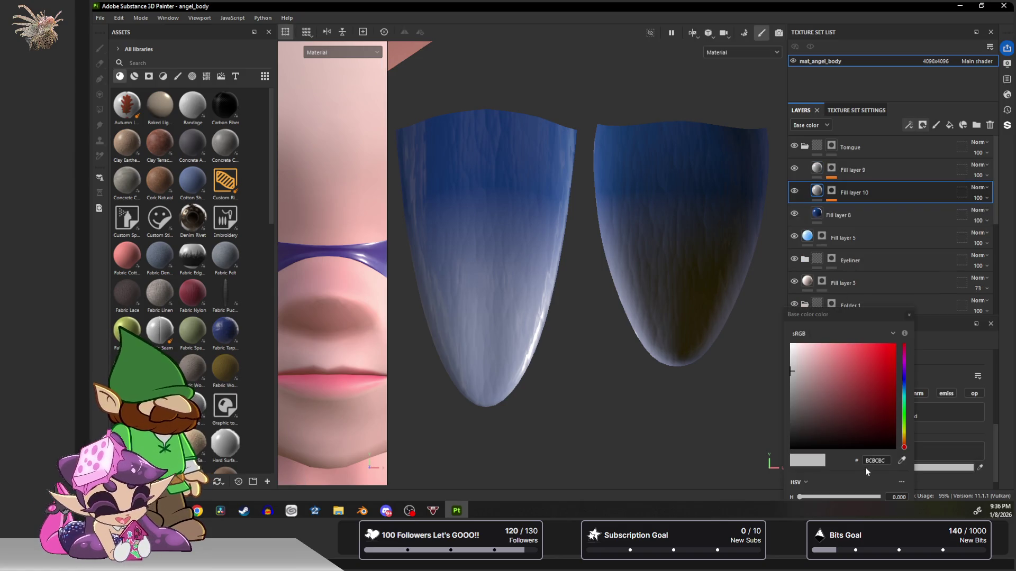
left_click(903, 400)
left_click_drag(831, 372, 871, 346)
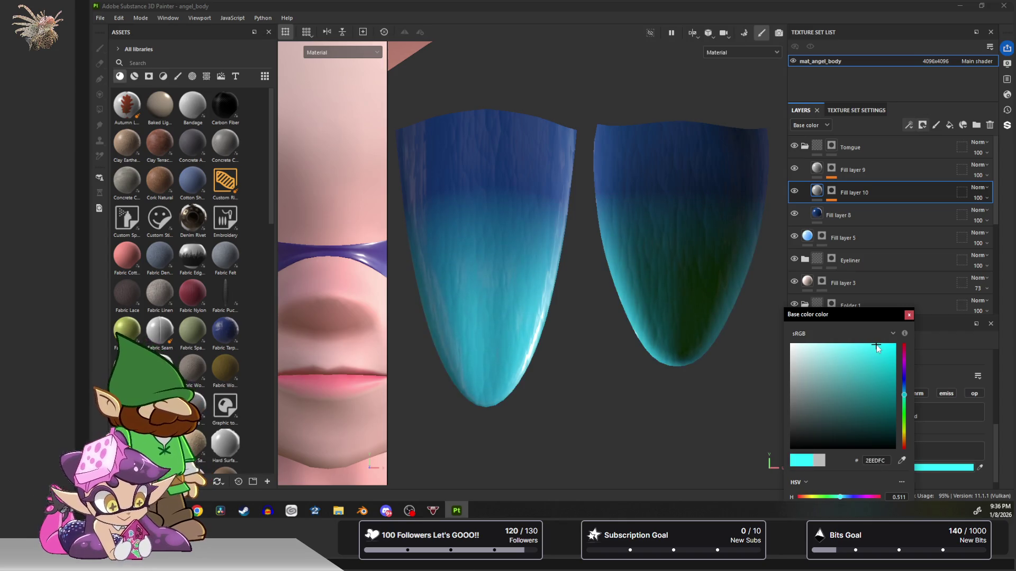
left_click(910, 316)
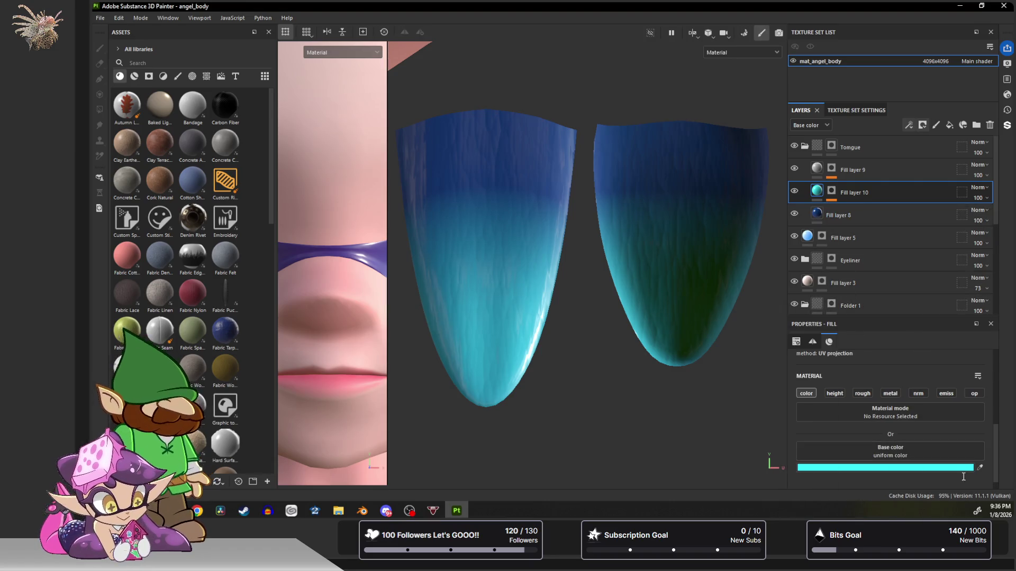
Blend Fill layer 10 in Screen mode and bring up its 3D Distance mask generator settings.
left_click(984, 187)
left_click(981, 164)
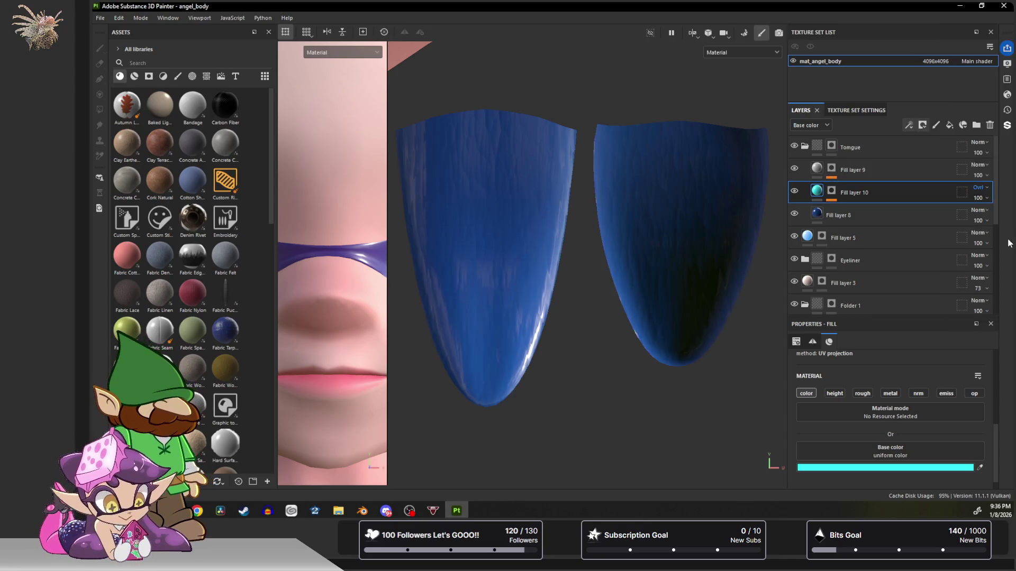
scroll(980, 190, "down", 1)
scroll(979, 191, "down", 1)
scroll(979, 191, "down", 2)
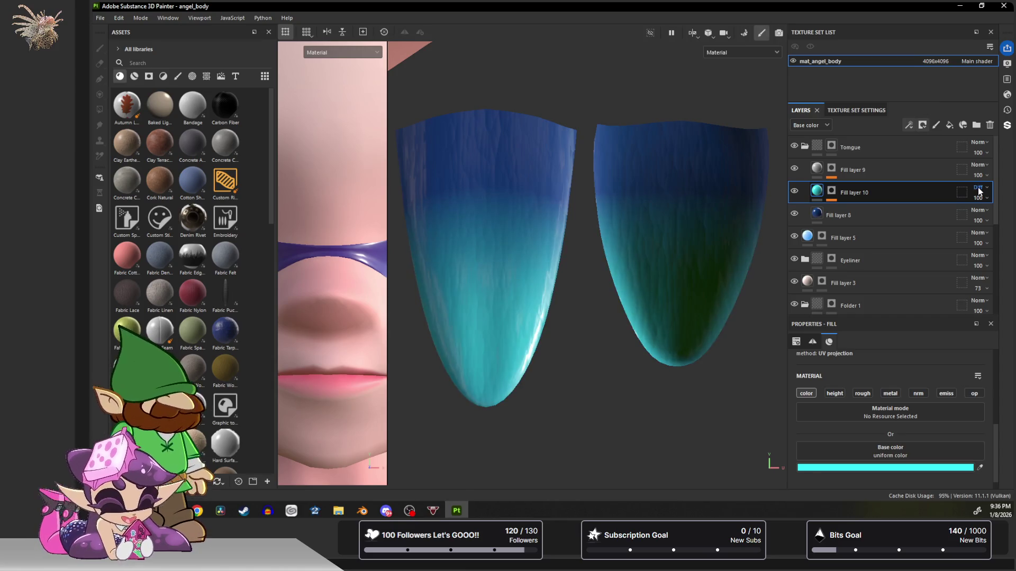
scroll(979, 191, "down", 1)
scroll(979, 191, "down", 2)
scroll(979, 190, "down", 1)
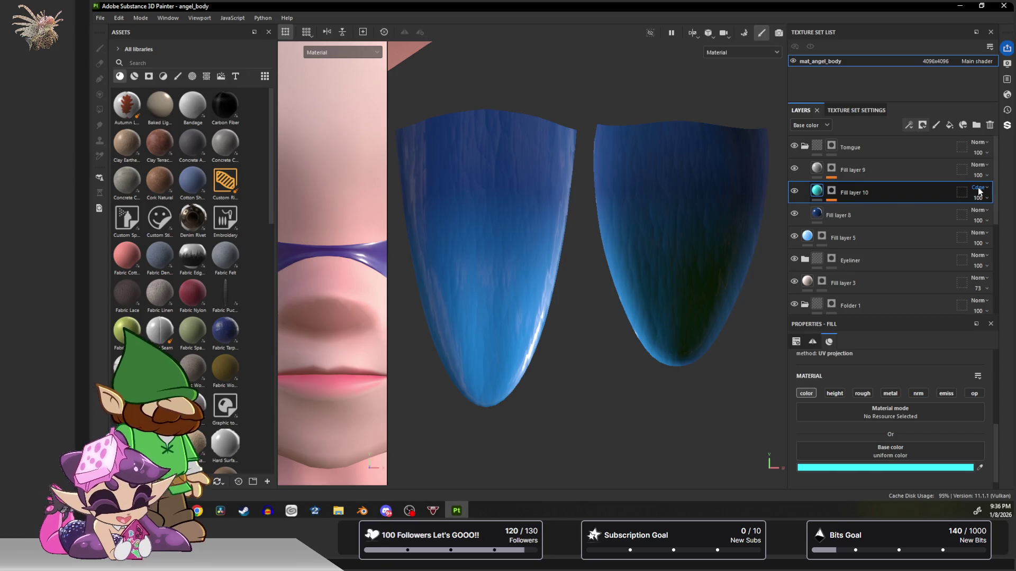
scroll(980, 191, "down", 1)
scroll(980, 191, "down", 1)
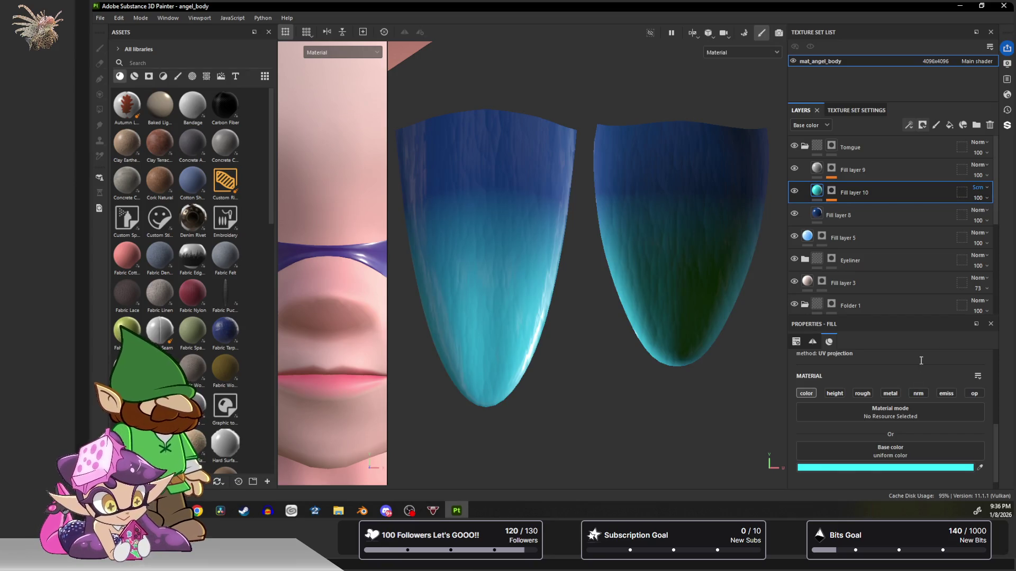
left_click(831, 191)
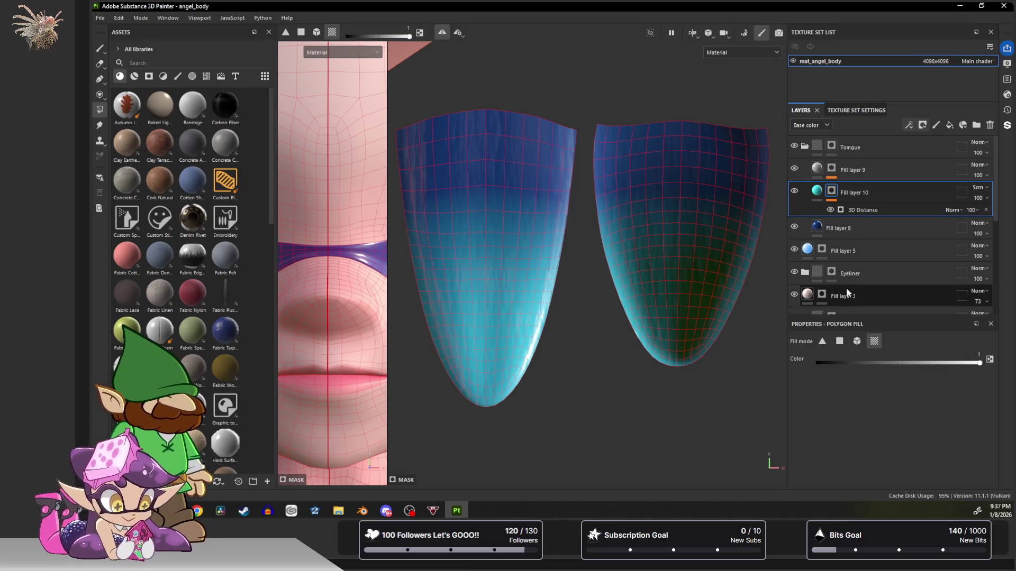
left_click(859, 211)
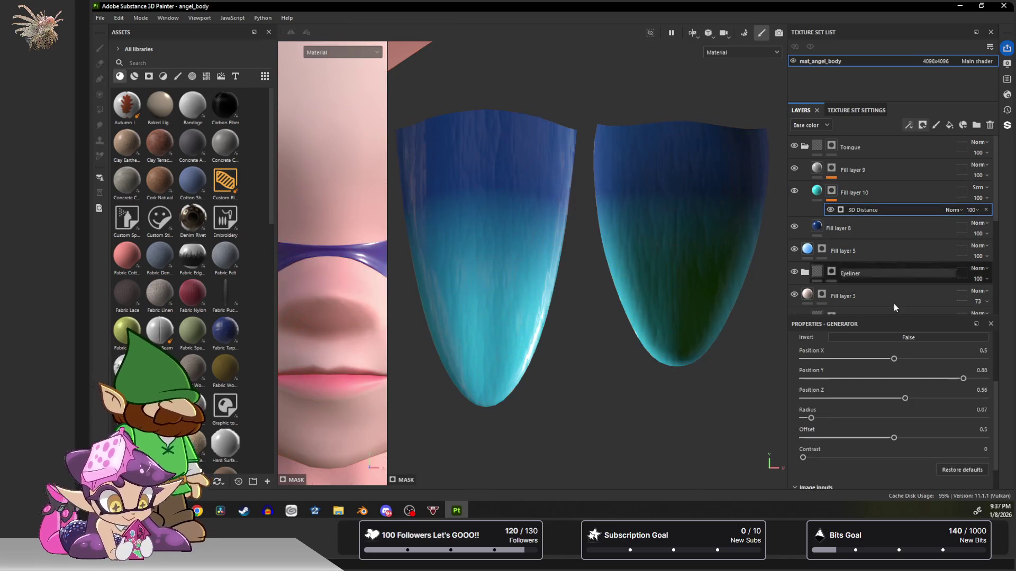
Lower the generator's Position Y slightly and raise Contrast to about 0.41 to sharpen the blue/cyan edge.
left_click_drag(963, 378, 959, 380)
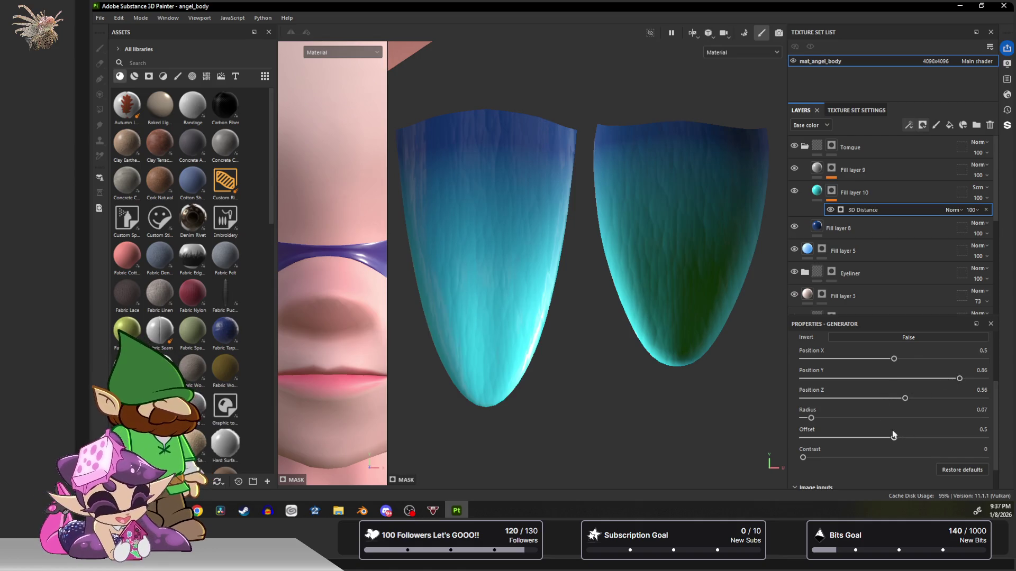
mouse_move(802, 456)
left_mouse_down()
mouse_move(985, 457)
mouse_move(777, 446)
mouse_move(956, 458)
mouse_move(877, 458)
left_mouse_up()
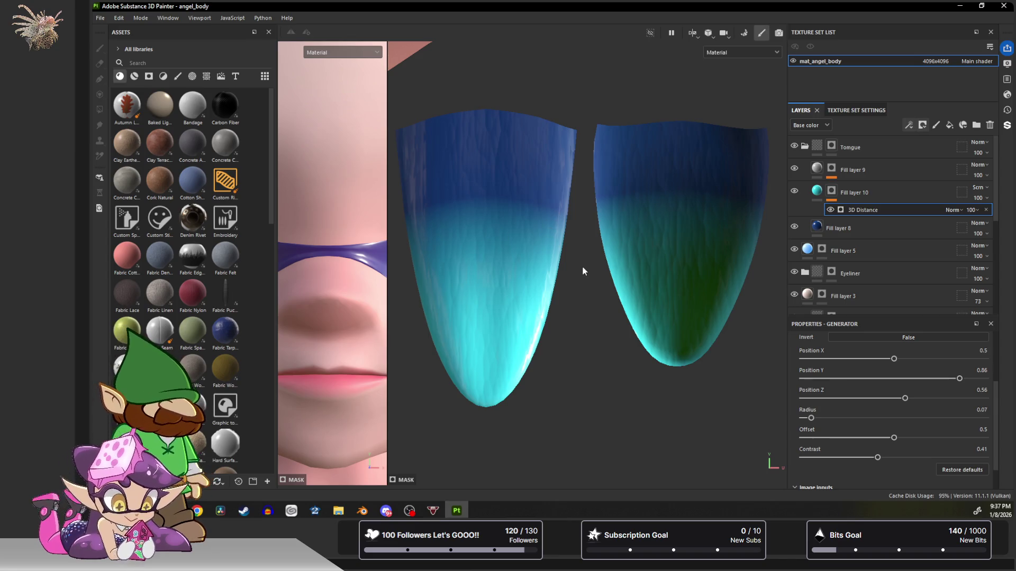
mouse_move(319, 290)
left_mouse_down("alt")
mouse_move(383, 314)
mouse_move(329, 309)
mouse_move(614, 294)
left_mouse_up("alt")
left_click_drag(500, 298, 523, 295, "alt")
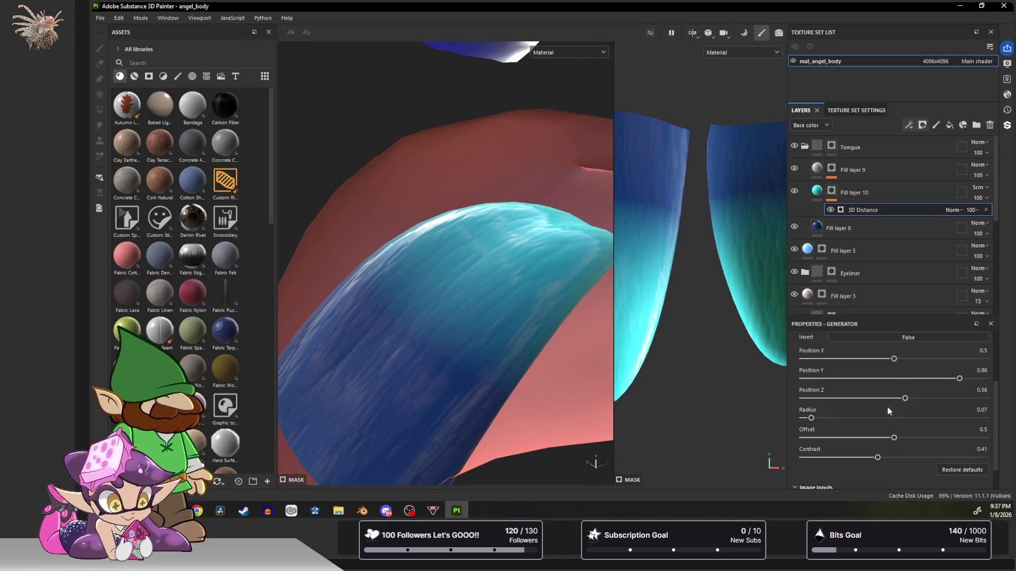
Set Position Y 0.81, Radius 0.06, Offset 0.49 and Contrast 0 for a smooth gradient, checking the tongues tip-down.
left_click_drag(810, 417, 810, 420)
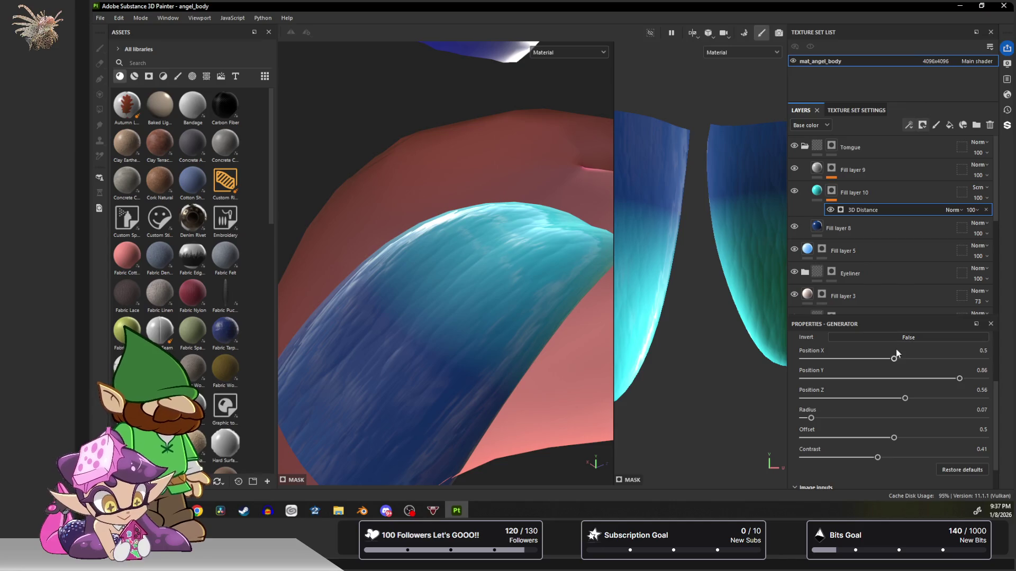
left_click_drag(895, 361, 894, 360)
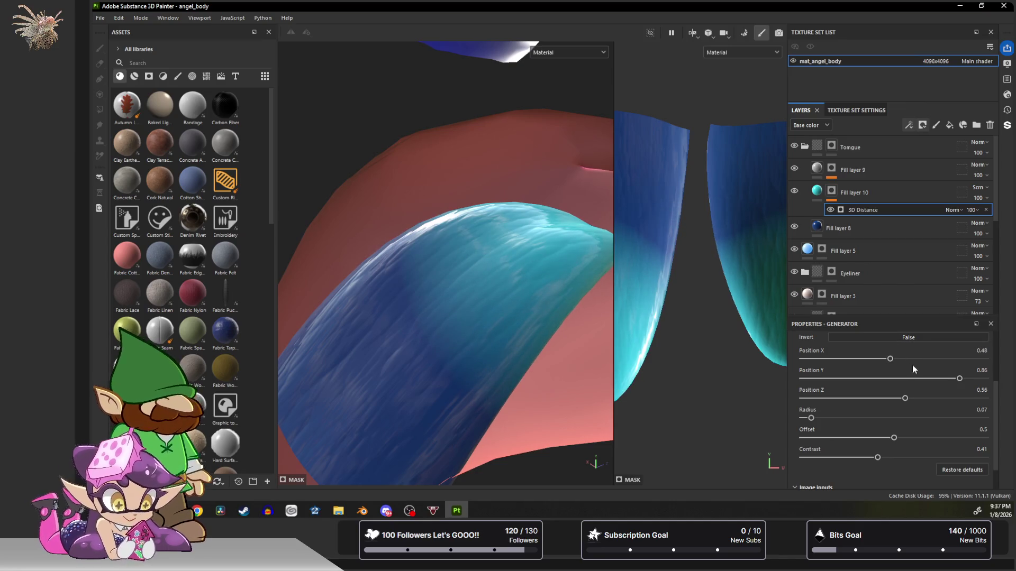
mouse_move(961, 380)
left_mouse_down()
mouse_move(942, 380)
mouse_move(951, 380)
left_mouse_up()
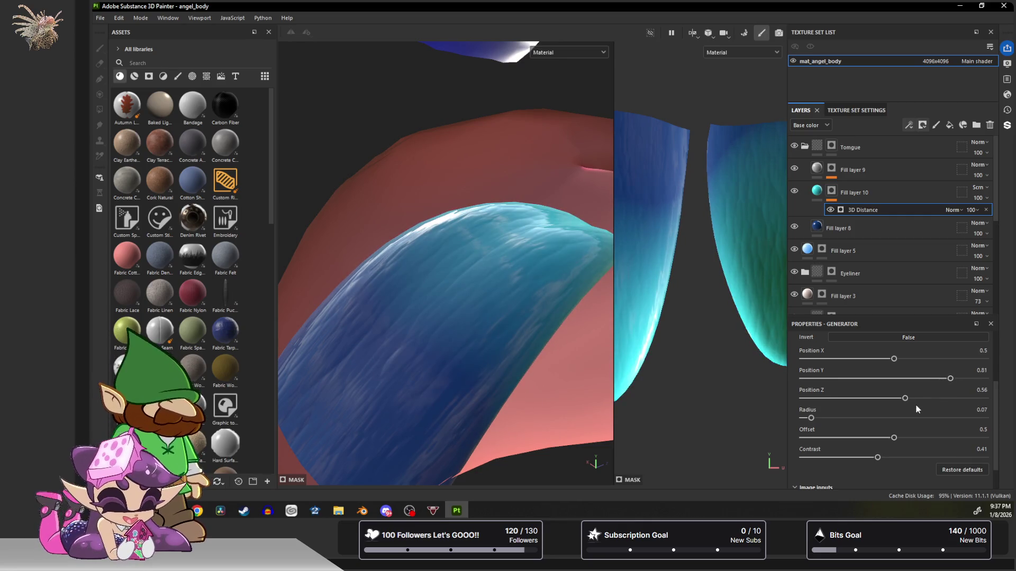
mouse_move(895, 437)
left_mouse_down()
mouse_move(923, 439)
mouse_move(891, 435)
mouse_move(857, 458)
mouse_move(801, 460)
left_mouse_up()
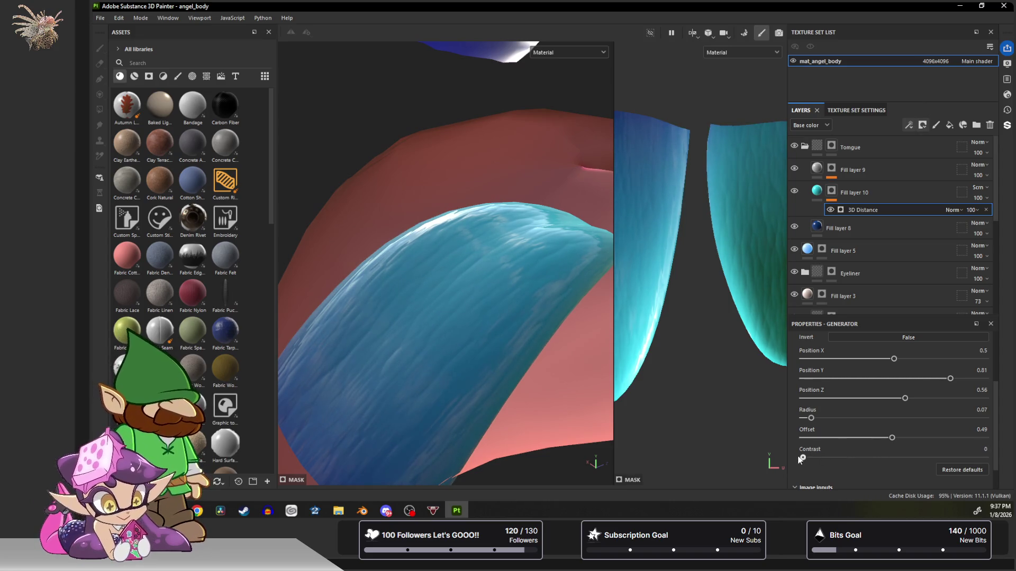
left_click_drag(811, 418, 810, 418)
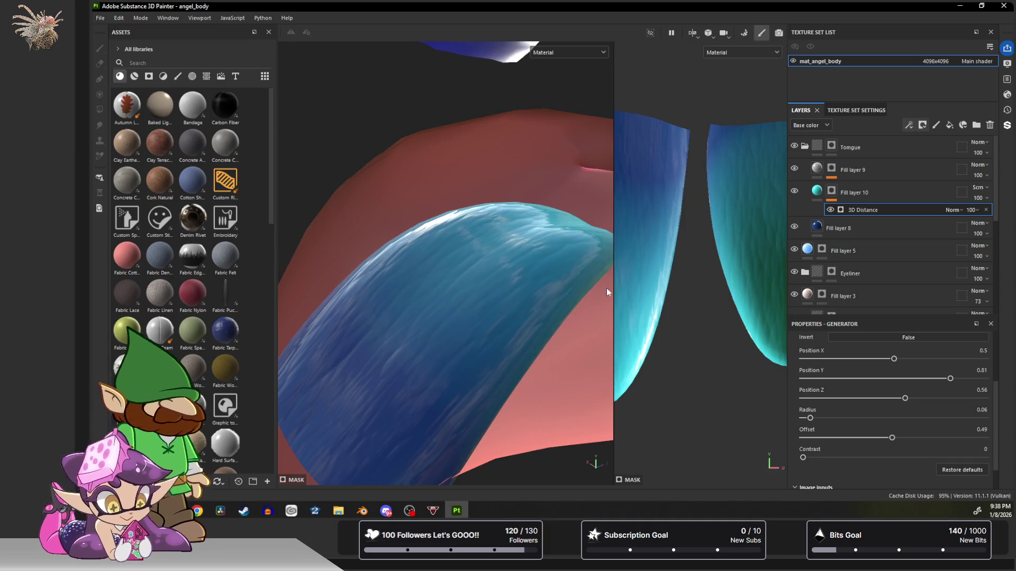
mouse_move(647, 247)
left_mouse_down("alt")
mouse_move(624, 253)
mouse_move(668, 256)
mouse_move(723, 288)
left_mouse_up("alt")
right_click_drag(658, 255, 681, 291, "alt")
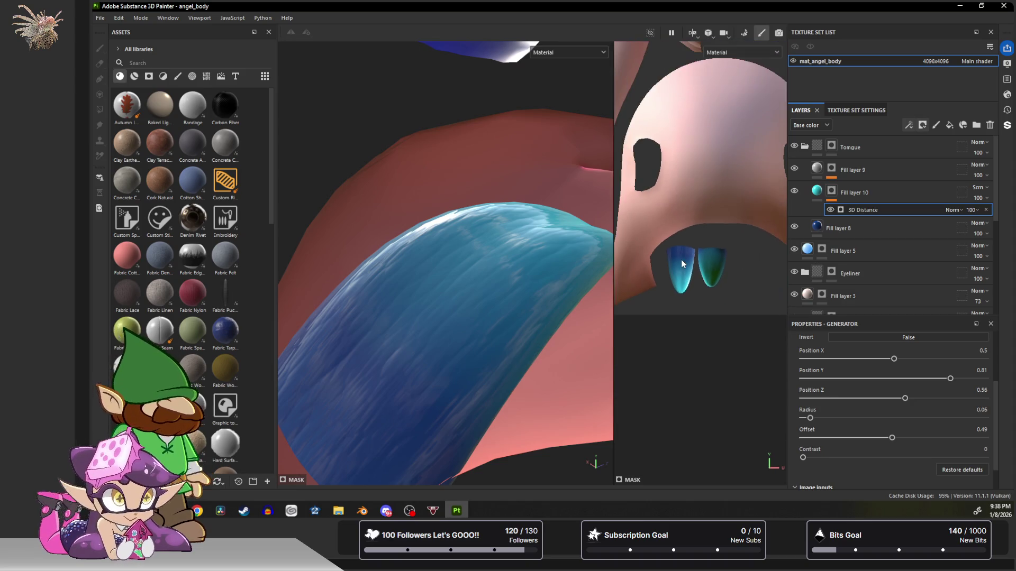
middle_click_drag(681, 292, 709, 357)
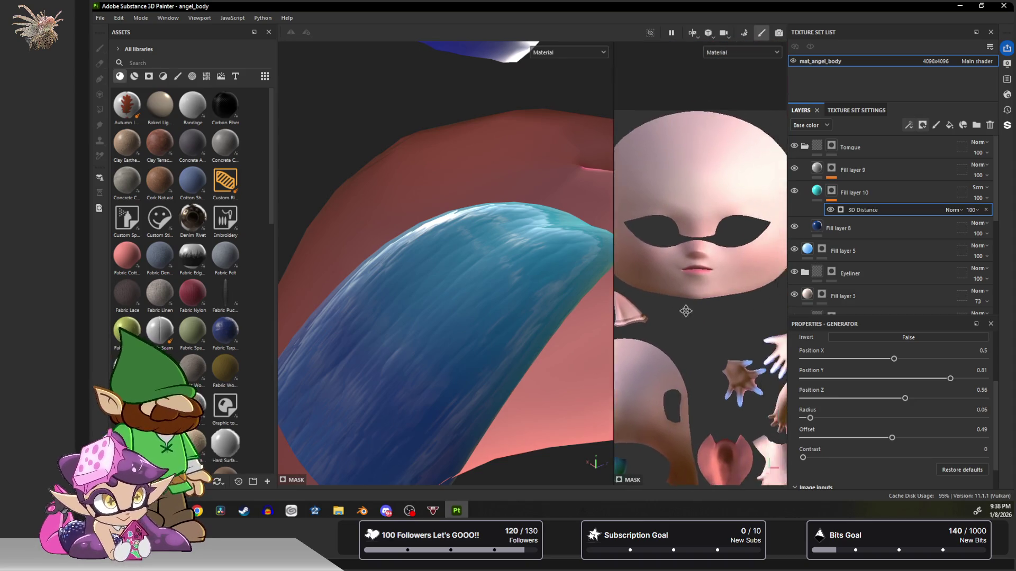
scroll(711, 326, "up", 2)
scroll(710, 326, "up", 3)
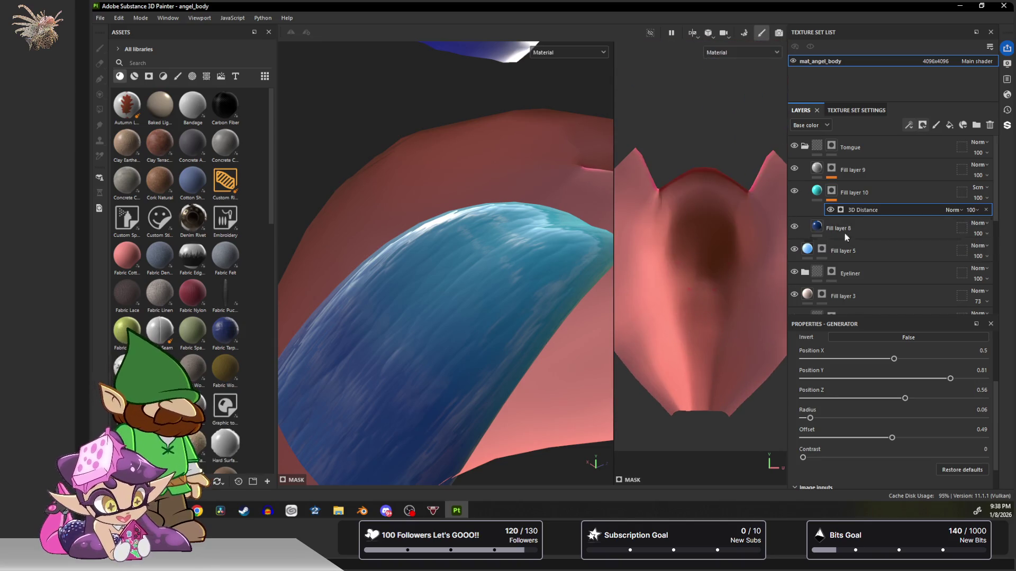
Add a masked Fill layer 11 above the Tongue folder.
left_click(933, 147)
left_click(939, 127)
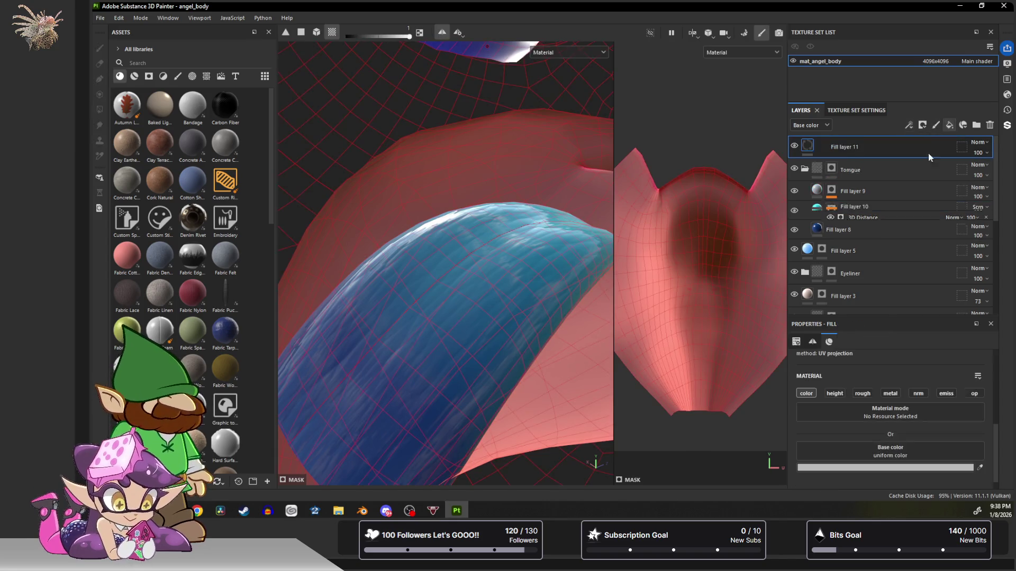
left_click(922, 125)
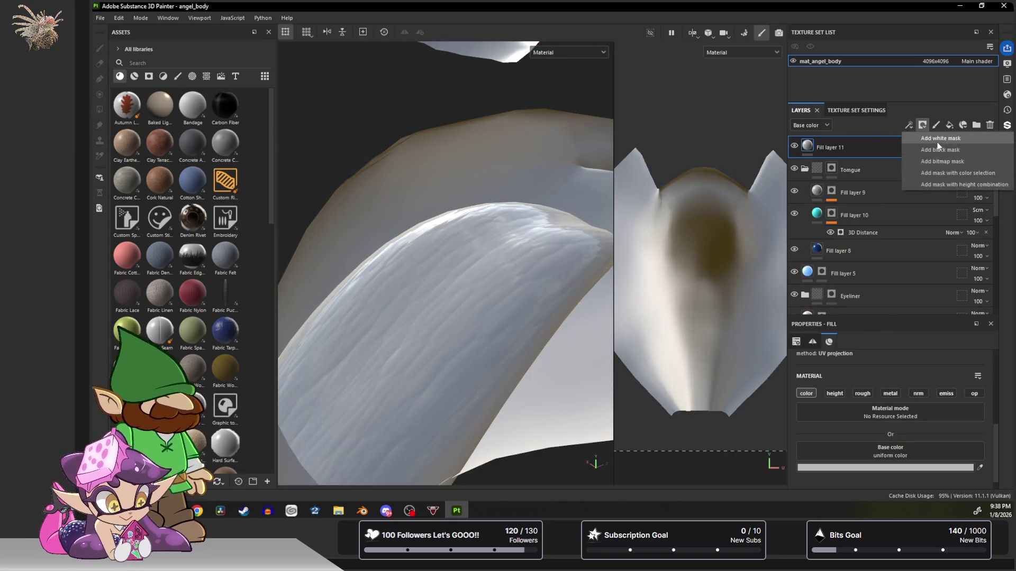
left_click(976, 150)
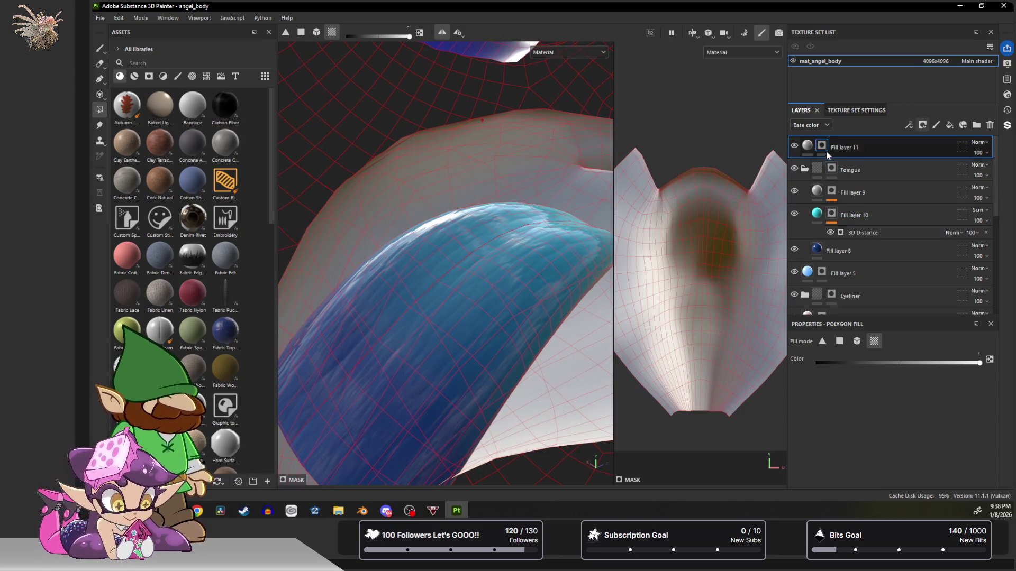
Set Fill layer 11's base colour to dark blue for the mouth interior.
left_click(807, 146)
left_click(862, 468)
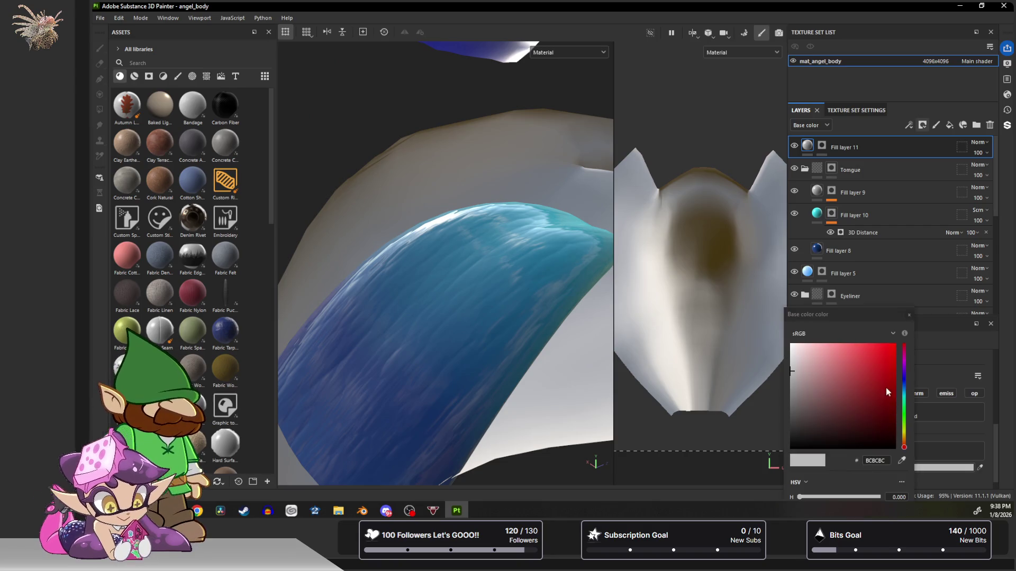
left_click(903, 381)
left_click_drag(871, 376, 905, 386)
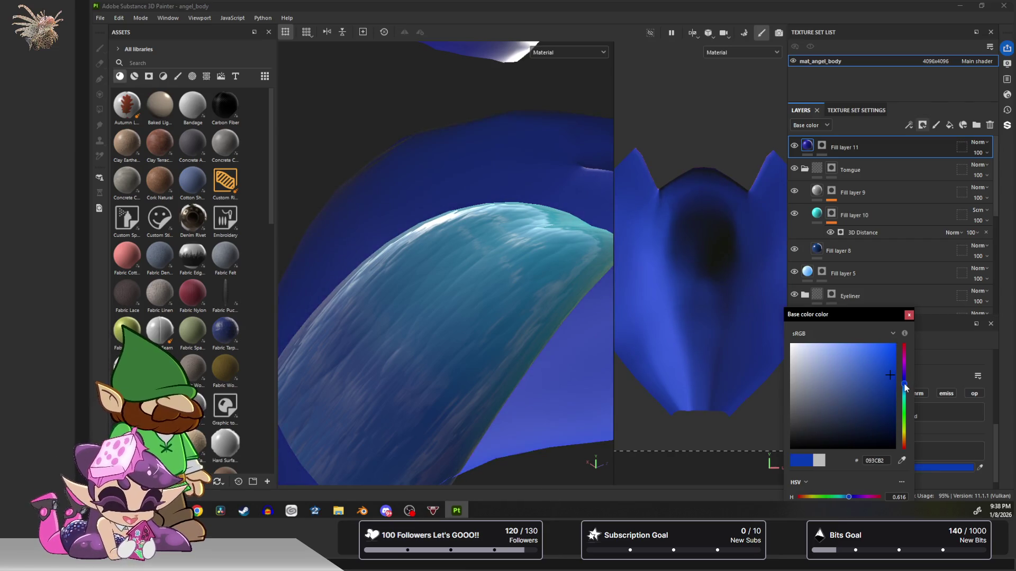
left_click(624, 256)
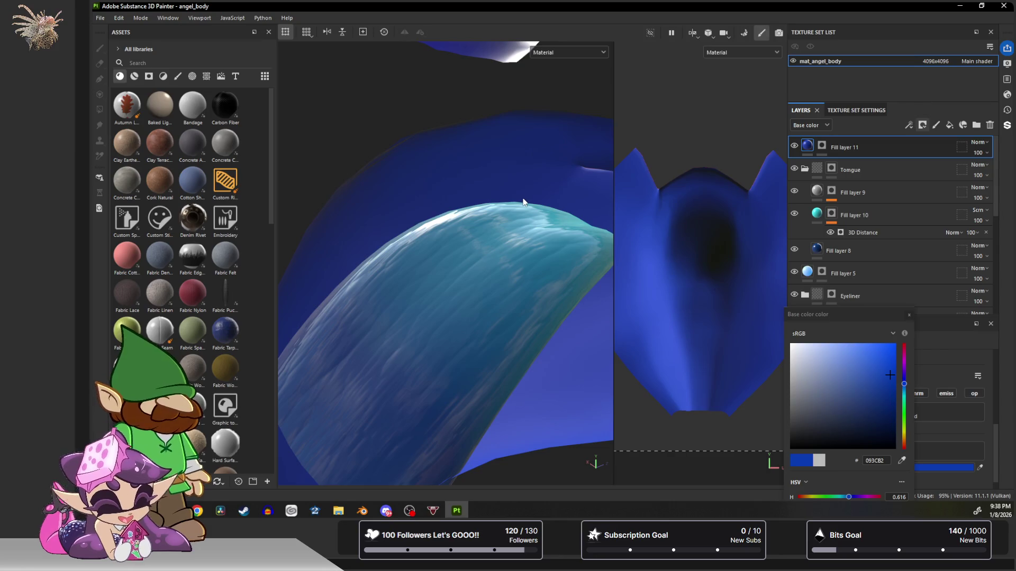
Orbit in close to inspect the lips, then switch back to Blender.
mouse_move(534, 202)
left_mouse_down("alt")
mouse_move(272, 265)
mouse_move(484, 251)
mouse_move(490, 278)
left_mouse_up("alt")
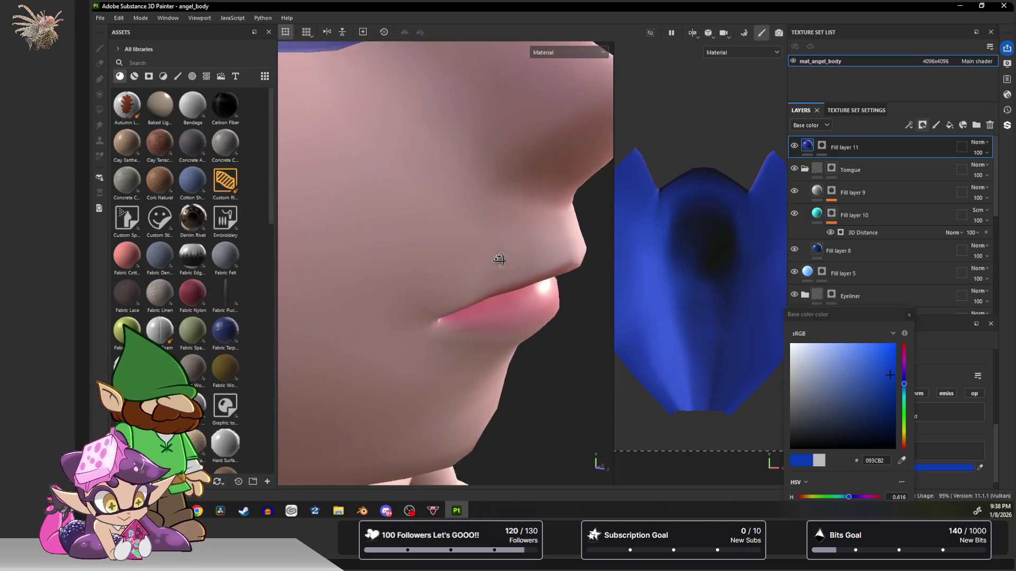
mouse_move(489, 279)
left_mouse_down("alt")
mouse_move(454, 231)
mouse_move(479, 186)
mouse_move(486, 263)
mouse_move(447, 209)
left_mouse_up("alt")
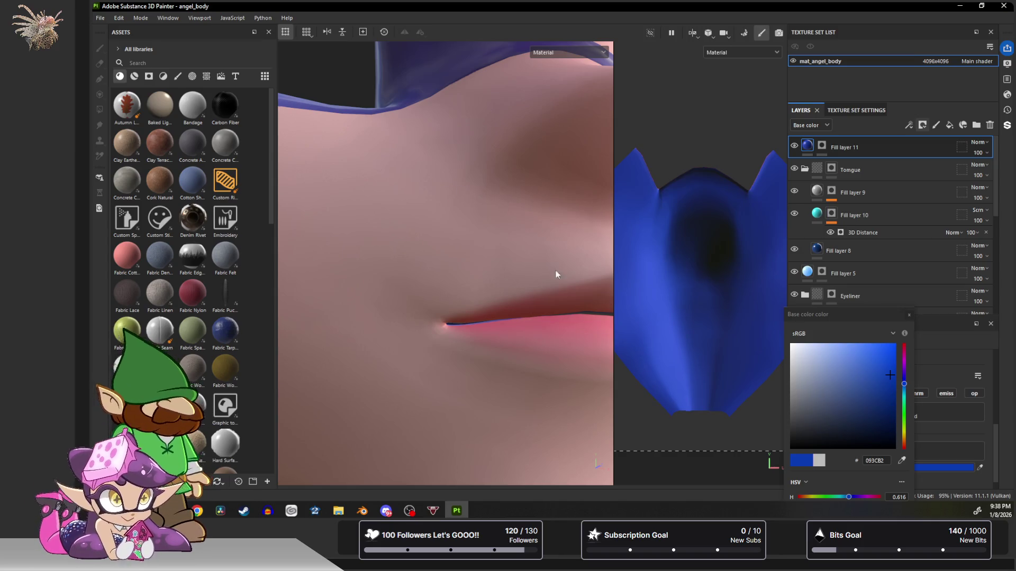
mouse_move(499, 268)
left_mouse_down("alt")
mouse_move(437, 200)
mouse_move(378, 212)
mouse_move(426, 234)
mouse_move(466, 274)
left_mouse_up("alt")
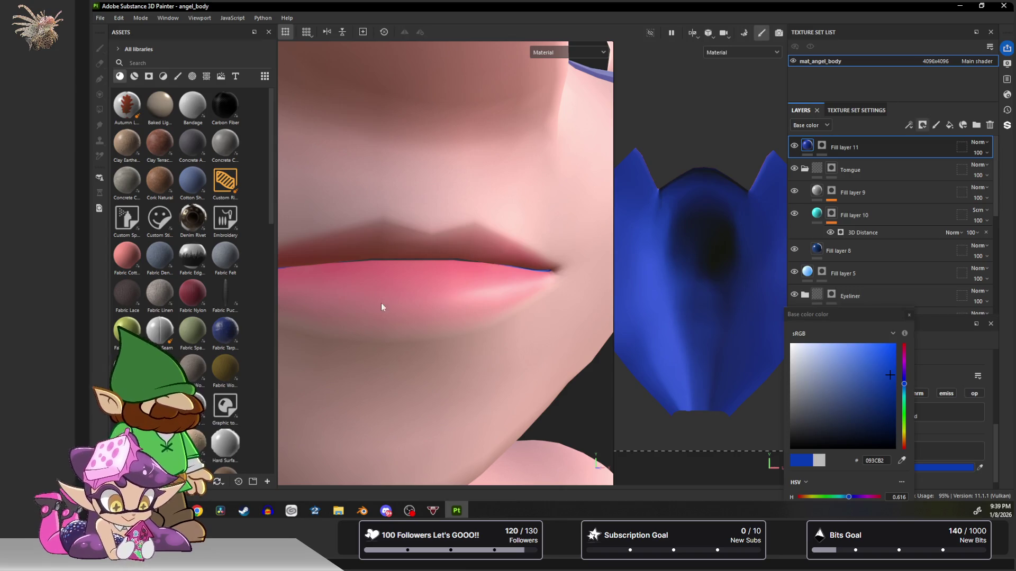
left_click(362, 511)
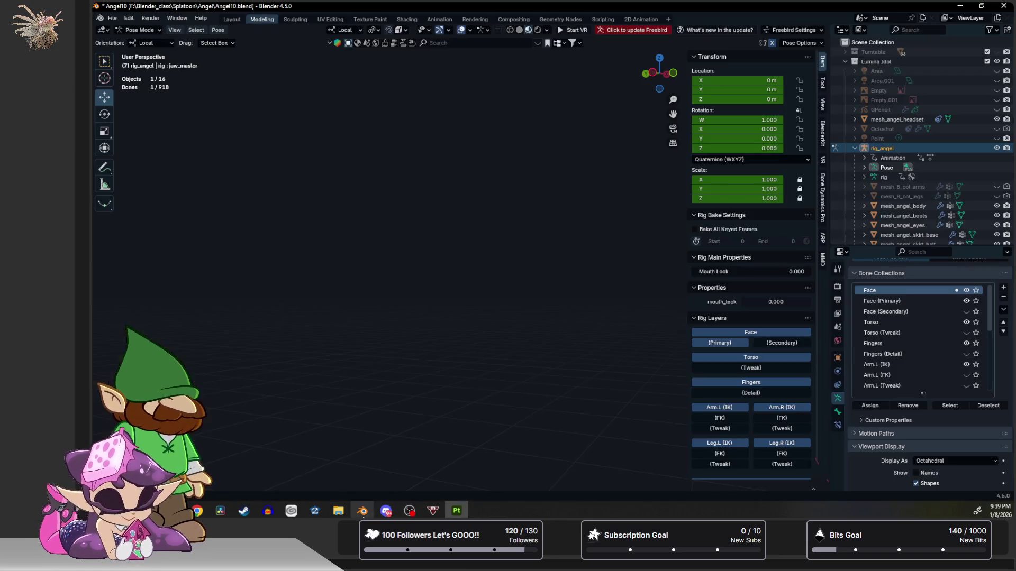